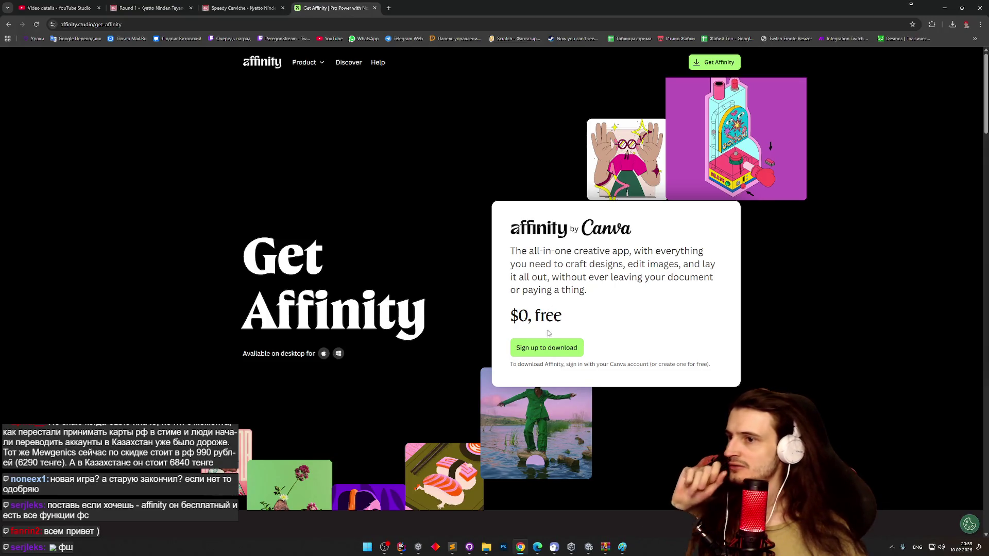
Step: Sign up to download Affinity with Continue with Google, choosing and confirming the Google account
drag(518, 315, 564, 319)
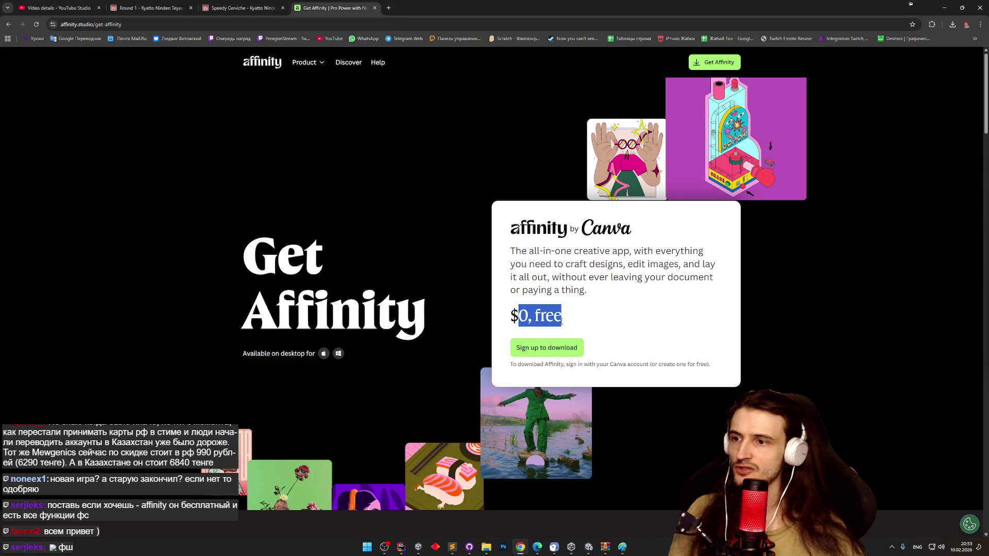
click(563, 347)
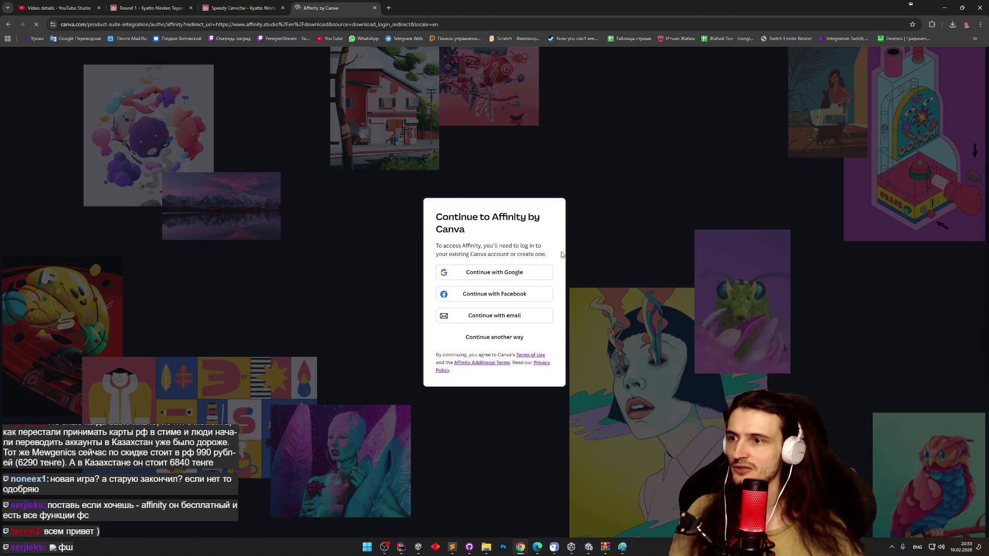
click(509, 278)
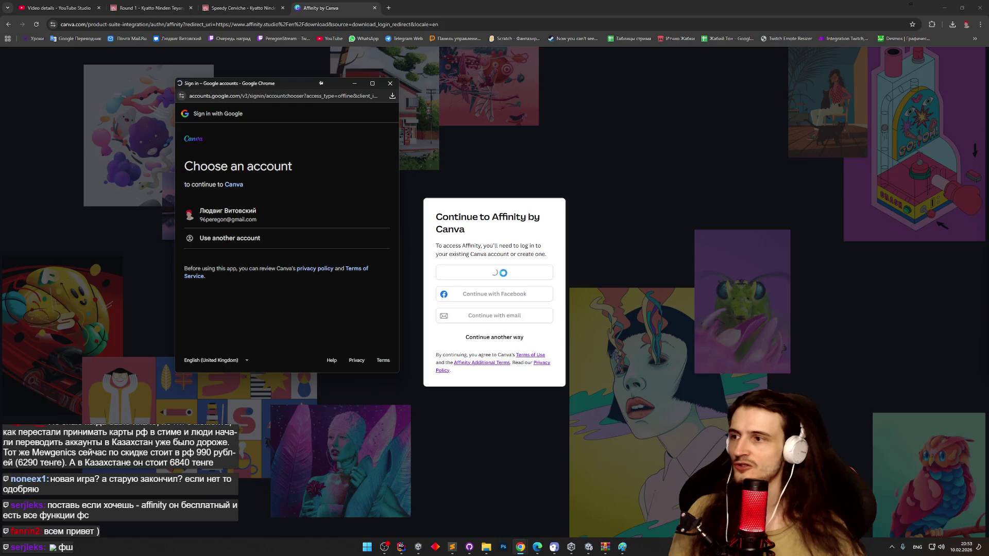
click(294, 223)
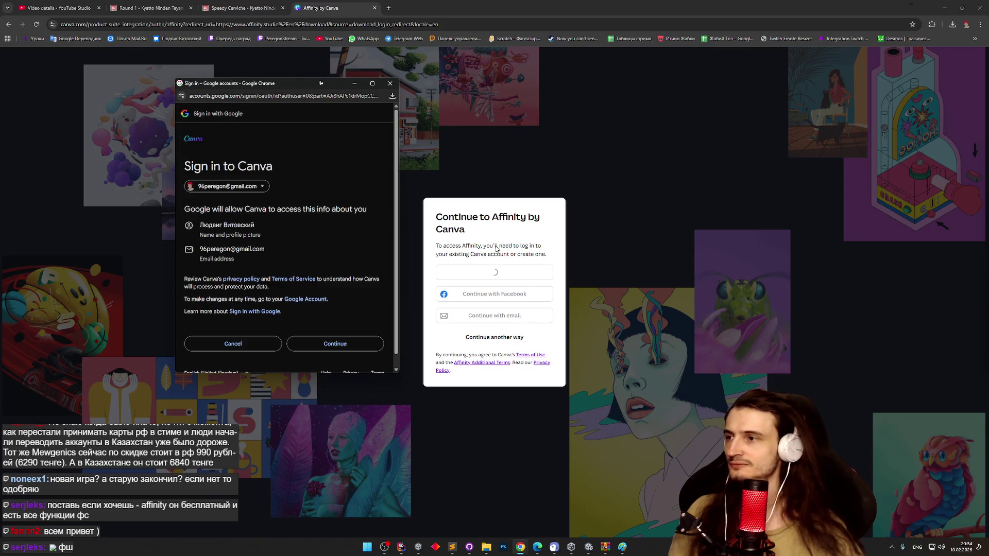
click(352, 344)
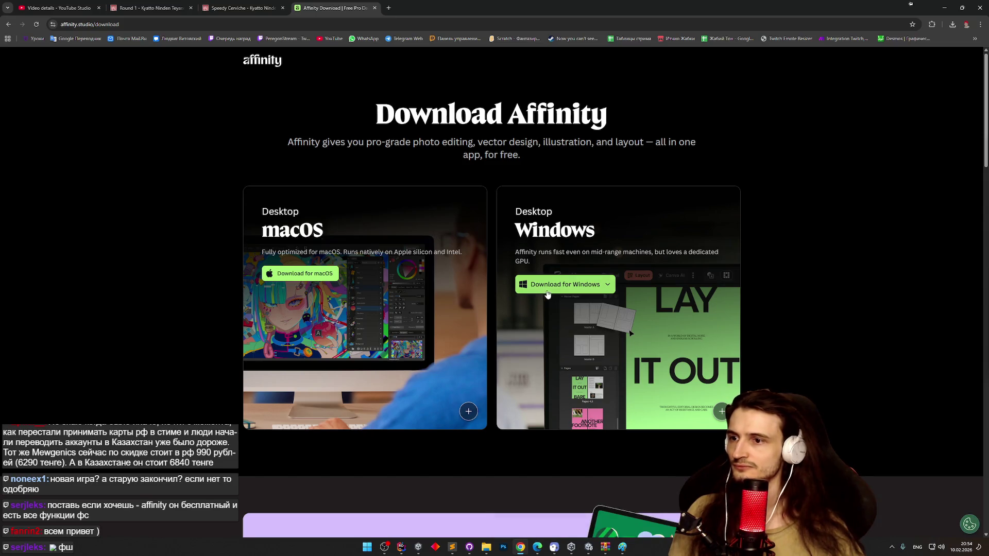
Step: Download the Windows (Intel/AMD) installer Affinity x64.msix, keeping it despite Chrome's block
click(550, 293)
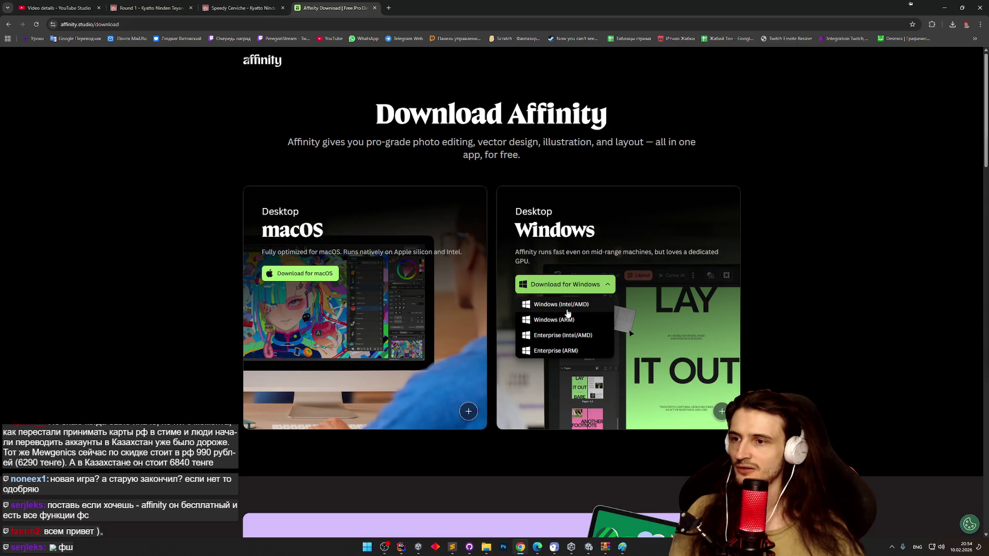
click(566, 306)
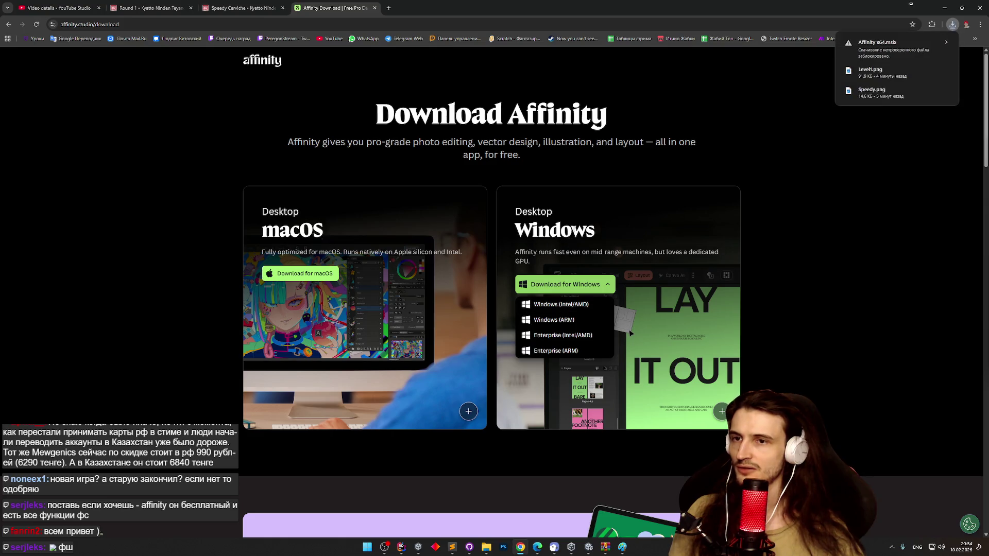
click(857, 54)
click(884, 101)
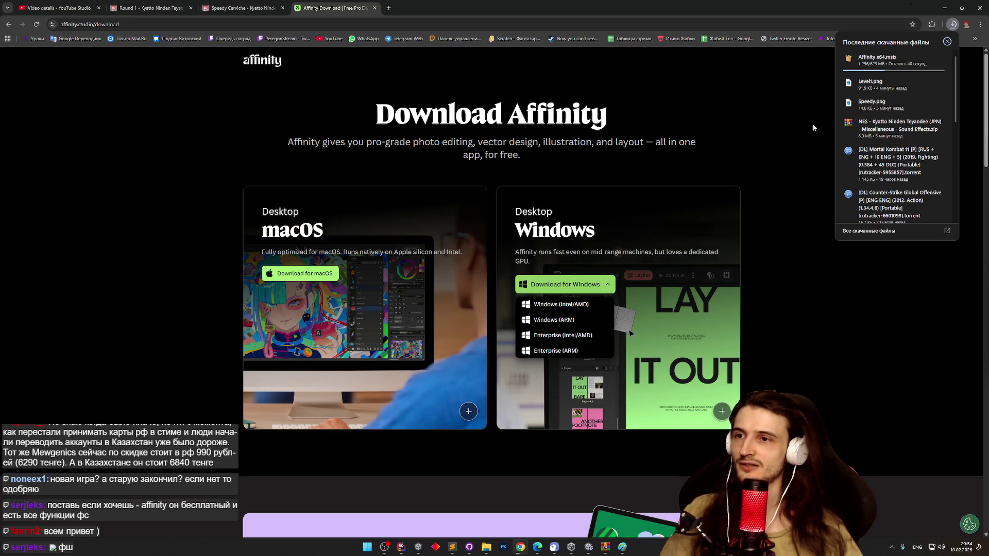
click(814, 128)
key(ctrl+f)
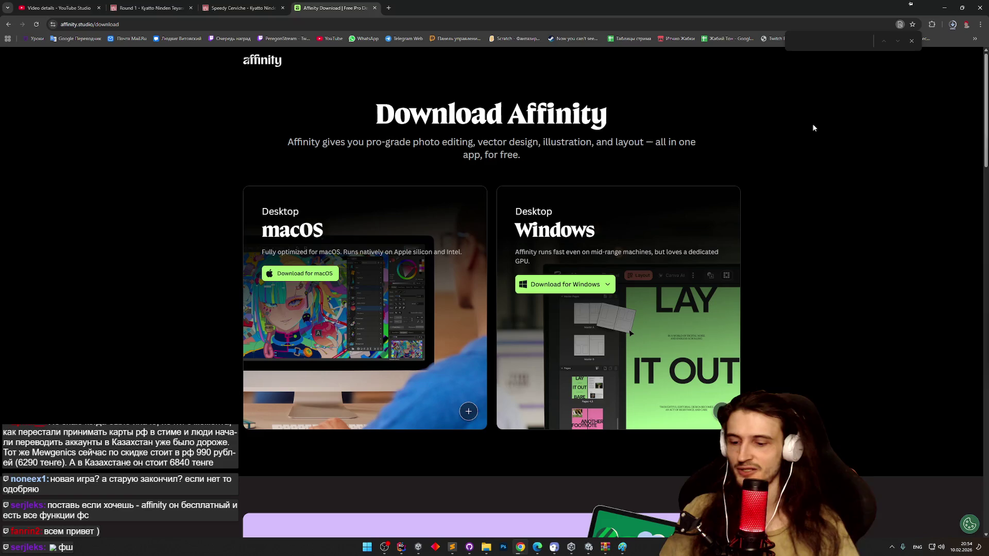
Step: Search the page for '-' and select the em-dash after 'layout'
text(-)
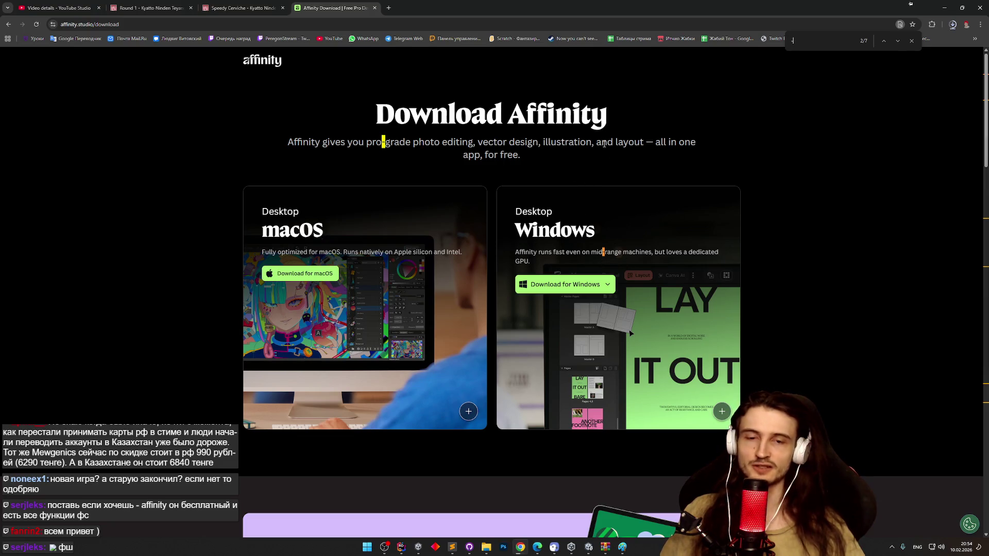
drag(645, 142, 654, 143)
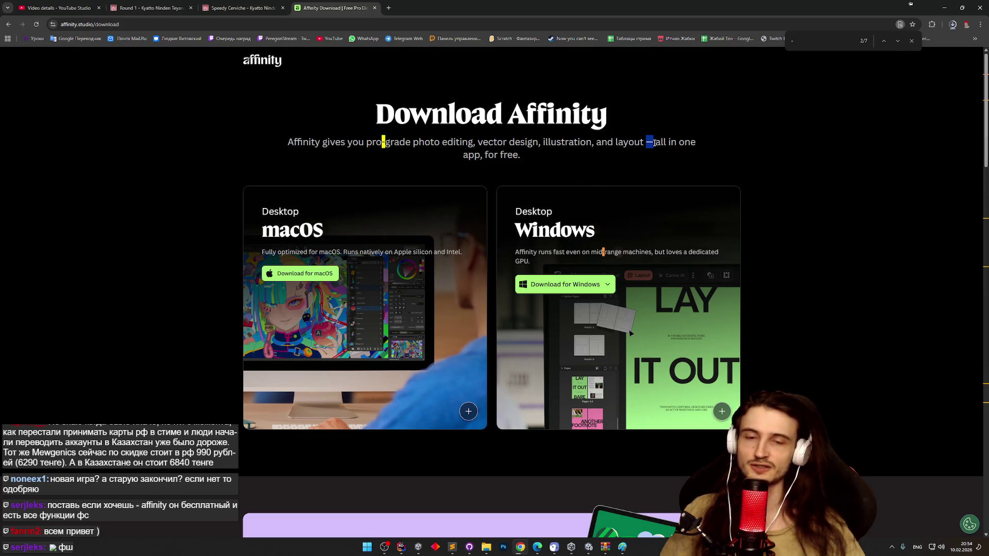
click(675, 170)
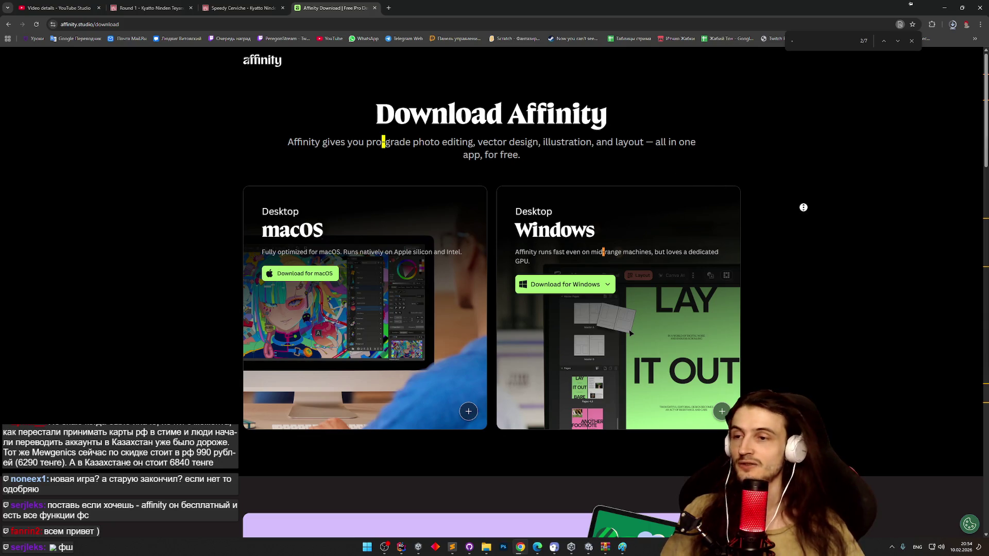
Step: Scroll down through the download page FAQs and back up
scroll(804, 237, down, 1)
scroll(803, 236, down, 8)
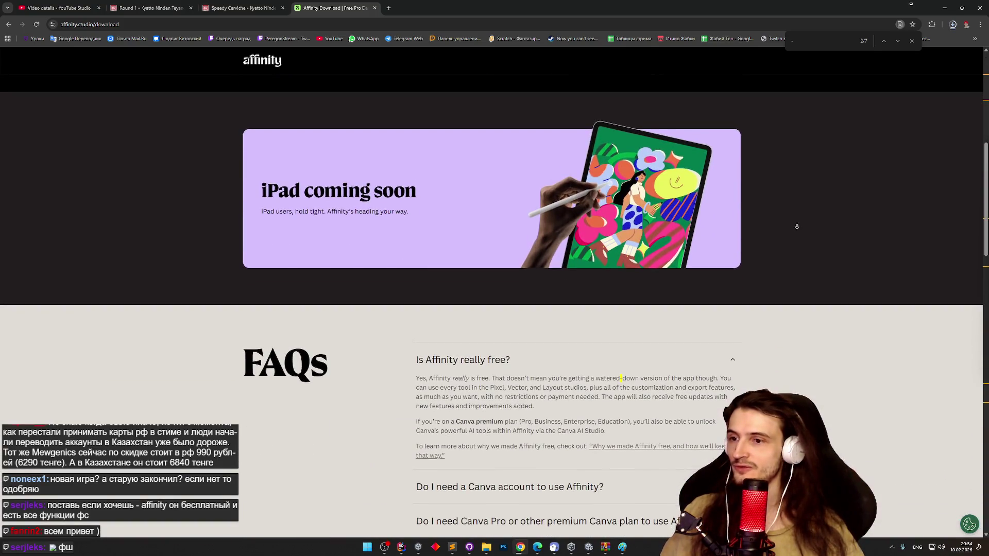
scroll(714, 293, down, 5)
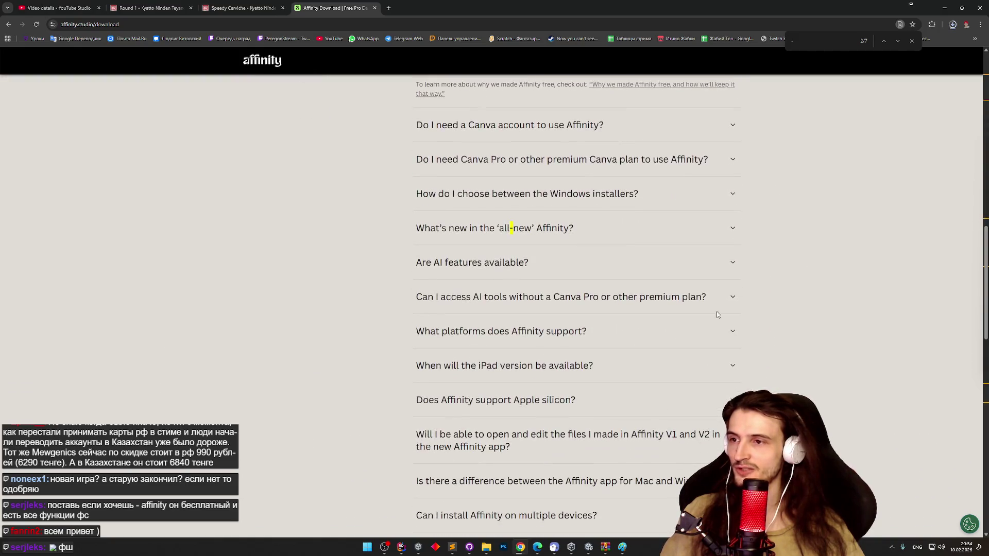
scroll(791, 303, down, 9)
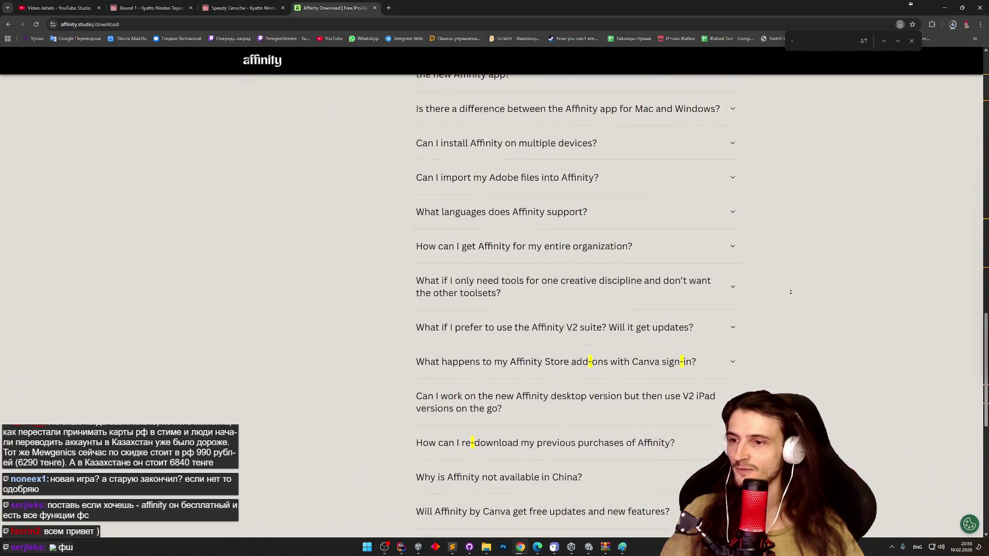
scroll(791, 302, down, 3)
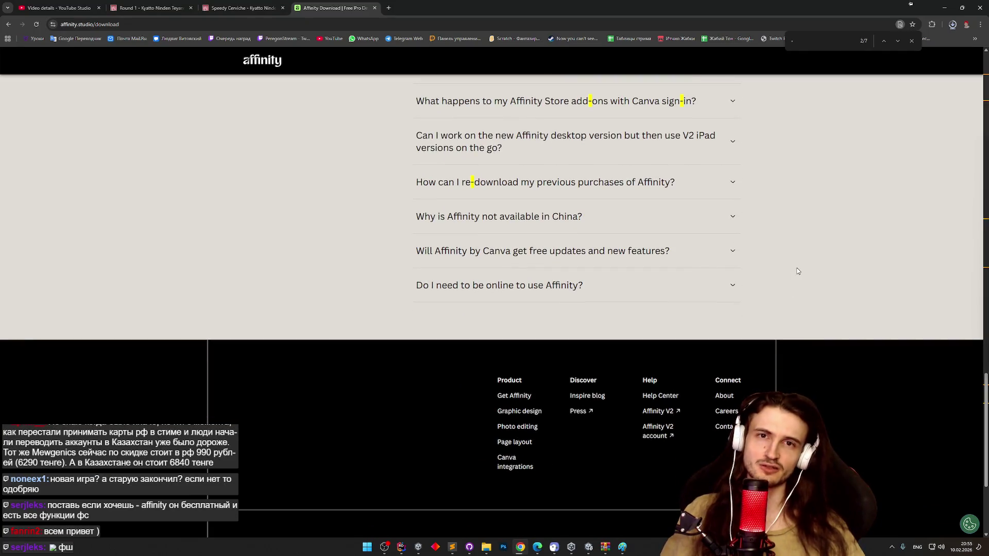
scroll(793, 289, down, 4)
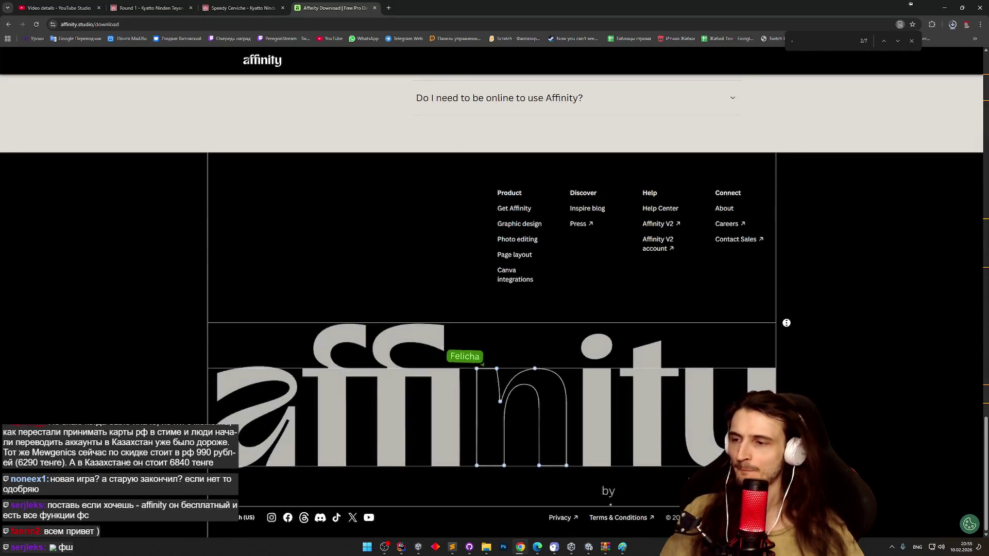
scroll(806, 273, up, 15)
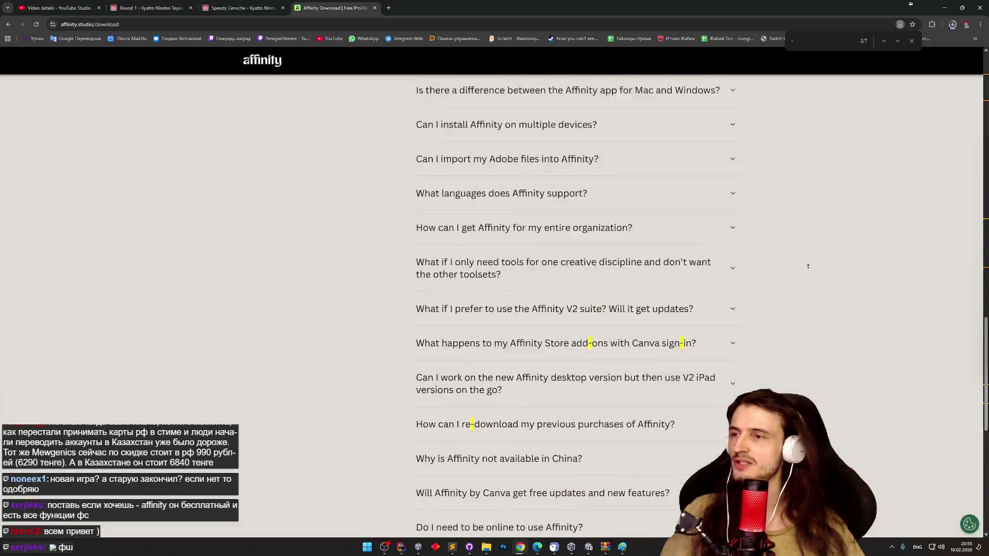
scroll(808, 247, up, 15)
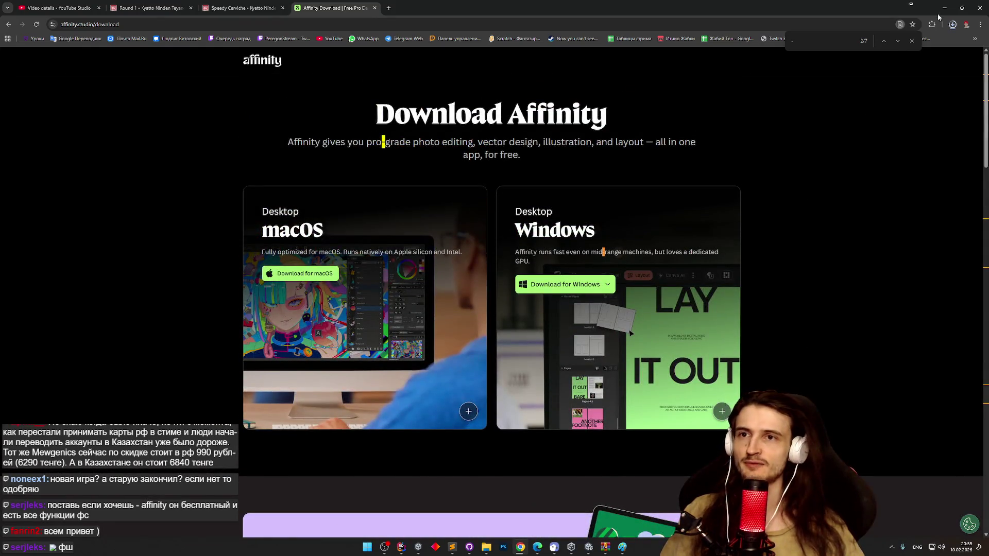
scroll(827, 157, down, 3)
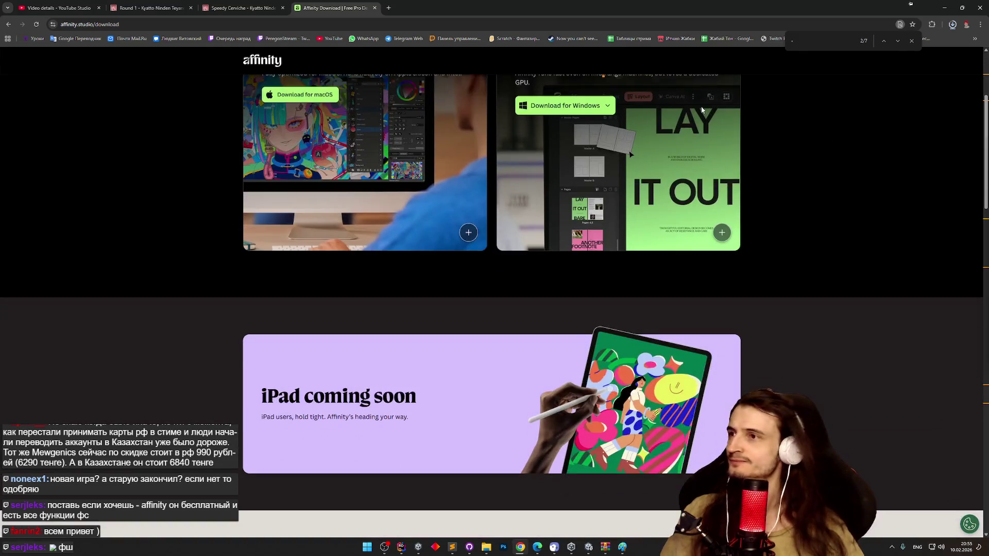
Step: Minimize Chrome to reveal the Speedy sprite sheet in Paint, then restore Chrome over it
click(944, 8)
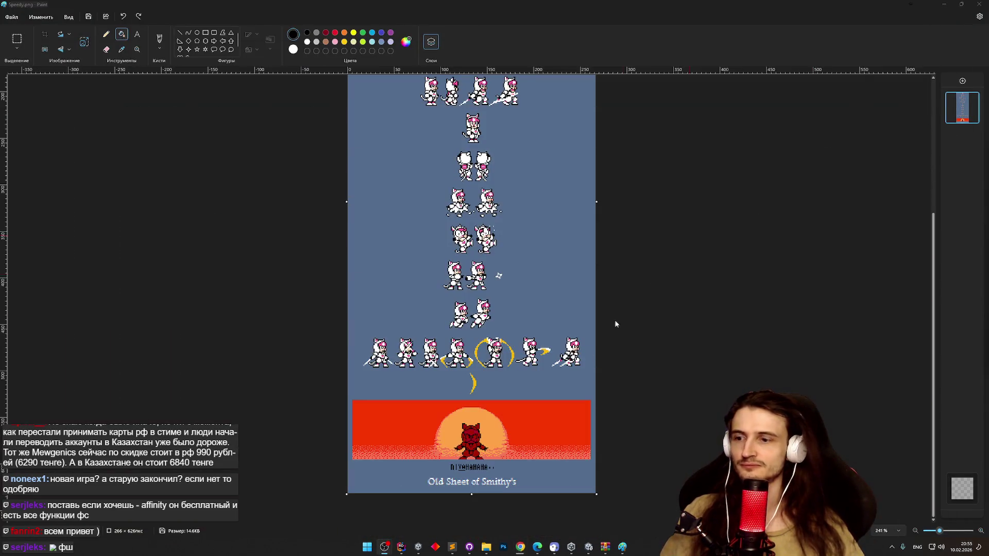
click(520, 547)
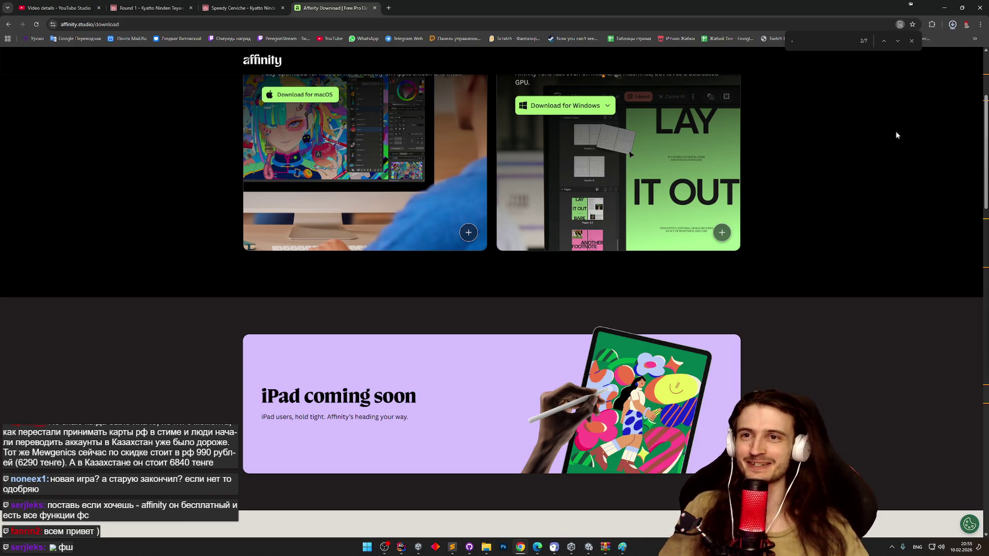
Step: Confirm the 423 MB Affinity x64.msix download finished and open the streamer's Twitch channel in a new tab
click(952, 25)
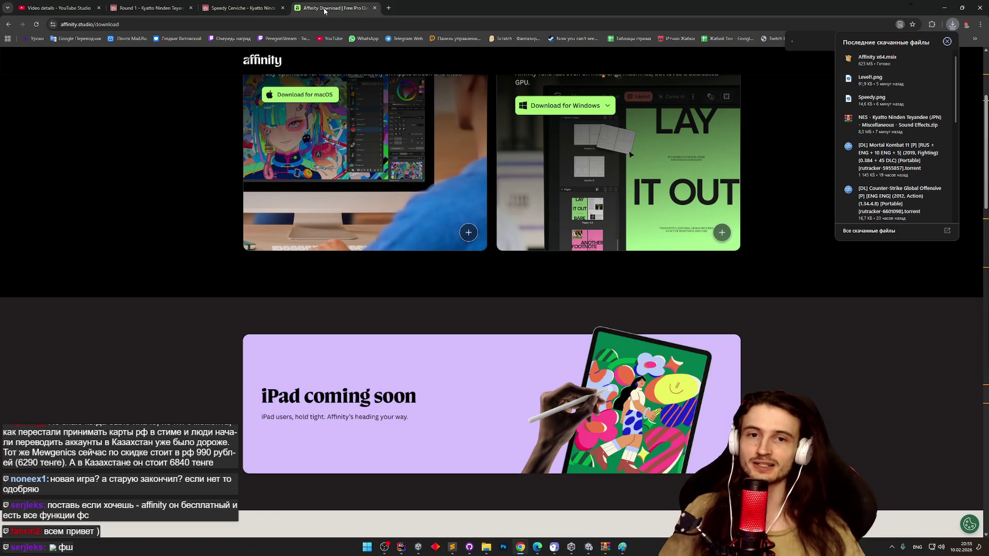
middle_click(263, 40)
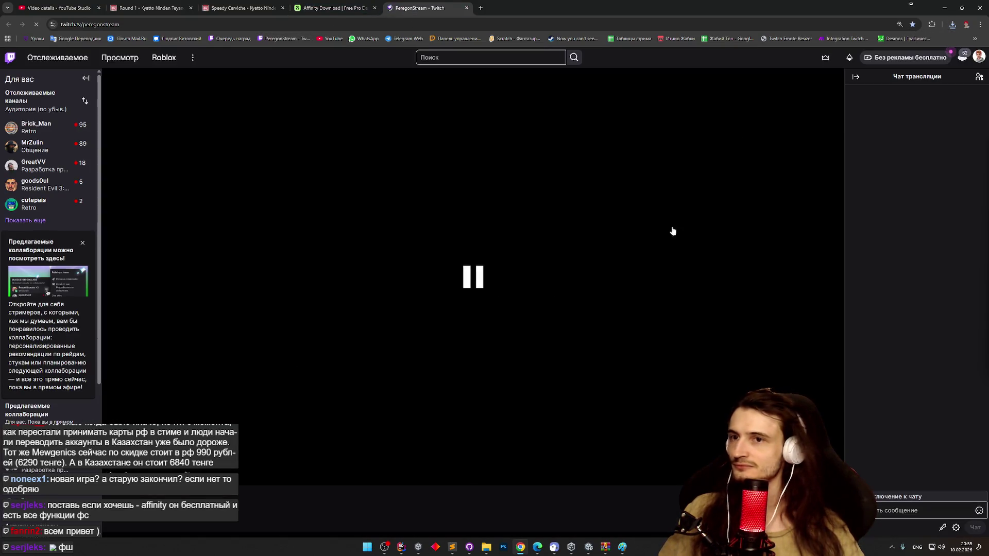
Step: Go to Панель управления автора (Creator Dashboard) from the Twitch account menu
click(979, 56)
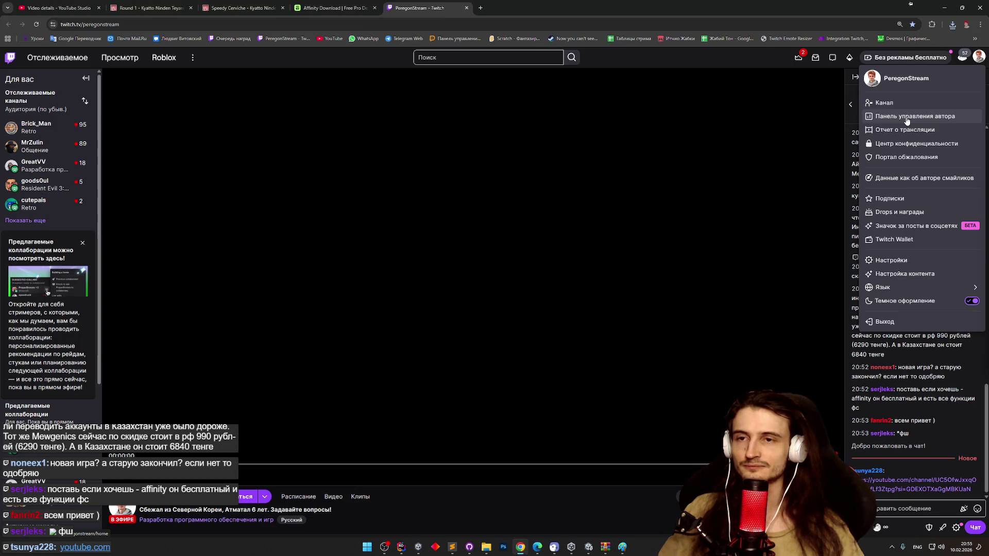
click(909, 108)
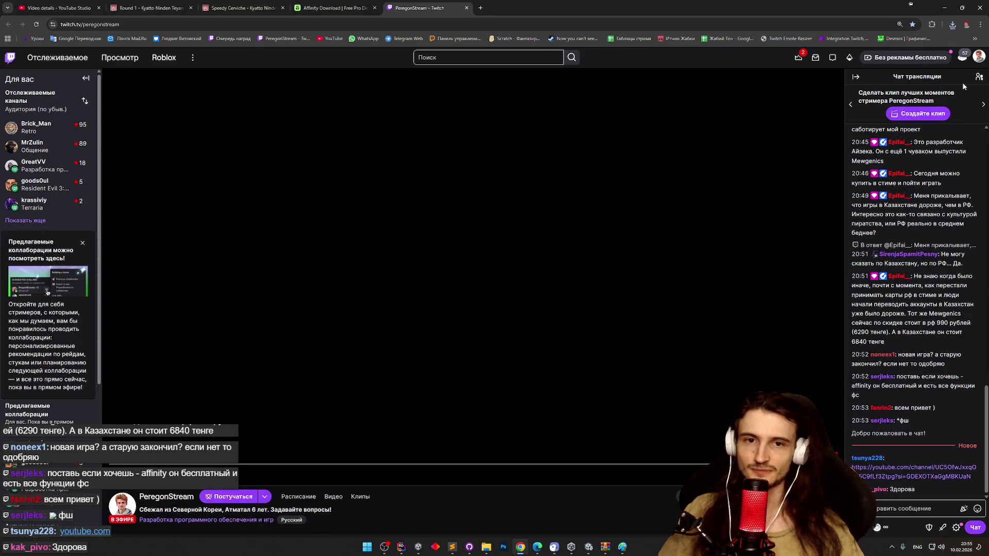
click(979, 56)
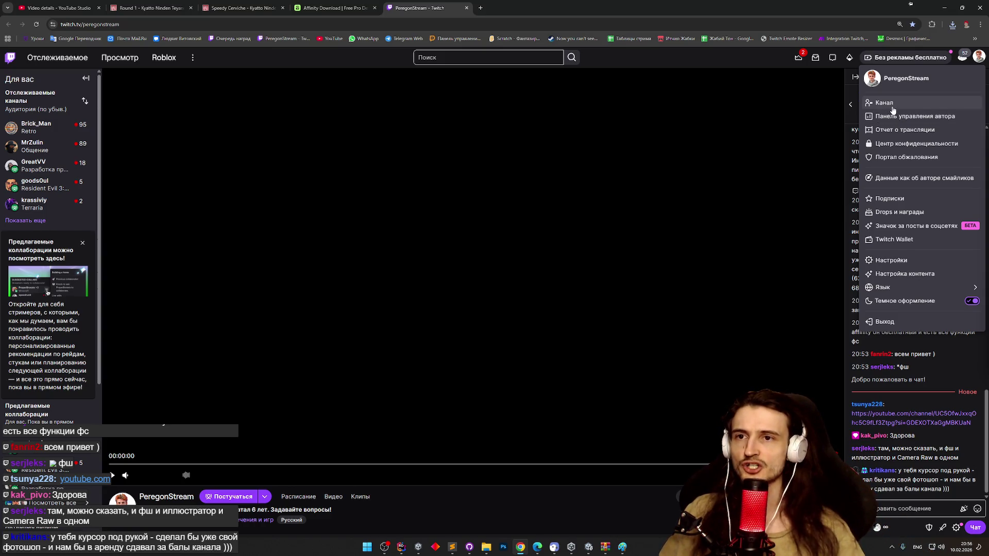
click(892, 115)
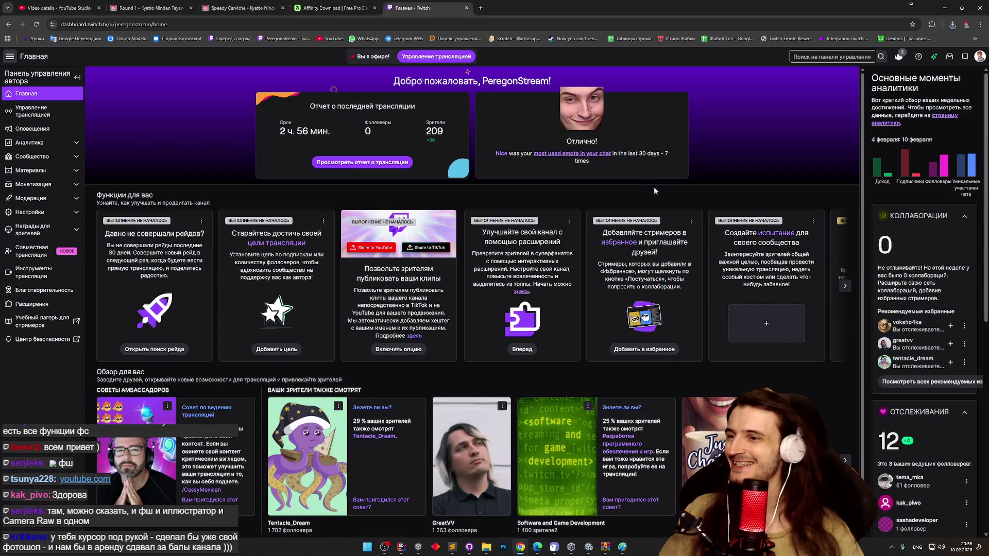
Step: Open the chat's YouTube clips channel link in a new tab and switch input language to Russian
middle_click(664, 184)
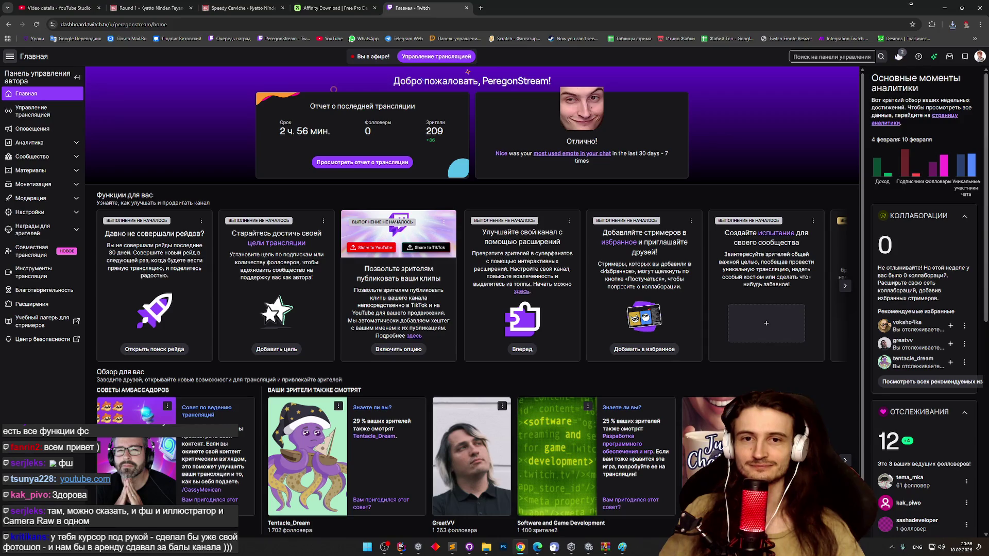
key(alt+Tab)
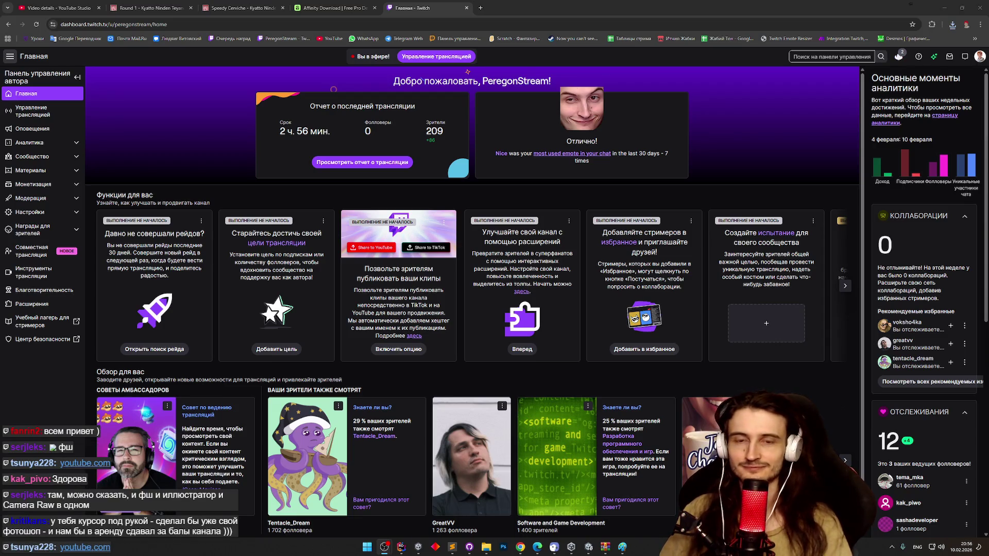
key(alt+shift)
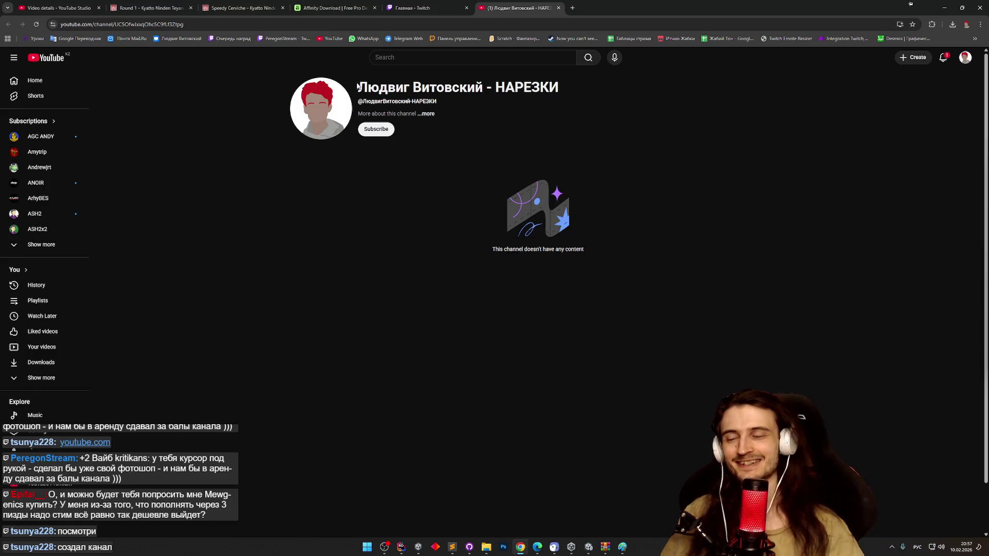
key(alt+Tab)
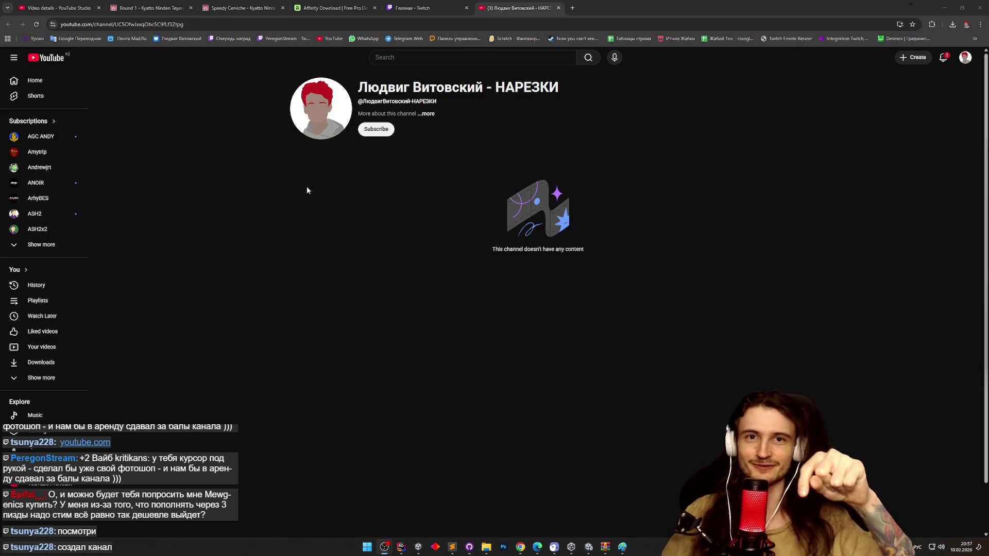
click(560, 9)
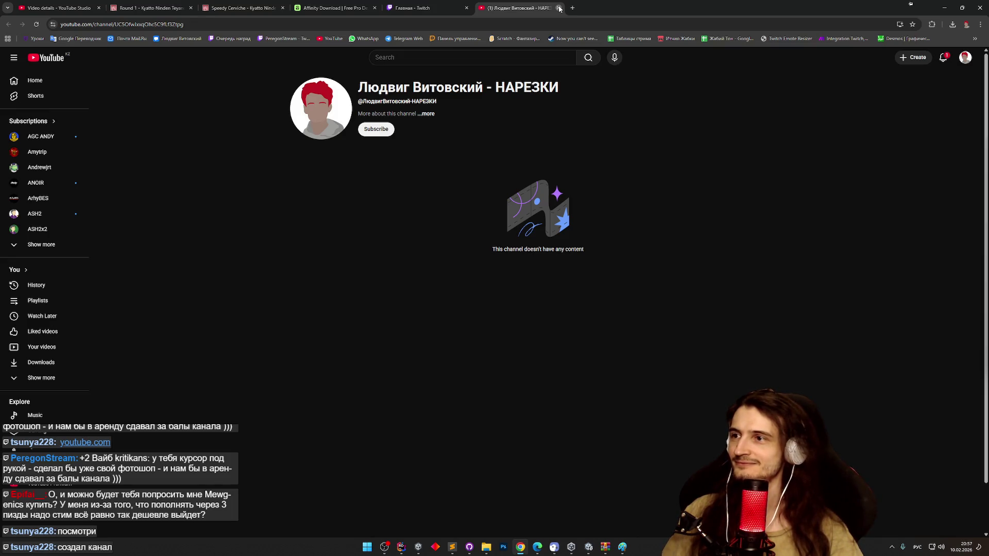
Step: Close the empty YouTube clips tab and open Creator Dashboard links in new tabs
click(560, 9)
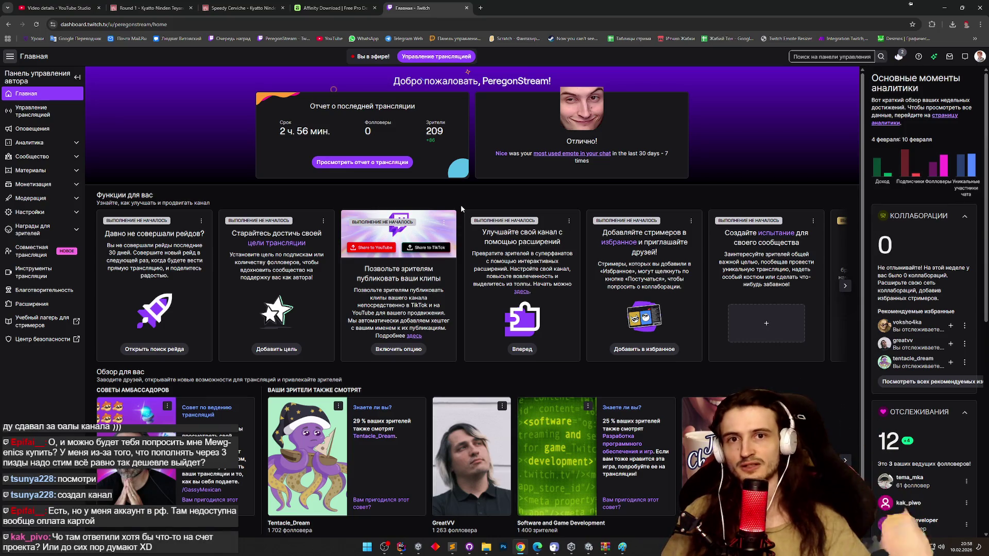
middle_click(461, 205)
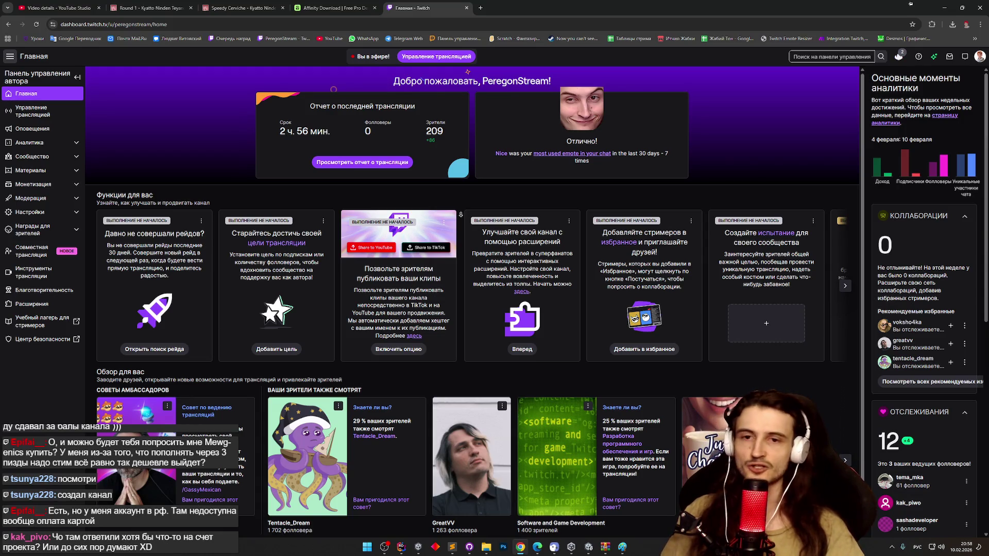
scroll(460, 197, up, 1)
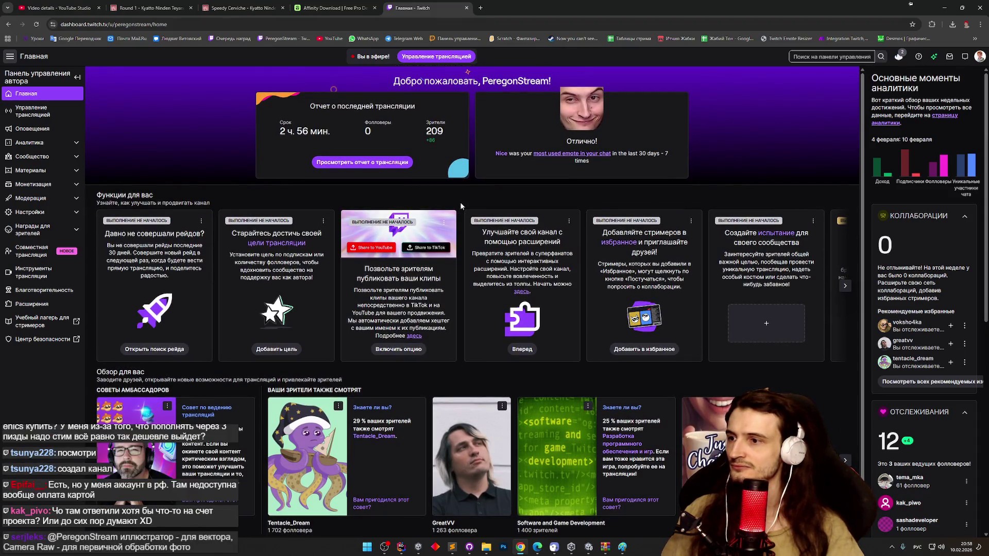
middle_click(460, 203)
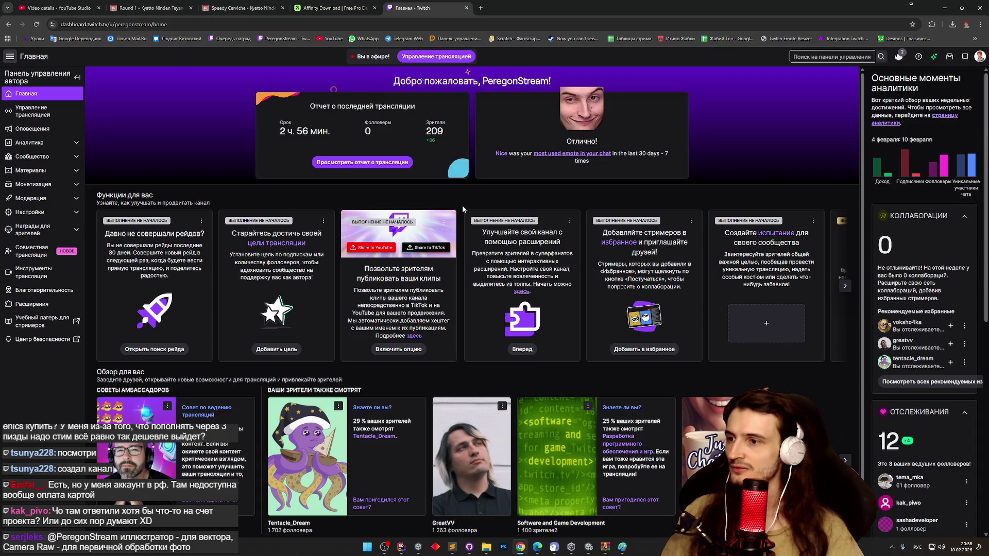
Step: Open the Трансляция stream settings in a new tab, review them, then list recent downloads showing Speedy.png
click(422, 353)
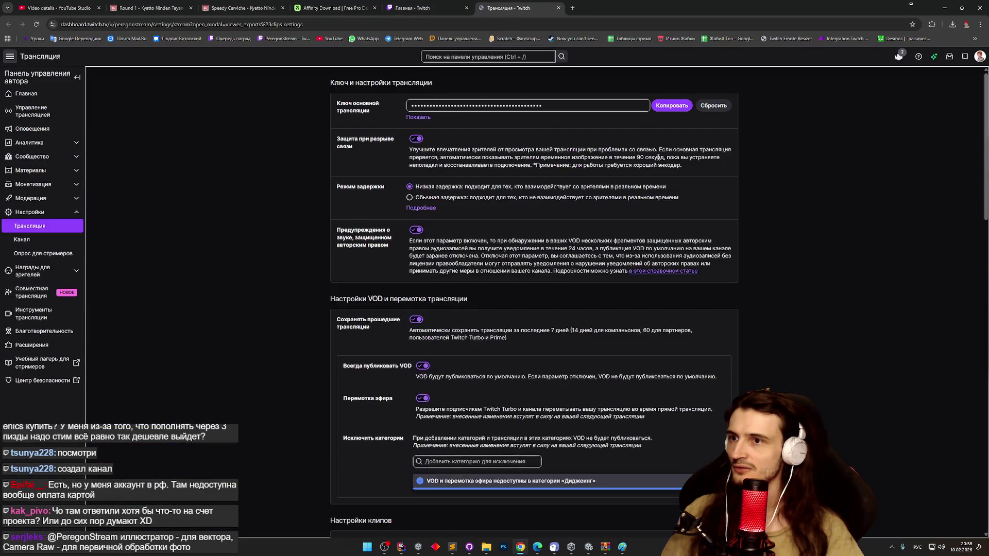
middle_click(748, 227)
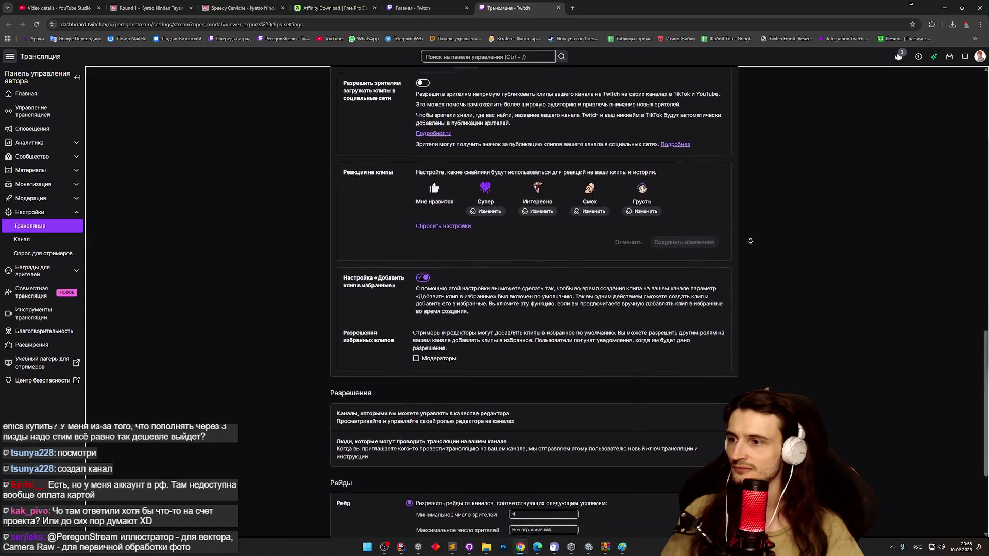
click(447, 315)
scroll(800, 346, down, 2)
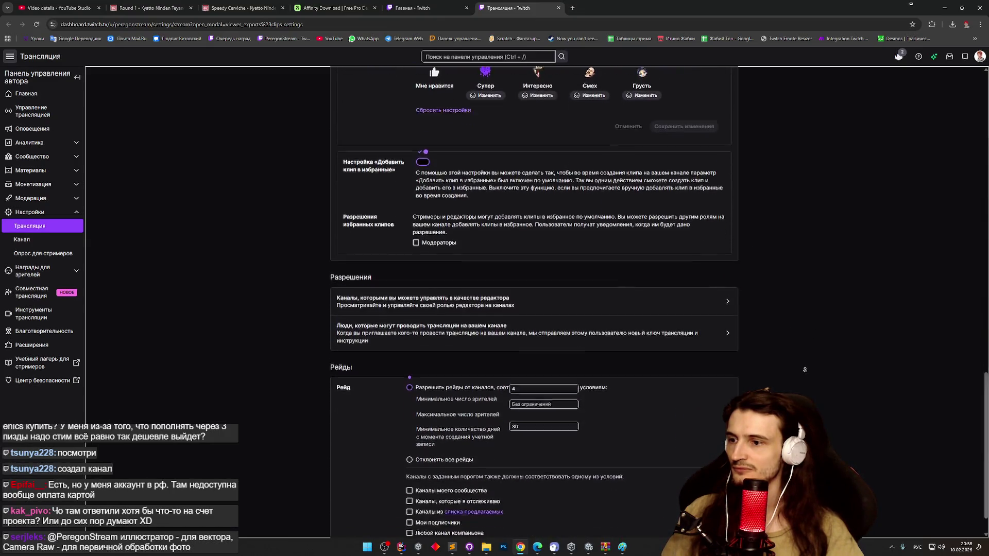
scroll(800, 345, up, 2)
middle_click(800, 346)
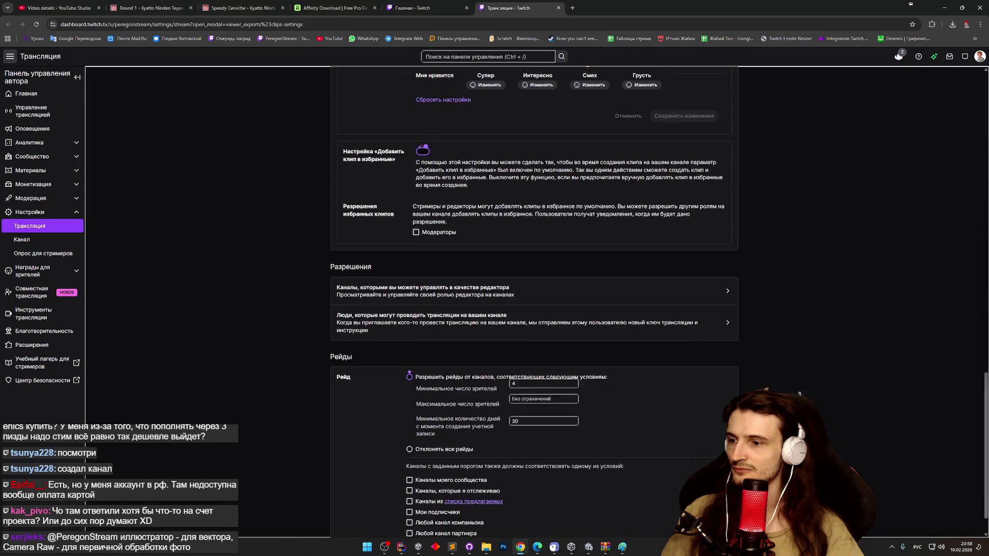
scroll(801, 304, up, 5)
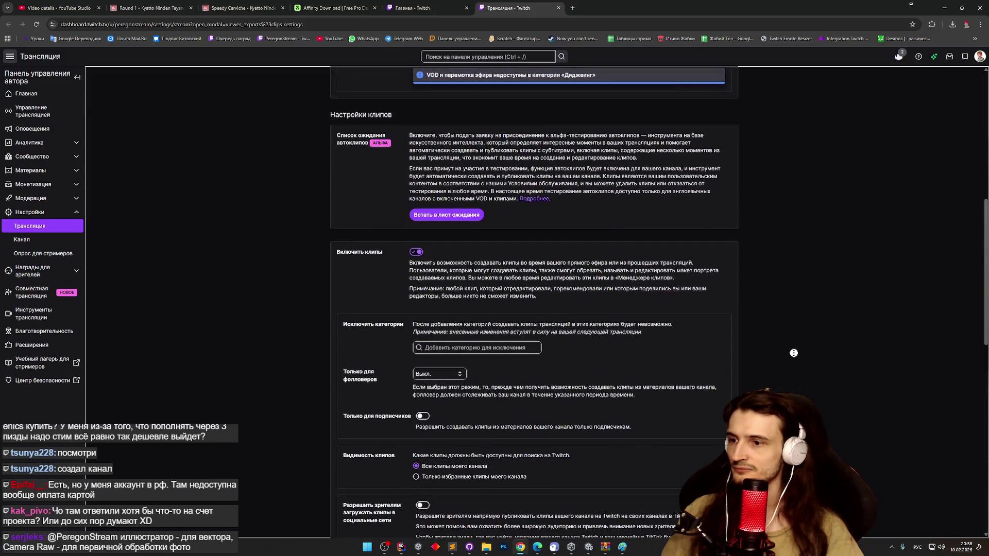
middle_click(758, 364)
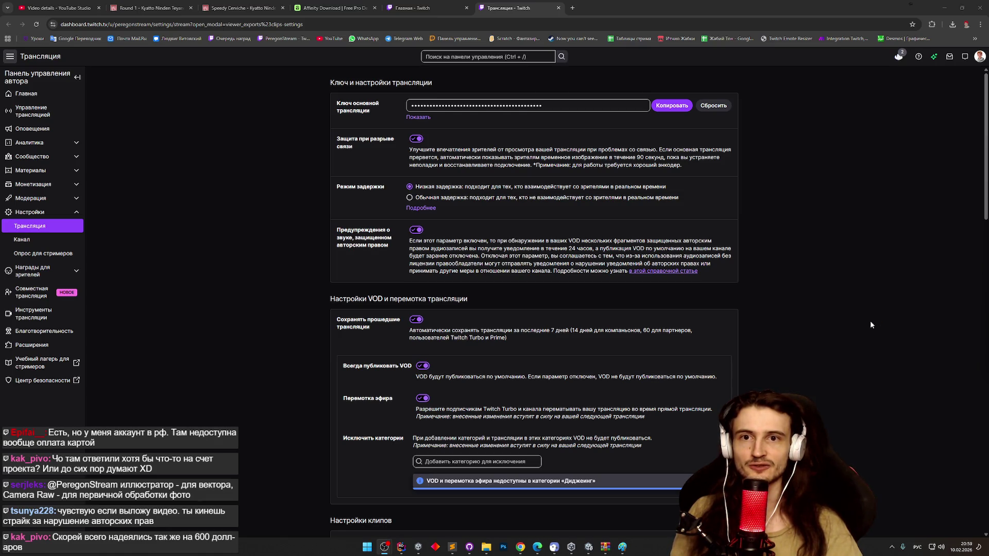
click(953, 24)
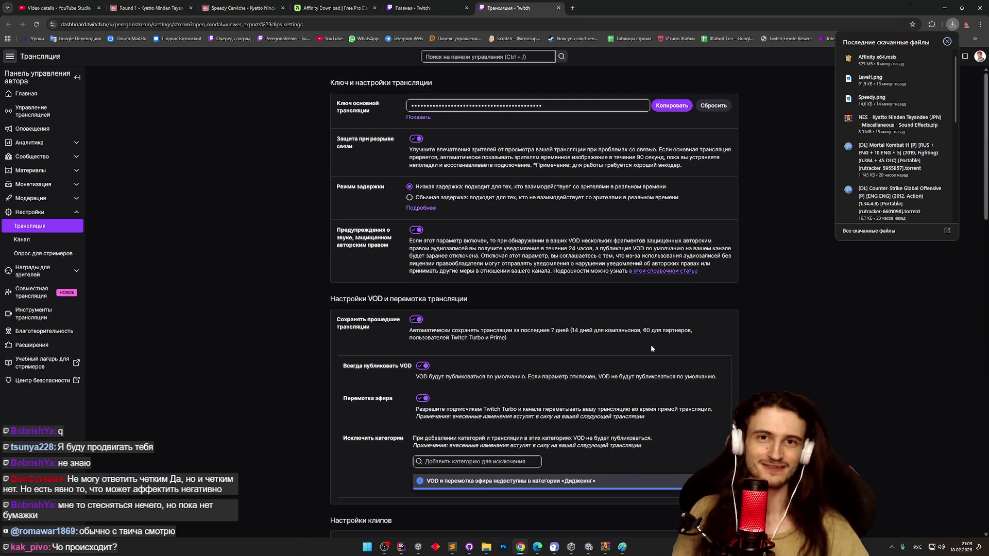
Step: Launch the Affinity x64.msix installer (version 3.0.3.4027) from downloads and centre its window
click(868, 59)
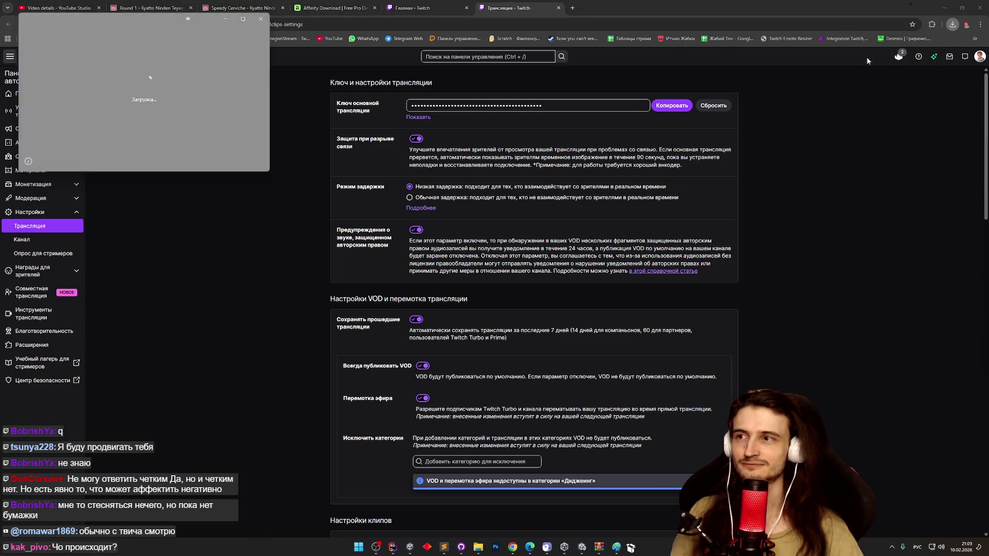
drag(162, 23, 657, 201)
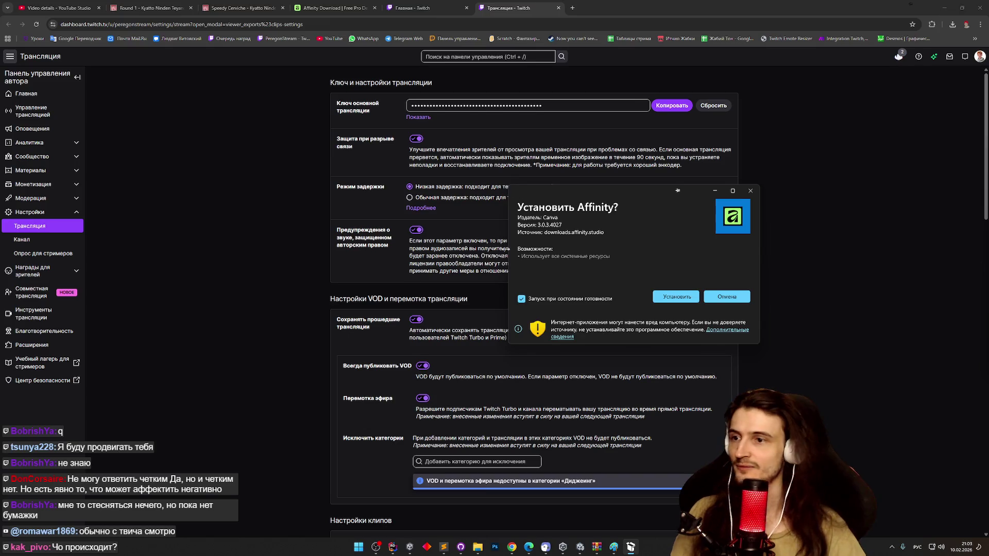
Step: Enlarge the App Installer dialog and install Affinity
mouse_move(510, 343)
mouse_down()
mouse_move(375, 374)
mouse_move(381, 392)
mouse_move(440, 390)
mouse_up()
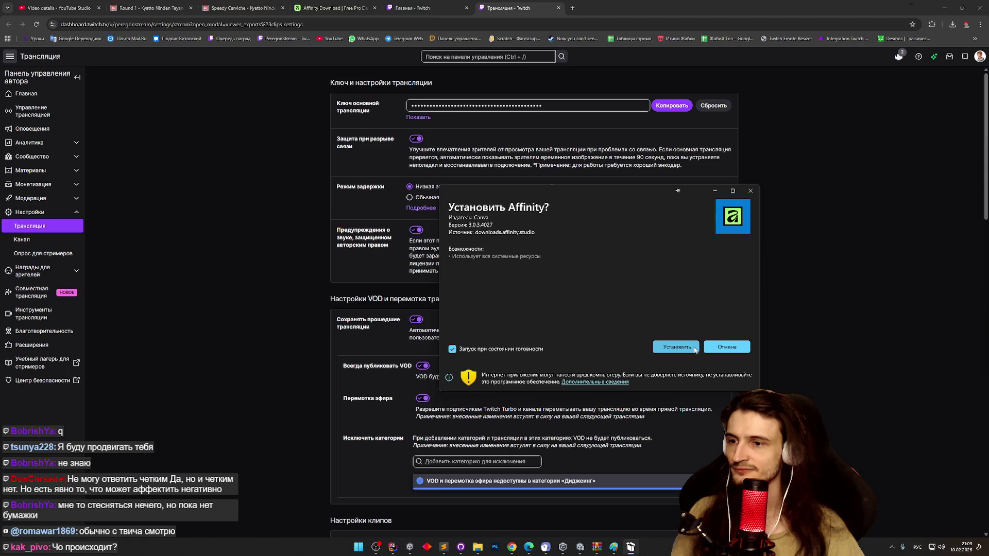
click(694, 350)
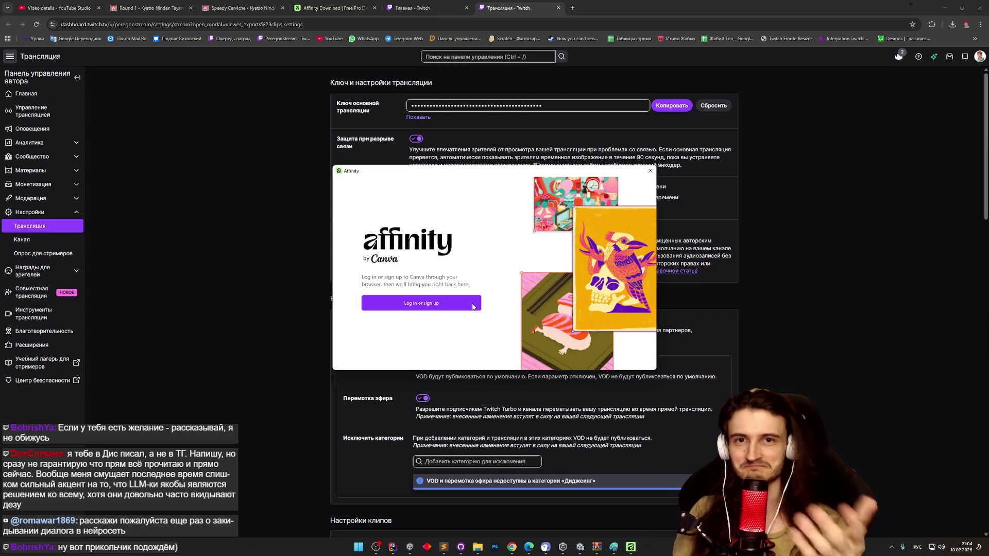
Step: Sign in to Affinity with the current Canva account and let the browser launch Affinity
click(473, 307)
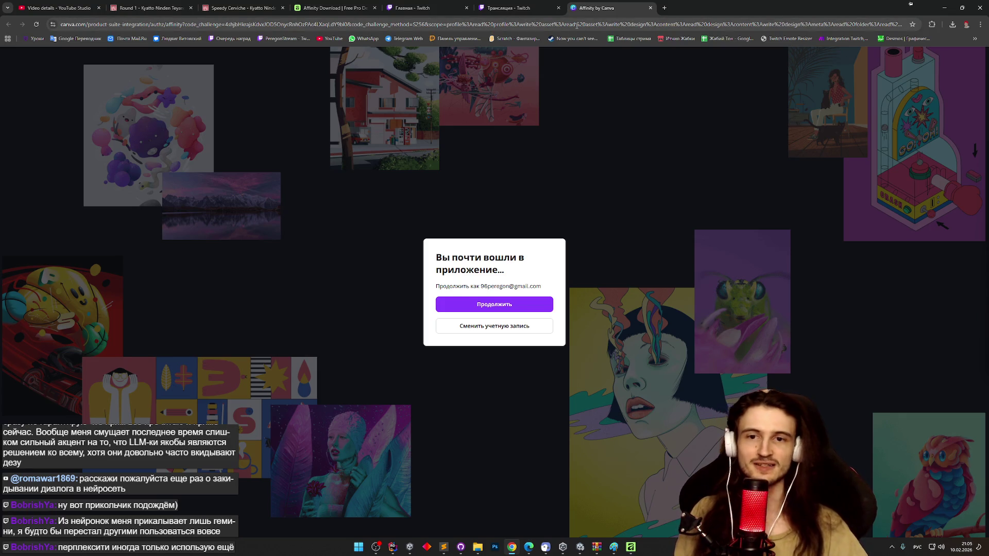
click(533, 305)
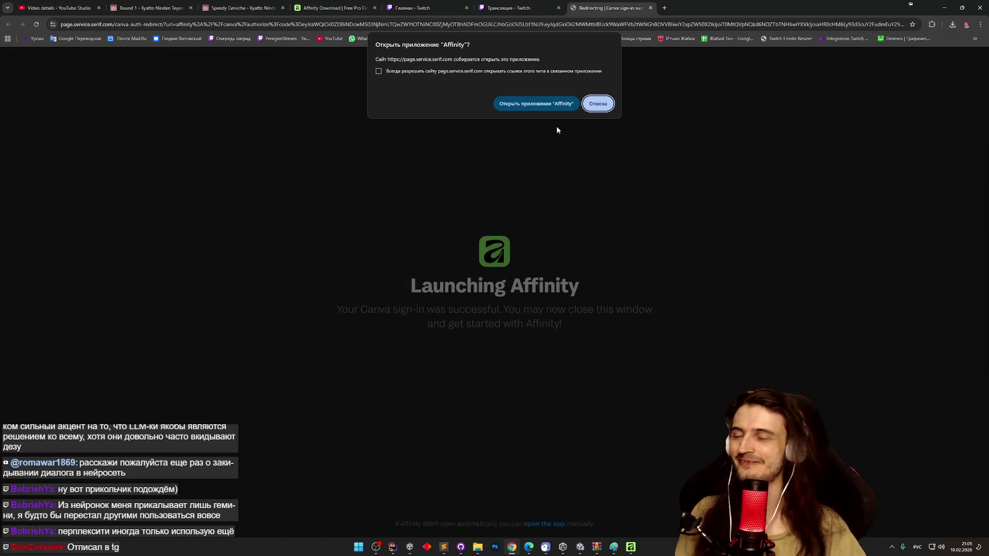
click(561, 108)
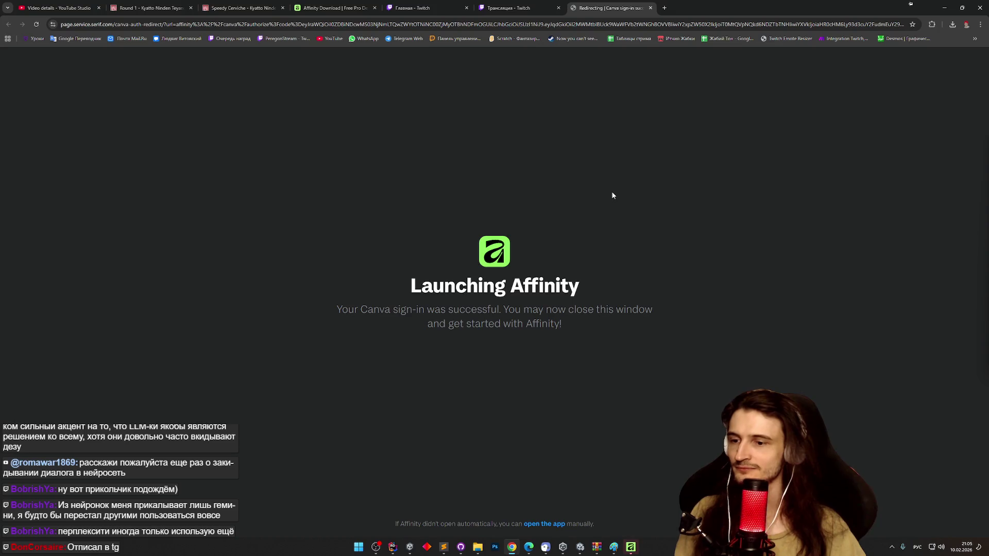
click(634, 550)
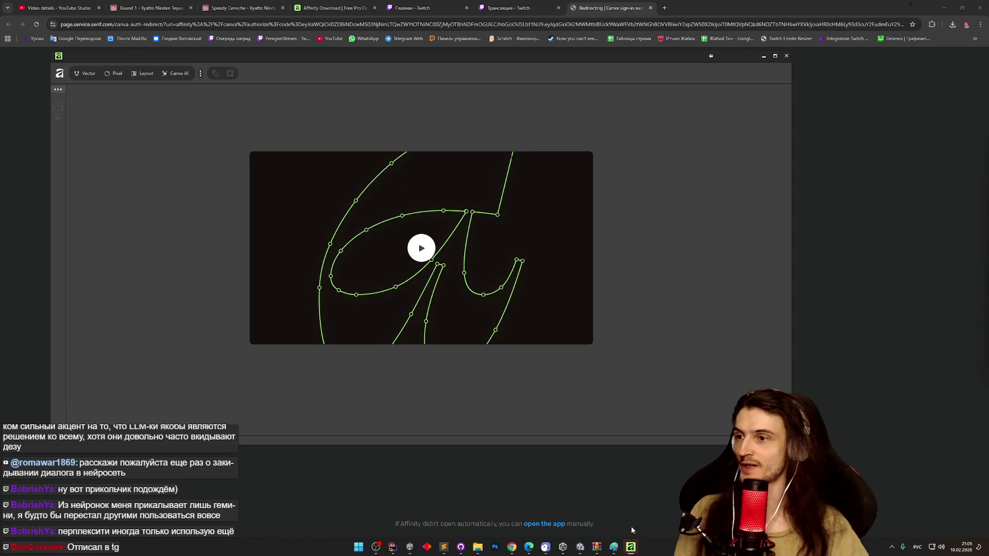
Step: Skip the intro video, continue past the usage-data choice and choose Start Creating
click(426, 252)
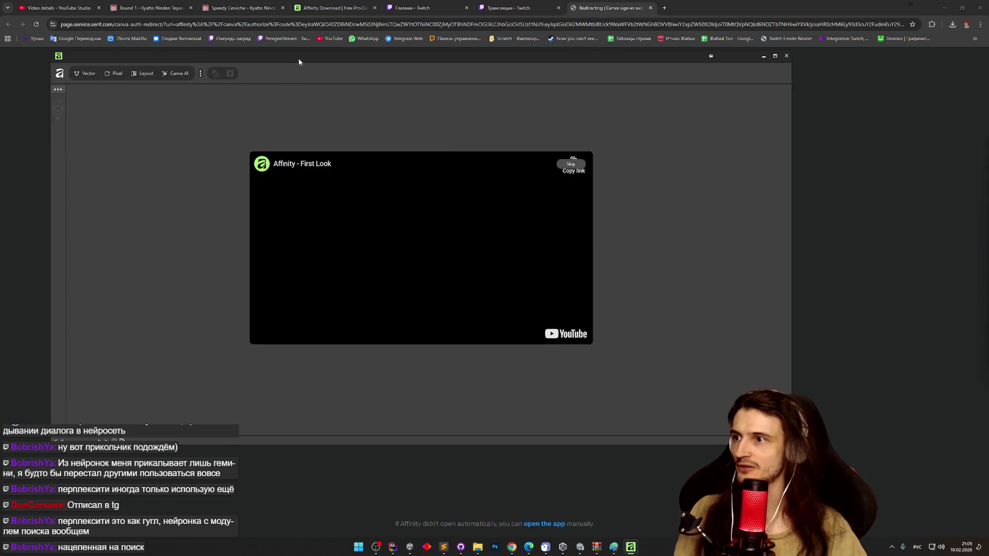
mouse_move(298, 57)
mouse_down()
mouse_move(326, 68)
mouse_move(310, 61)
mouse_up()
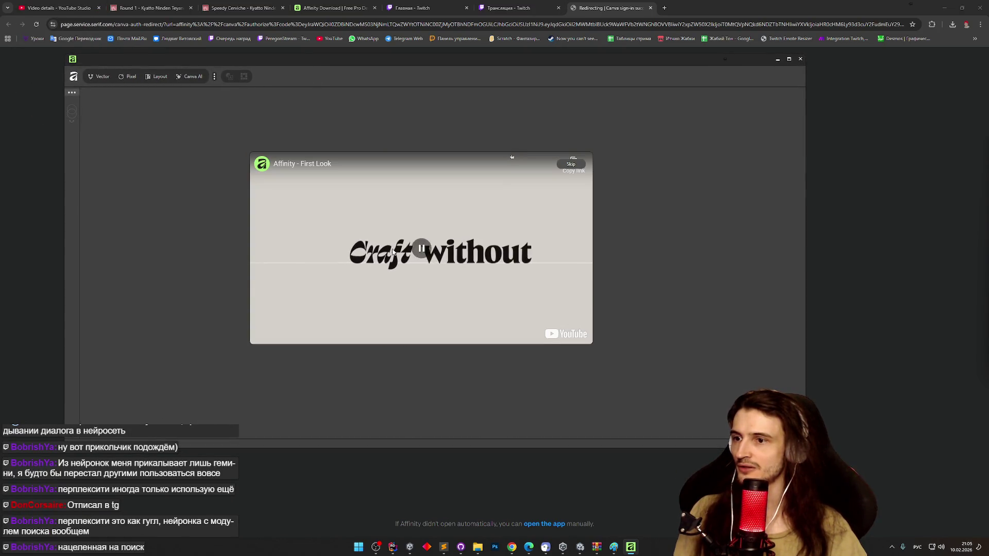
click(571, 164)
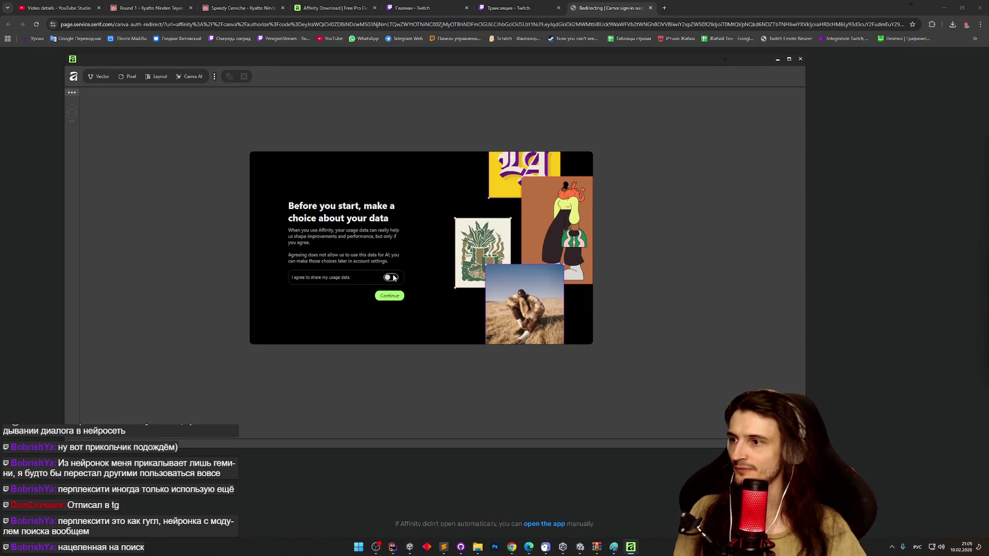
click(391, 296)
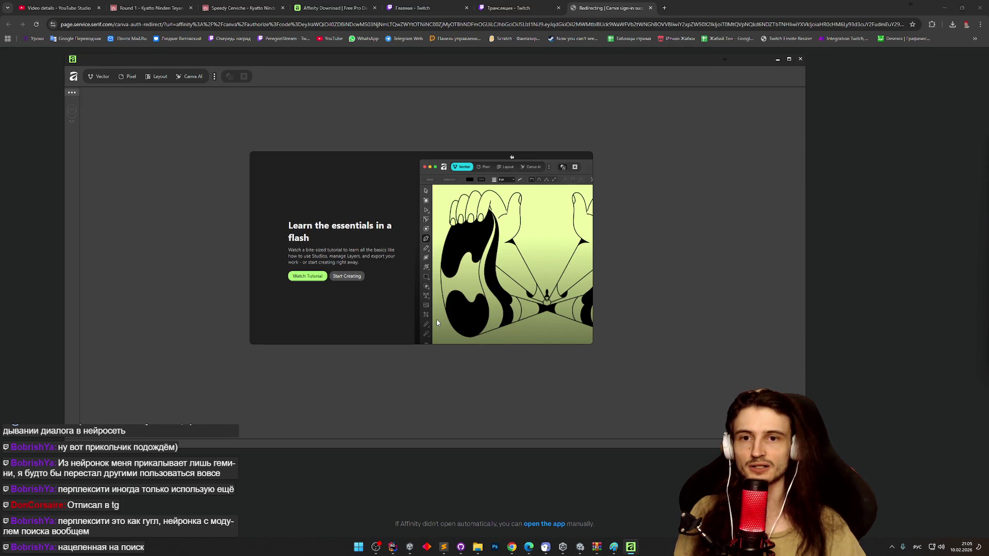
click(343, 276)
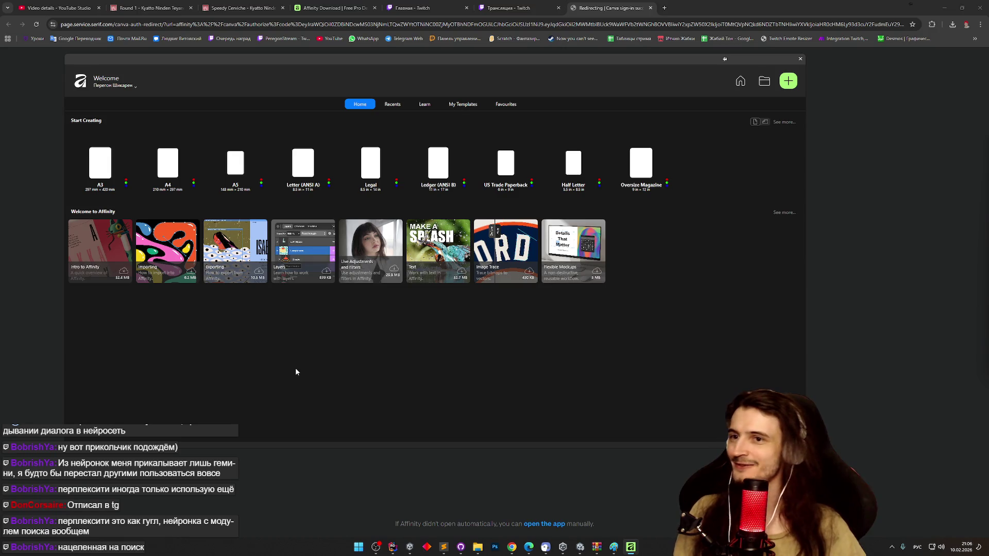
Step: Maximize Affinity and open the Intro to Affinity sample, reading its Customising Studios step
double_click(650, 57)
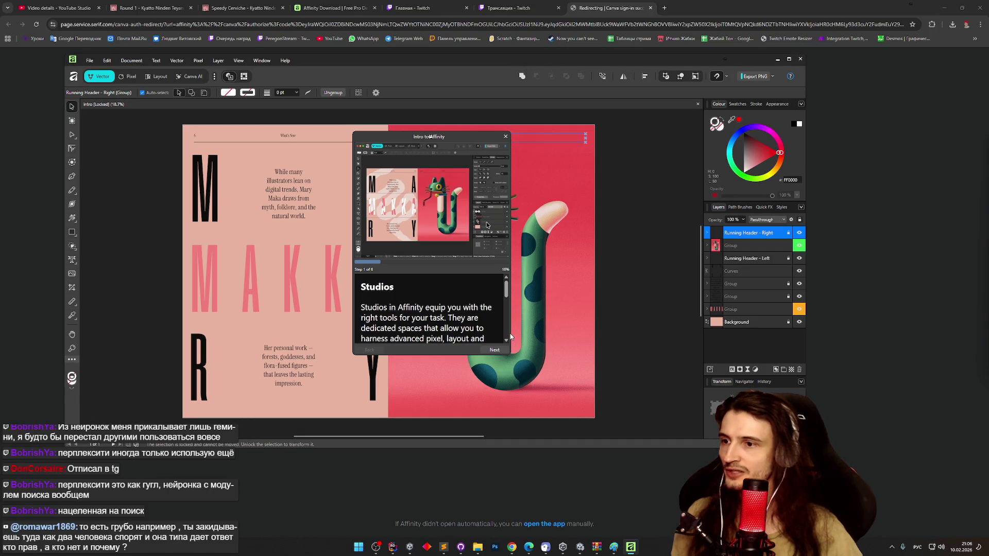
drag(373, 143, 394, 163)
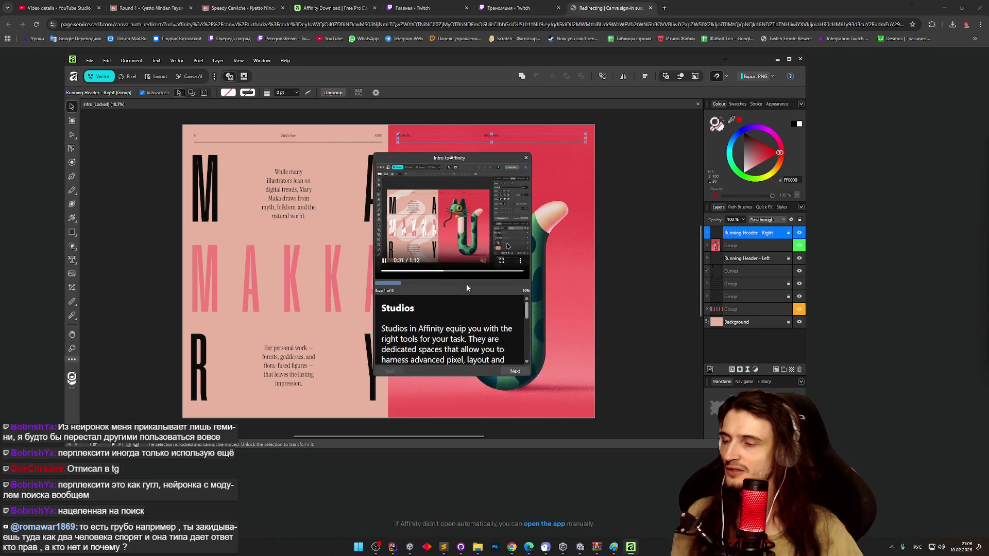
drag(525, 315, 524, 341)
scroll(523, 354, down, 1)
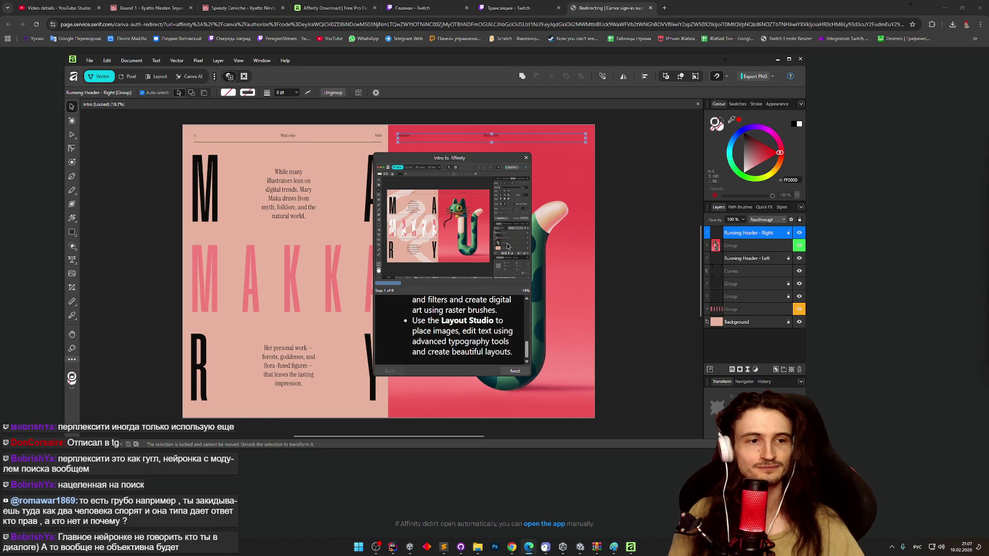
scroll(526, 357, up, 3)
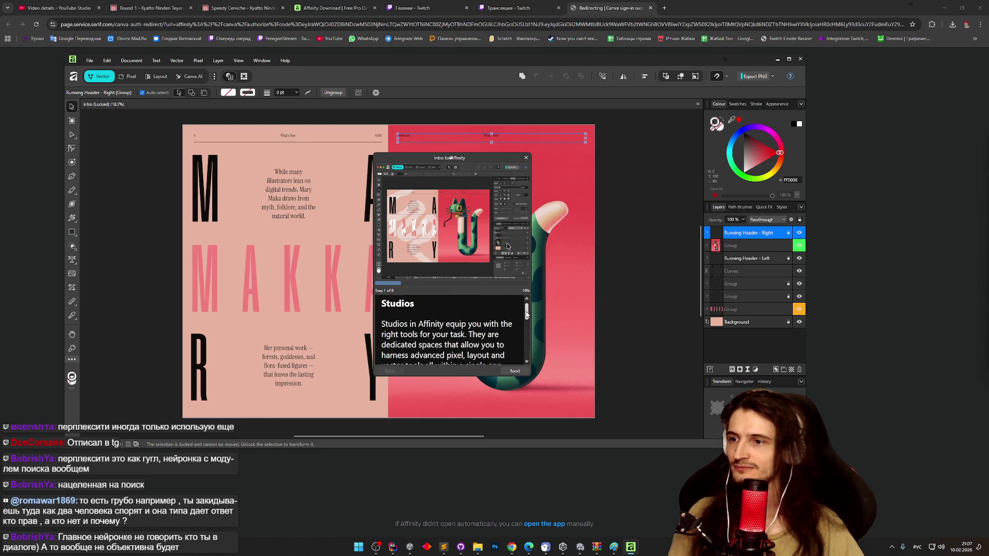
scroll(523, 361, down, 3)
Step: Step through the Intro to Affinity tutorial to In App Learn and close it
click(515, 371)
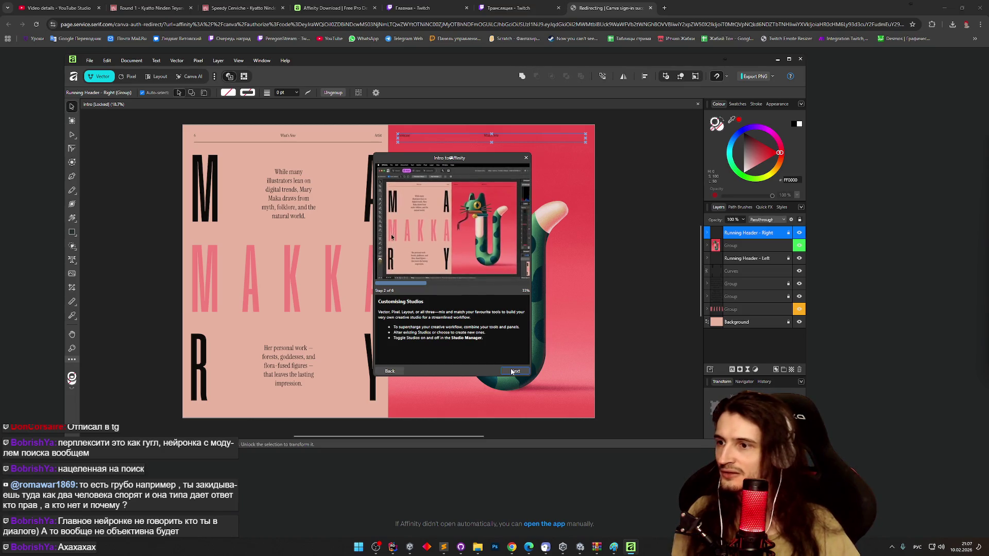
click(513, 371)
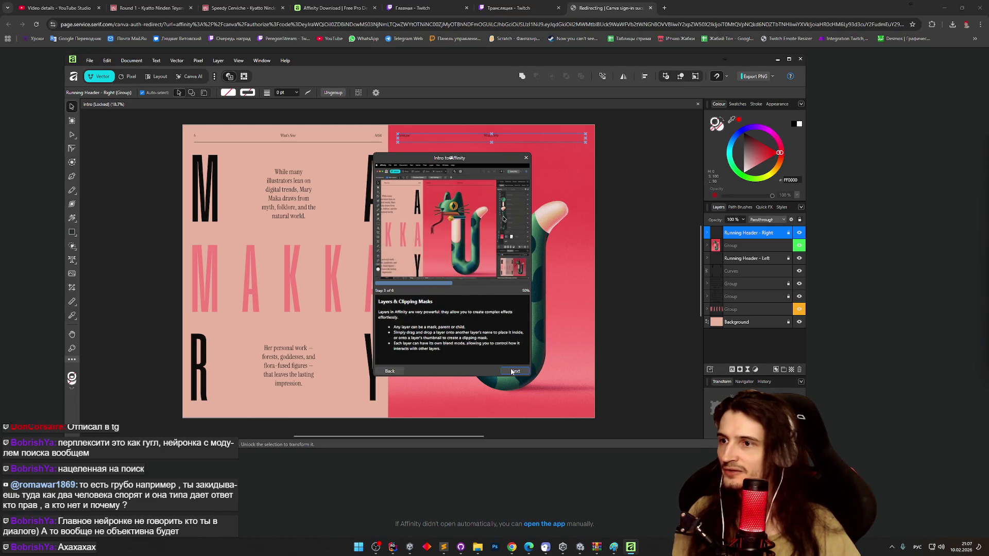
click(513, 372)
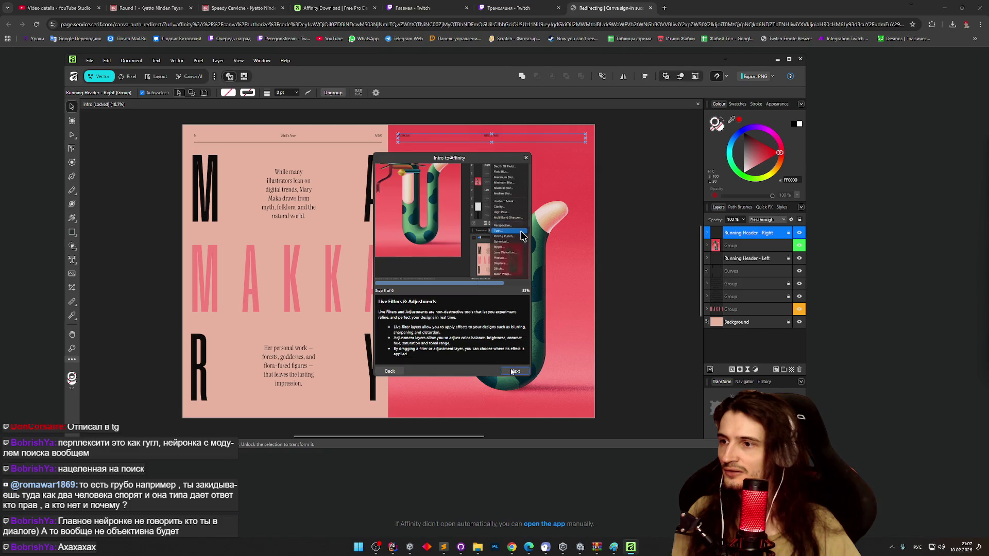
click(390, 371)
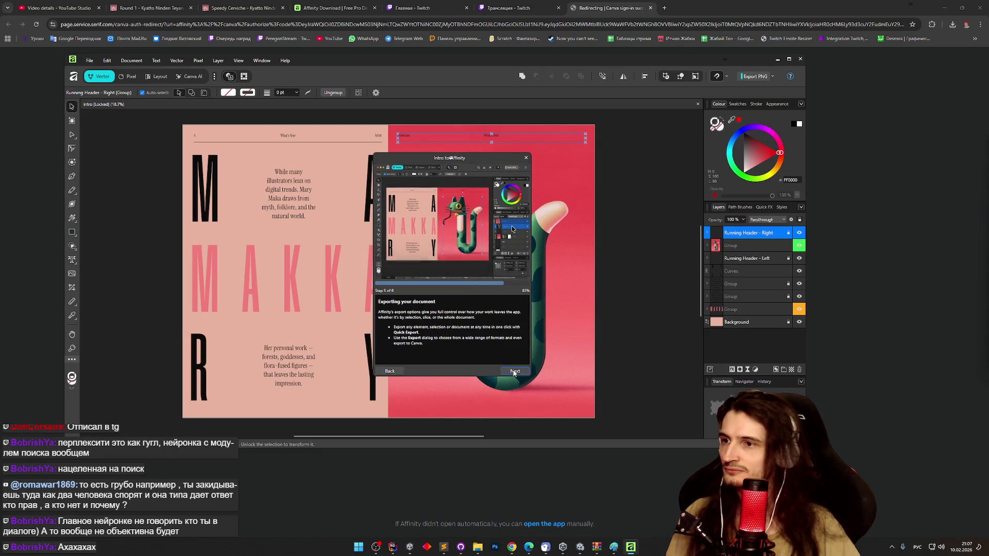
click(514, 372)
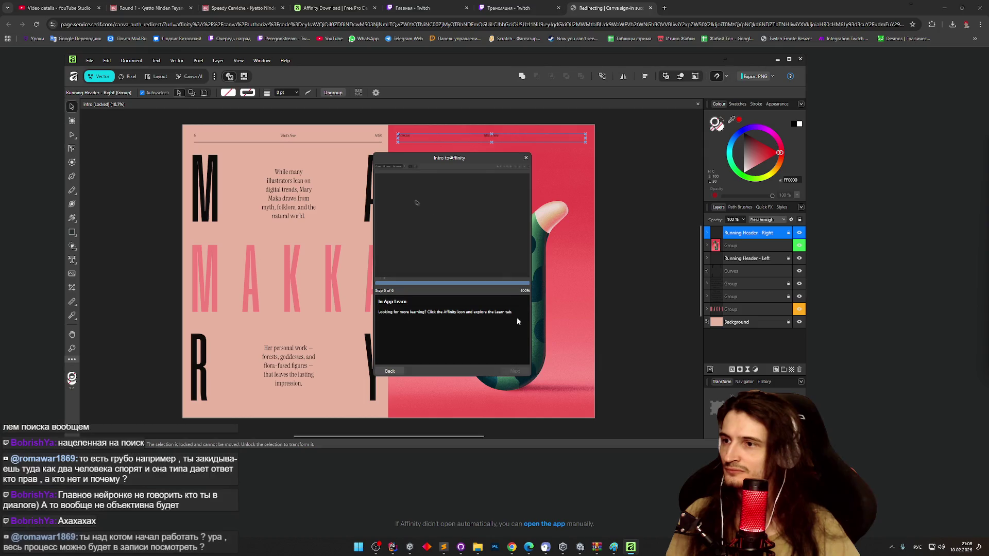
click(526, 157)
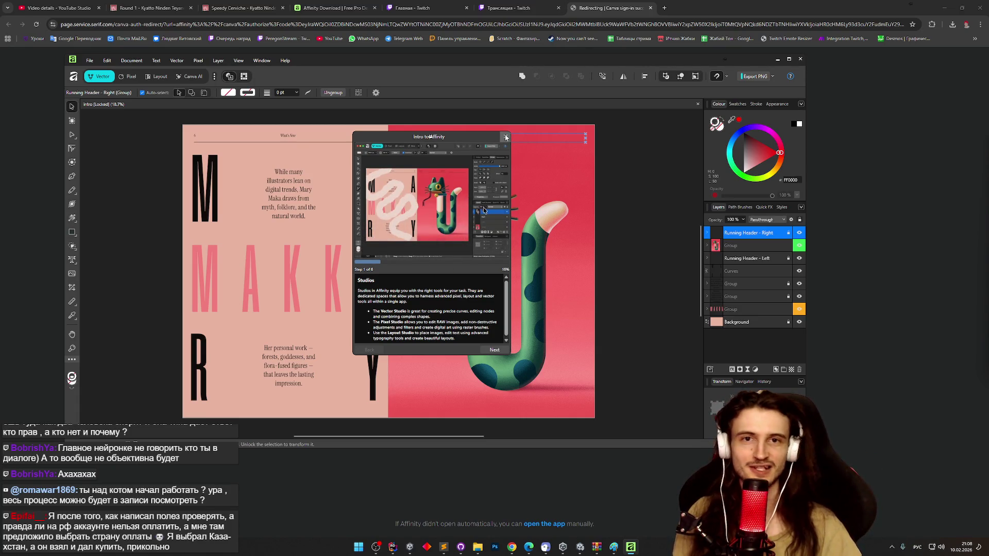
mouse_move(504, 195)
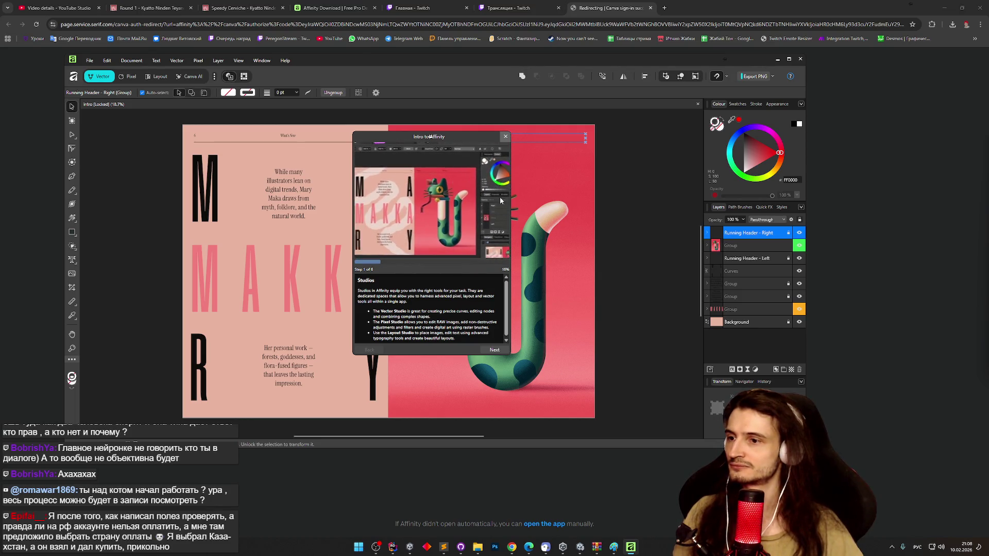
click(505, 137)
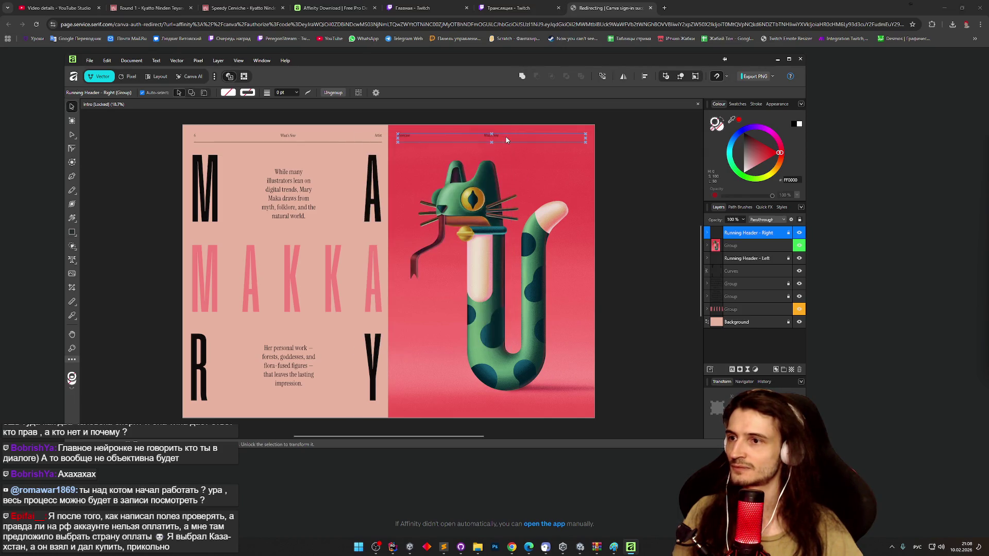
Step: Switch to the Pixel studio, select the cat artwork group and delete every layer
click(309, 164)
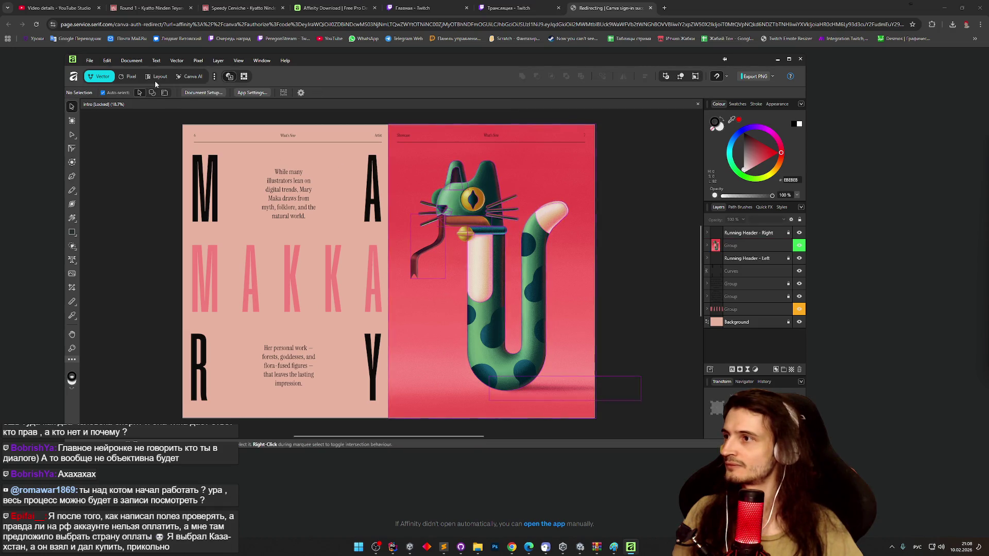
click(131, 78)
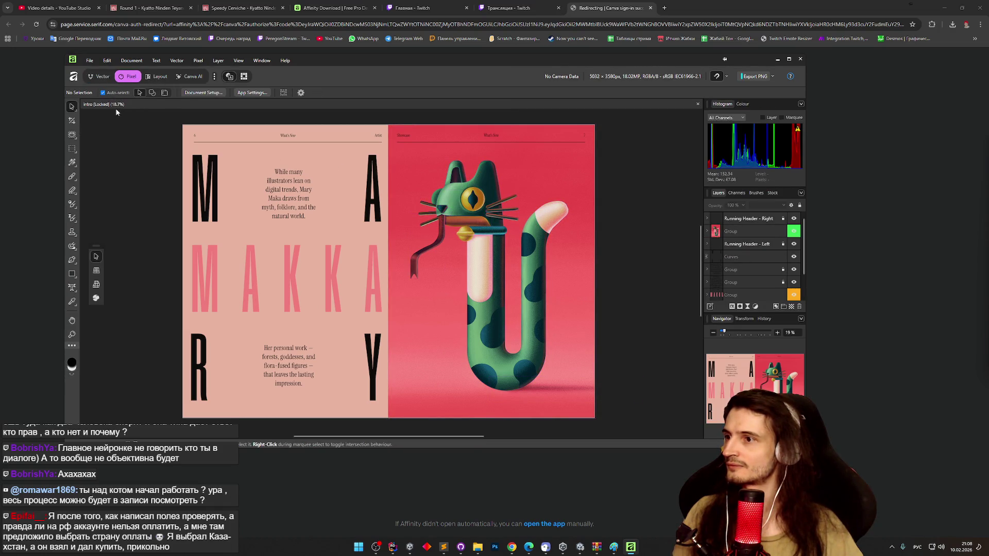
scroll(385, 205, down, 2)
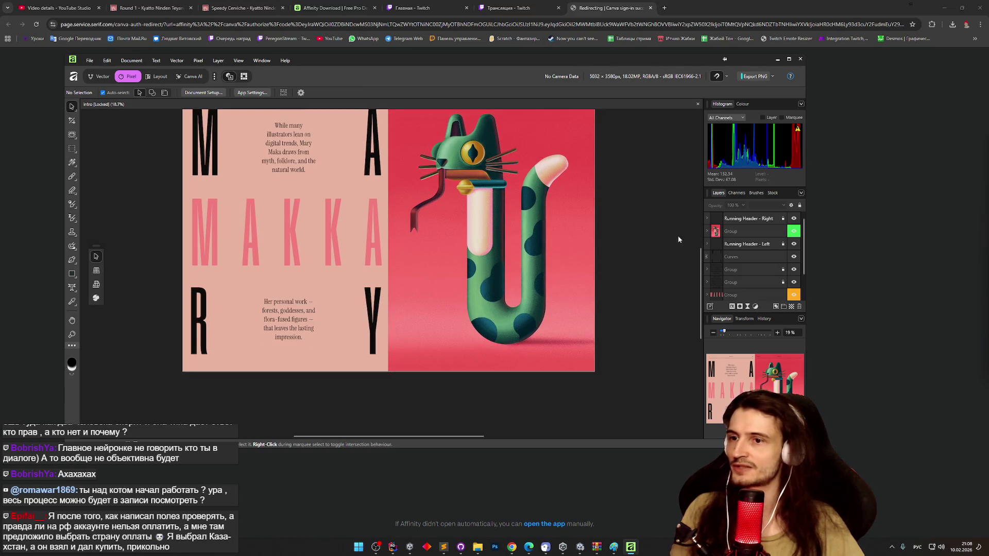
mouse_move(699, 252)
mouse_down()
mouse_move(702, 197)
mouse_move(717, 225)
mouse_up()
click(717, 233)
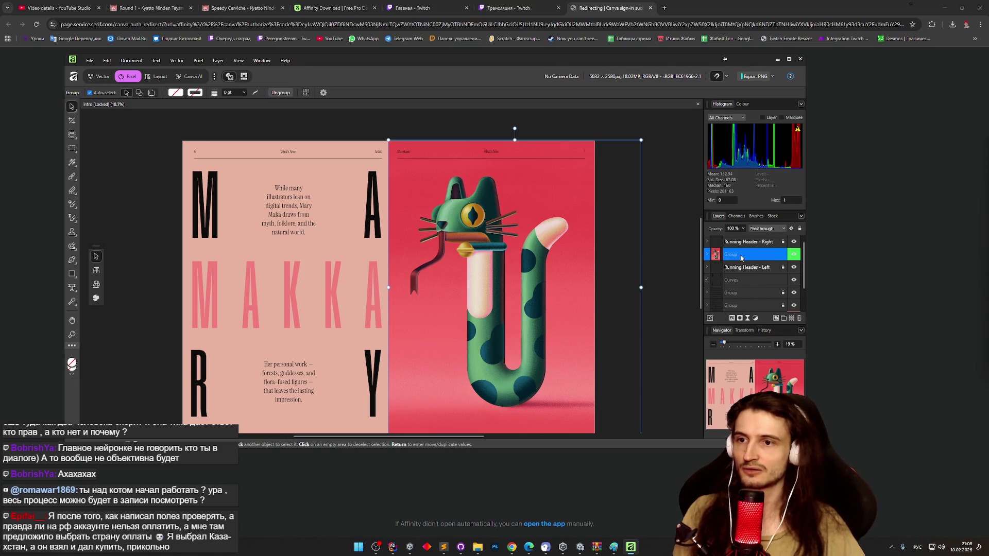
key(Escape)
key(Delete)
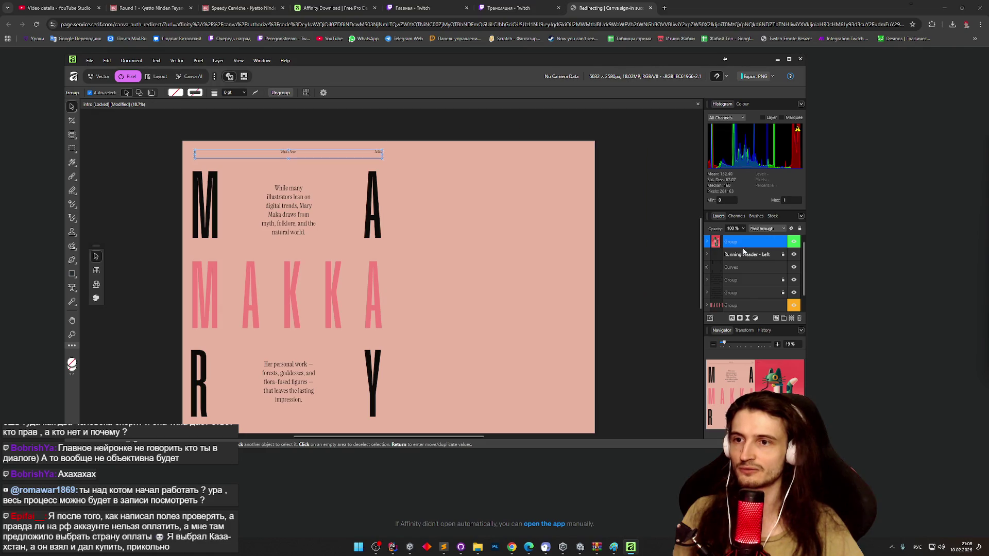
key(Delete)
key(Delete)
key(Delete)
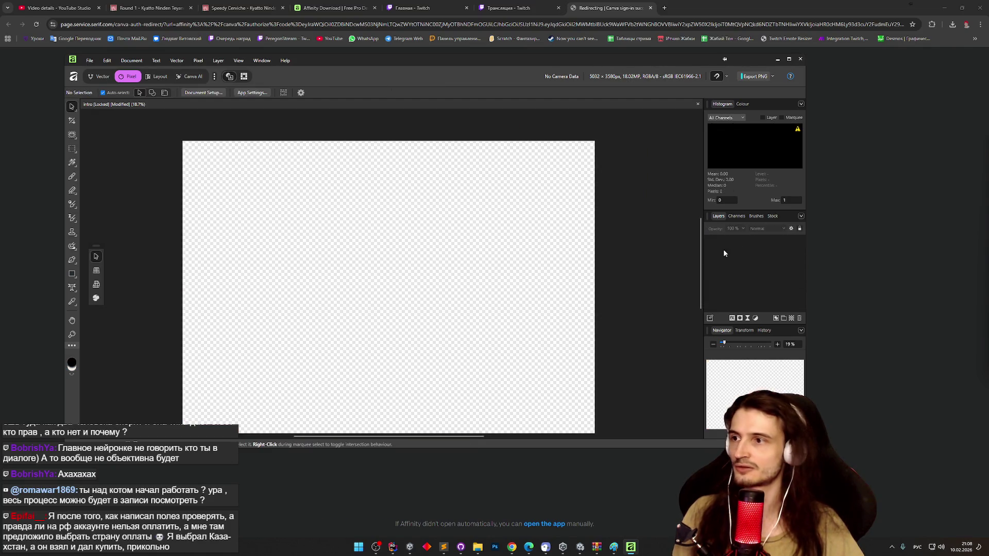
Step: Open Speedy.png from the Assets > Sprites folder
click(89, 60)
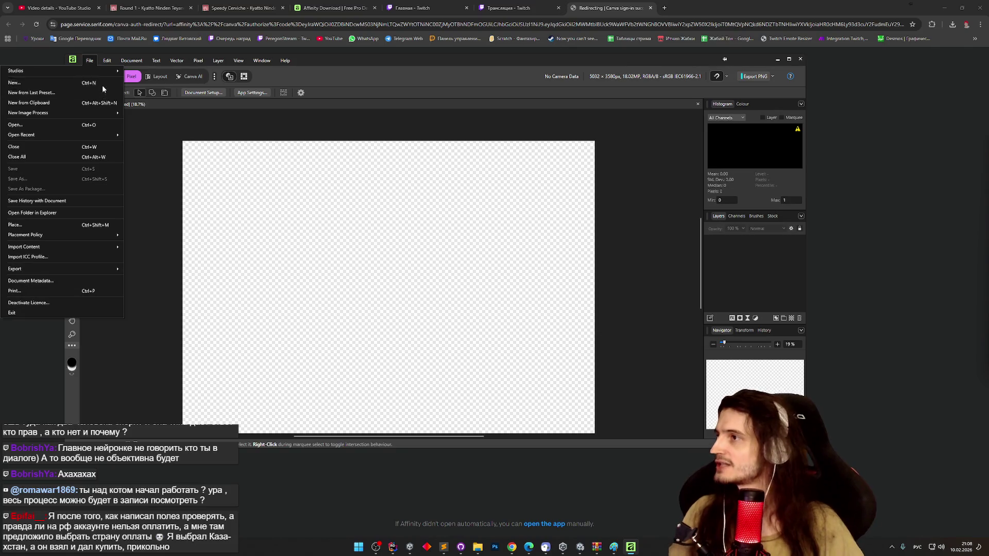
click(92, 125)
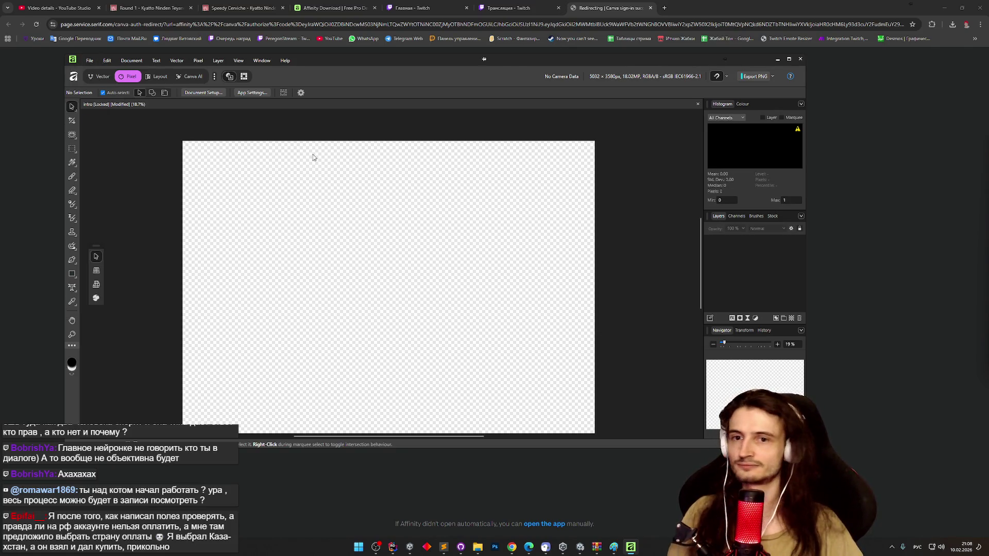
drag(291, 61, 505, 89)
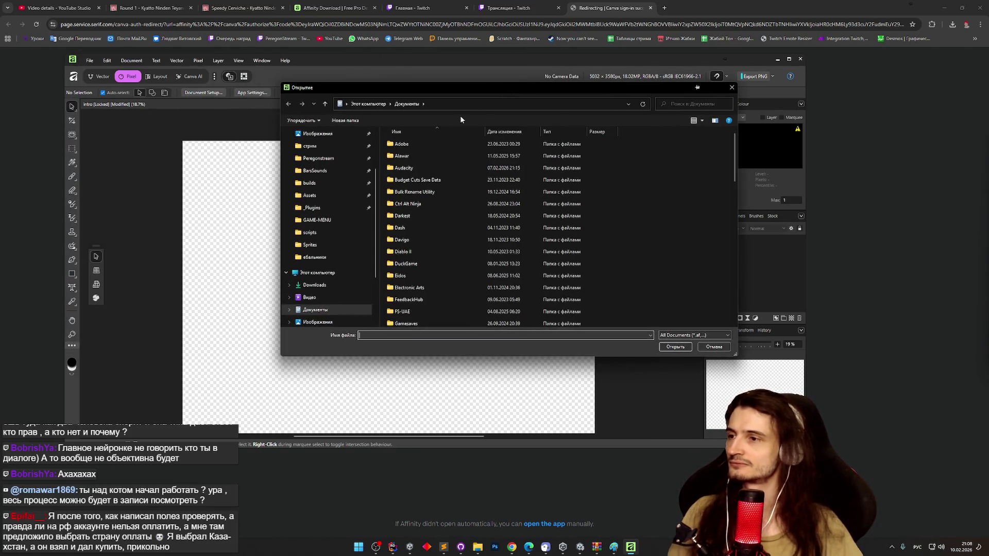
click(334, 195)
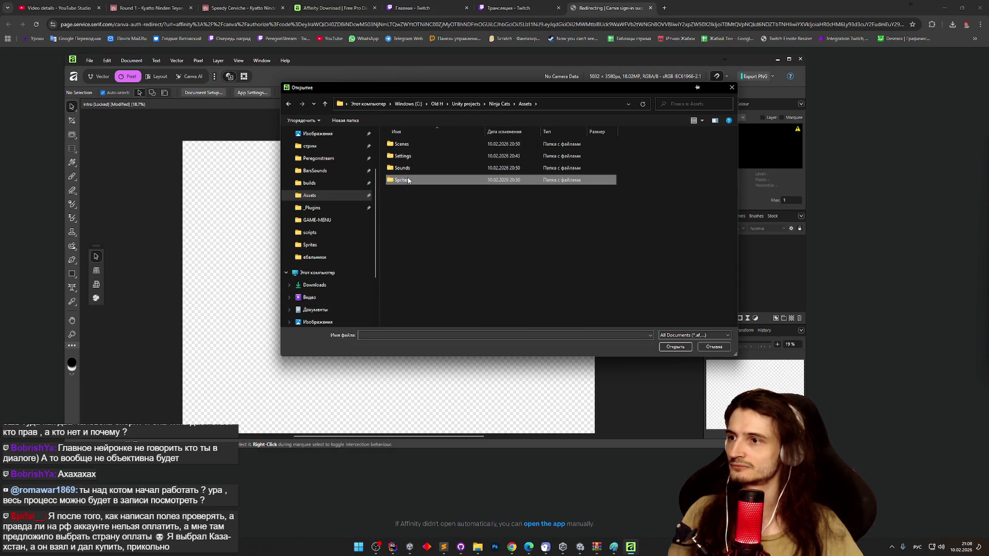
double_click(407, 180)
double_click(449, 150)
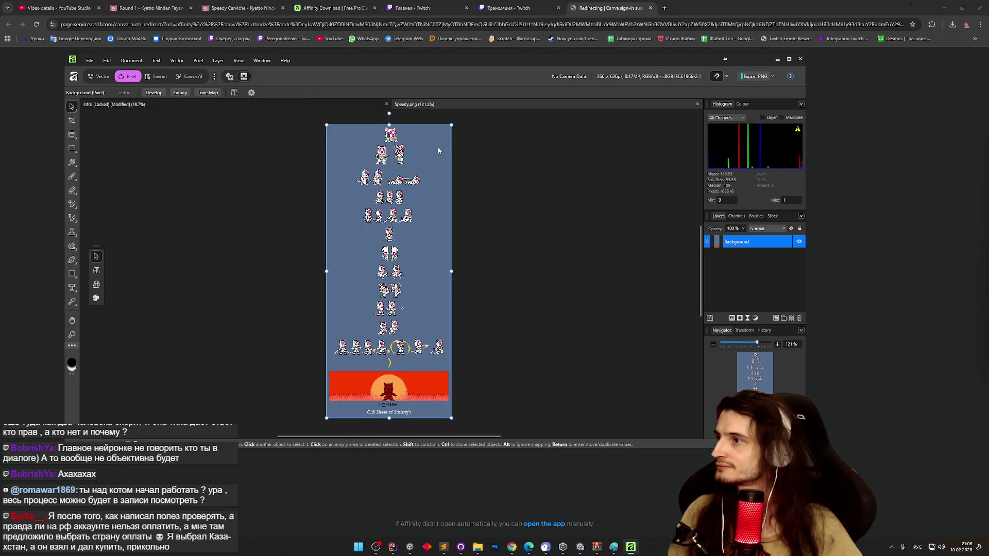
Step: Flood-select the blue background with the Flood Select Tool and delete it
right_click(71, 136)
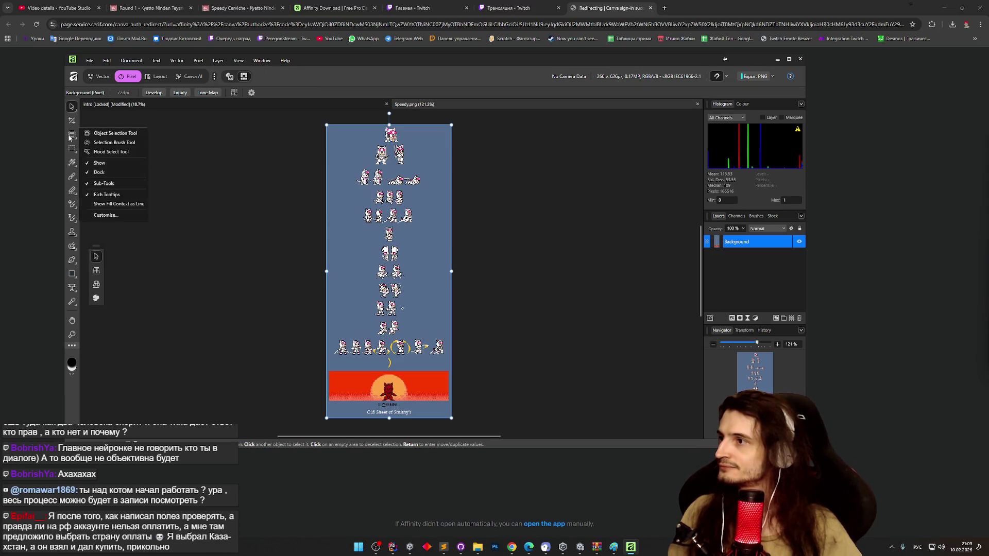
click(102, 152)
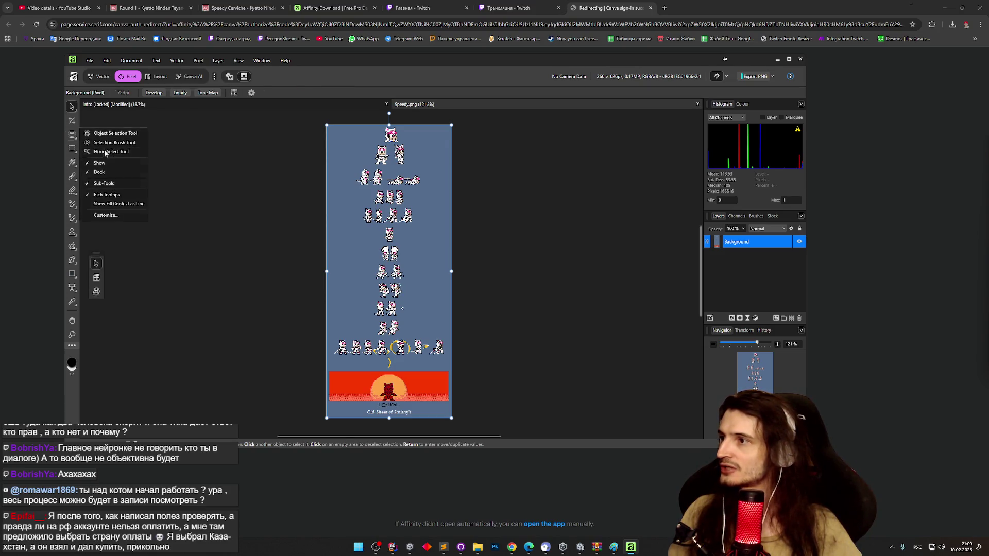
click(343, 202)
key(Delete)
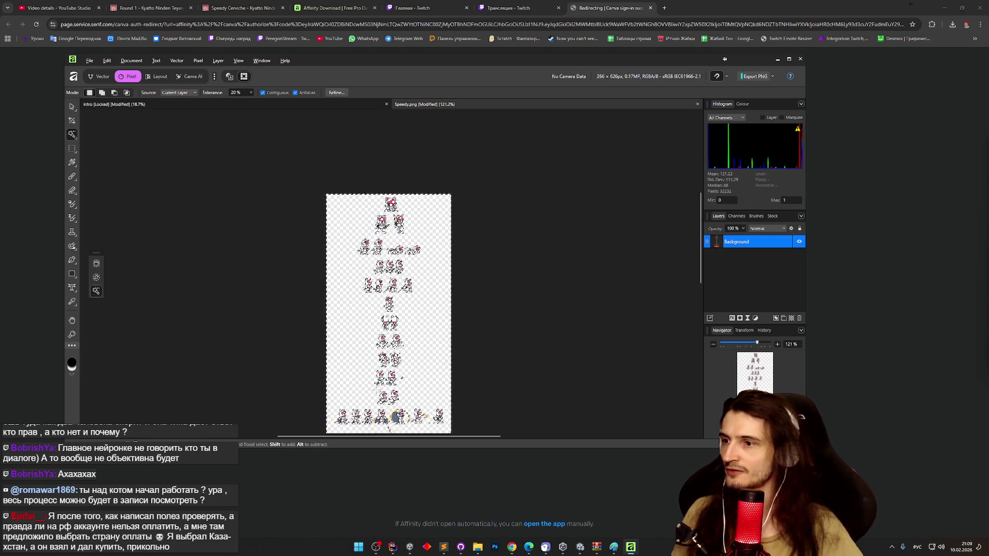
Step: Erase the leftover blue fills inside the yellow shield and under the fourth sprite
scroll(383, 378, up, 5)
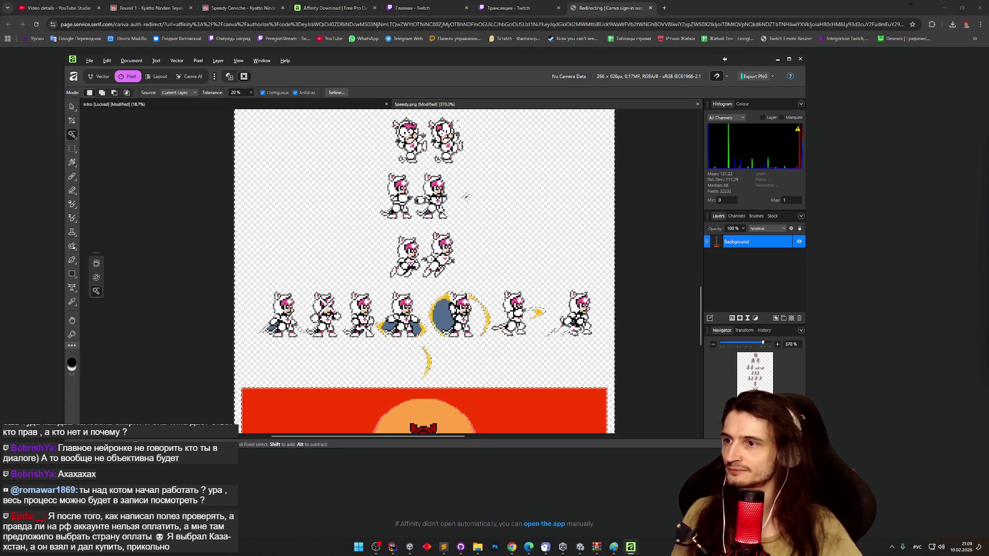
scroll(475, 197, up, 5)
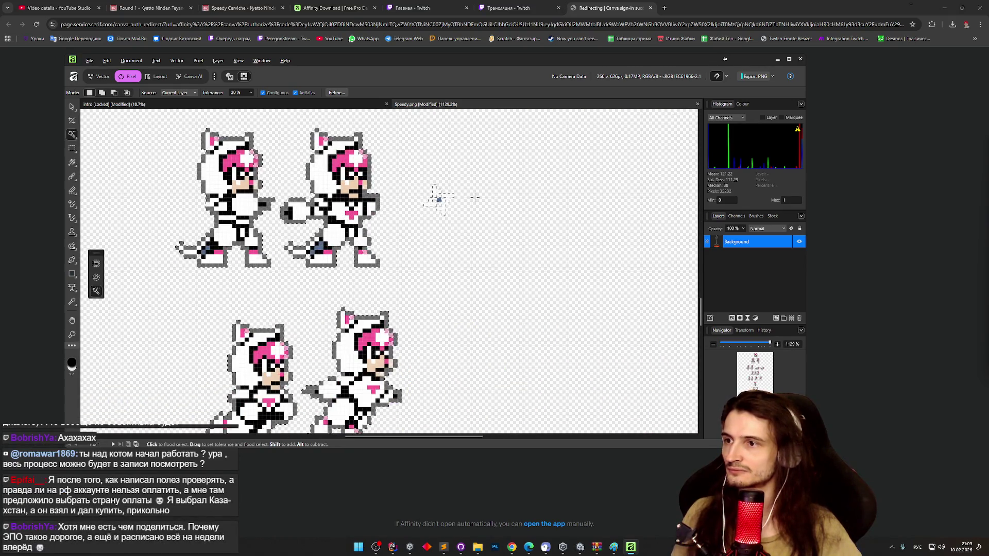
scroll(475, 198, down, 5)
scroll(479, 221, down, 2)
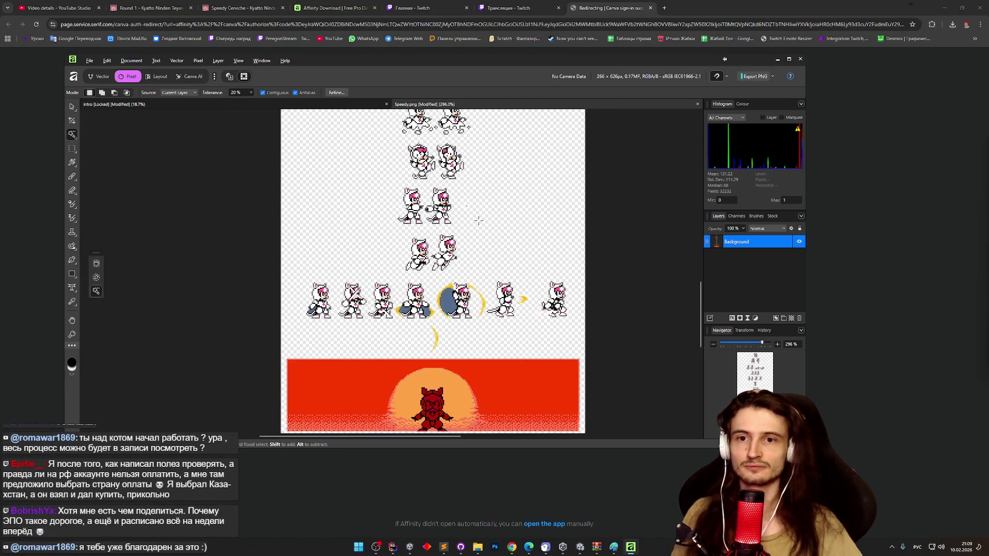
scroll(479, 220, up, 2)
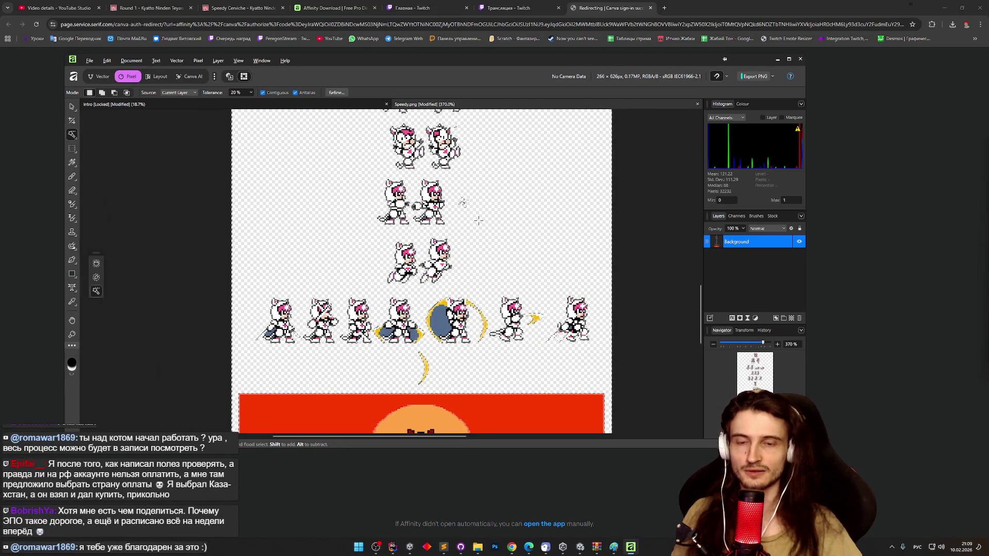
scroll(478, 223, down, 3)
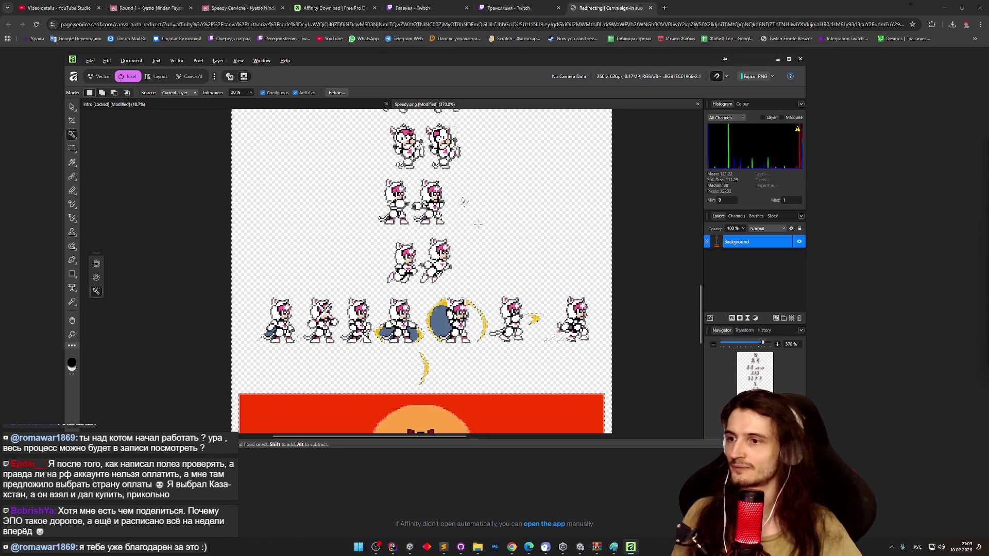
scroll(437, 339, up, 3)
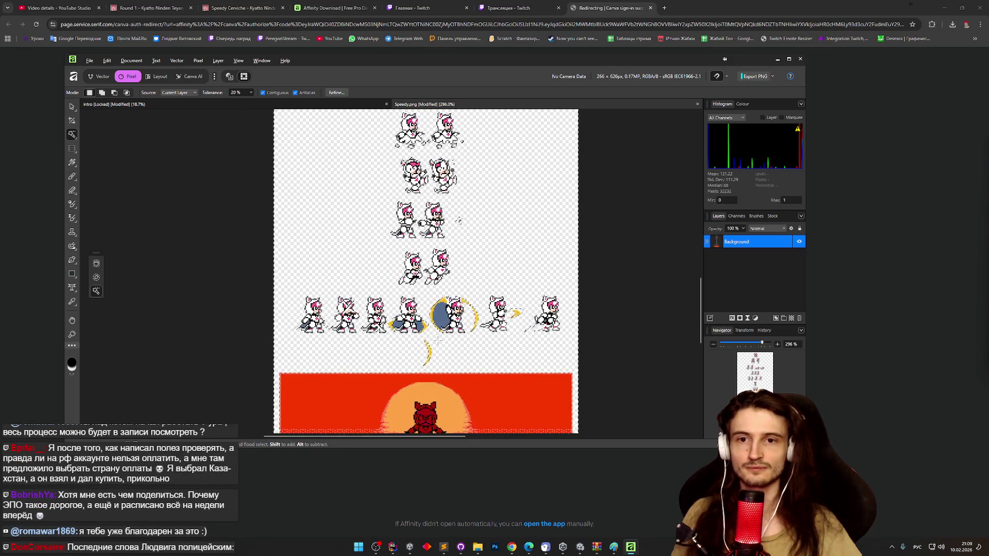
scroll(438, 340, up, 2)
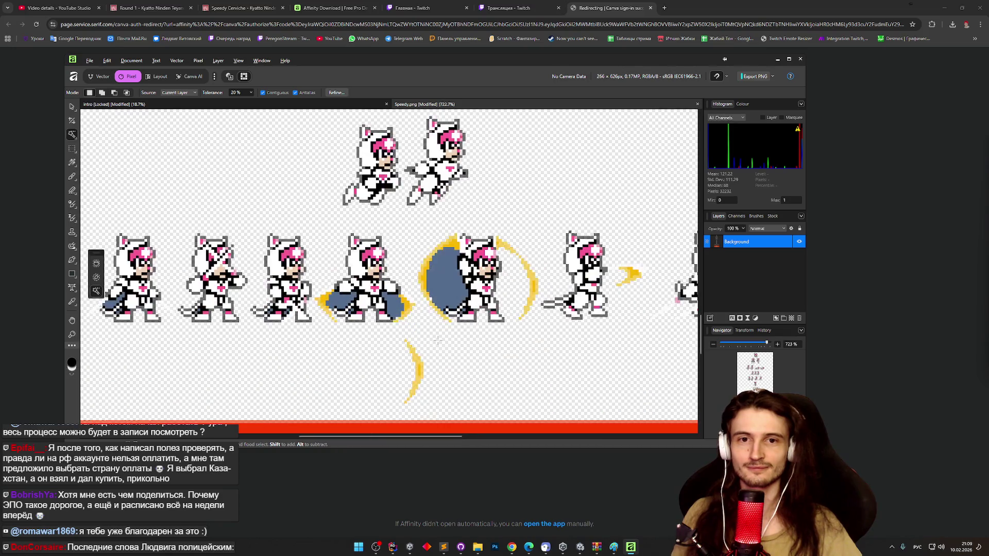
click(449, 281)
key(Delete)
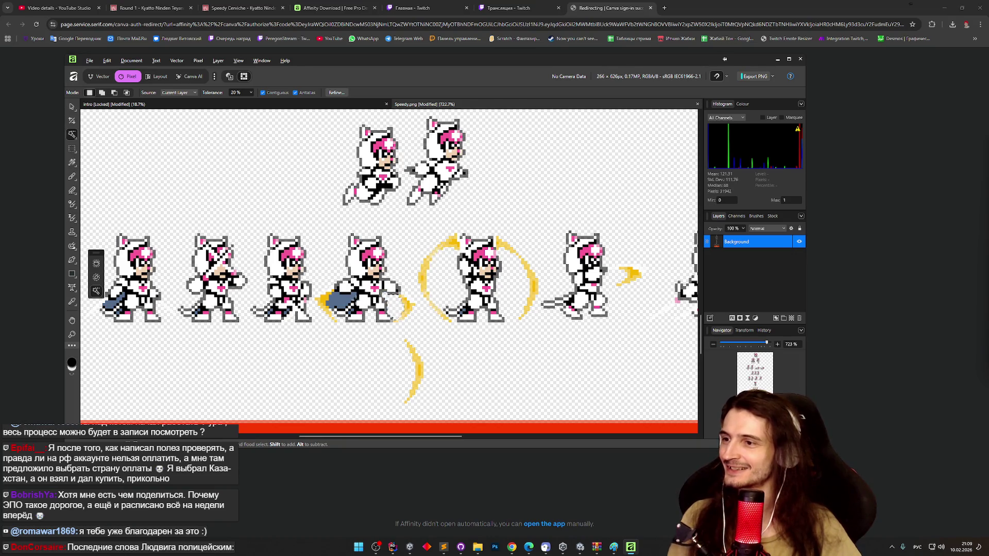
click(341, 301)
key(Delete)
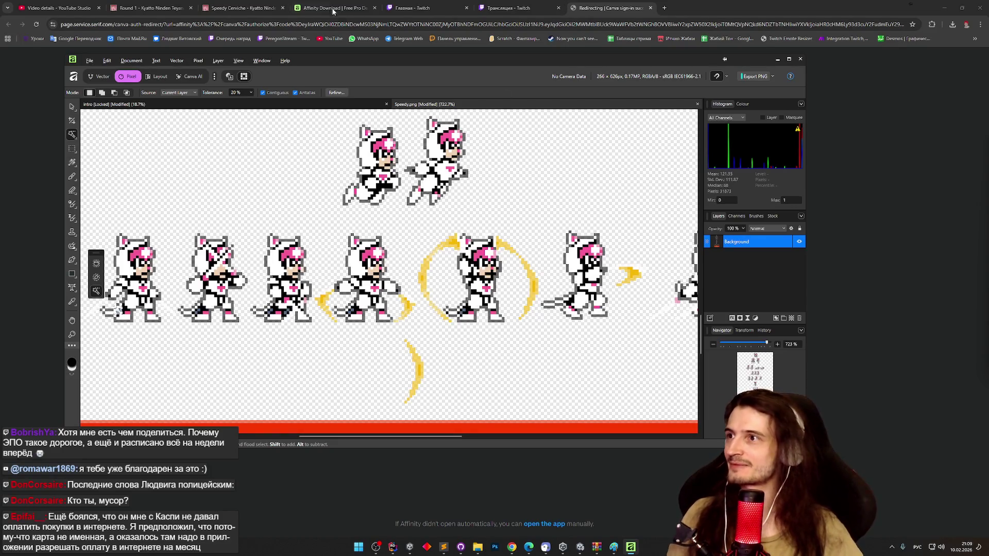
click(515, 8)
Step: Open the channel's moderation settings from the Twitch Creator Dashboard
click(436, 5)
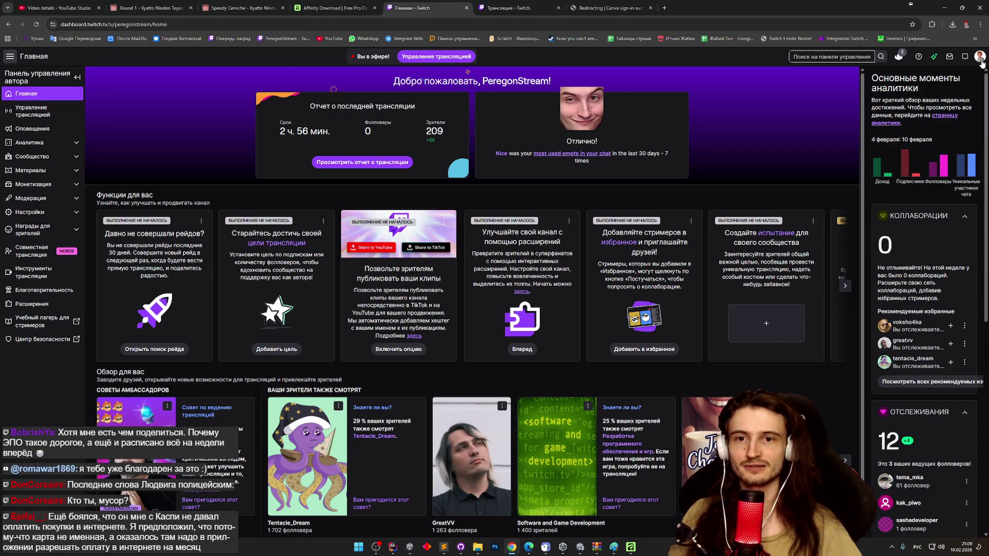
click(981, 58)
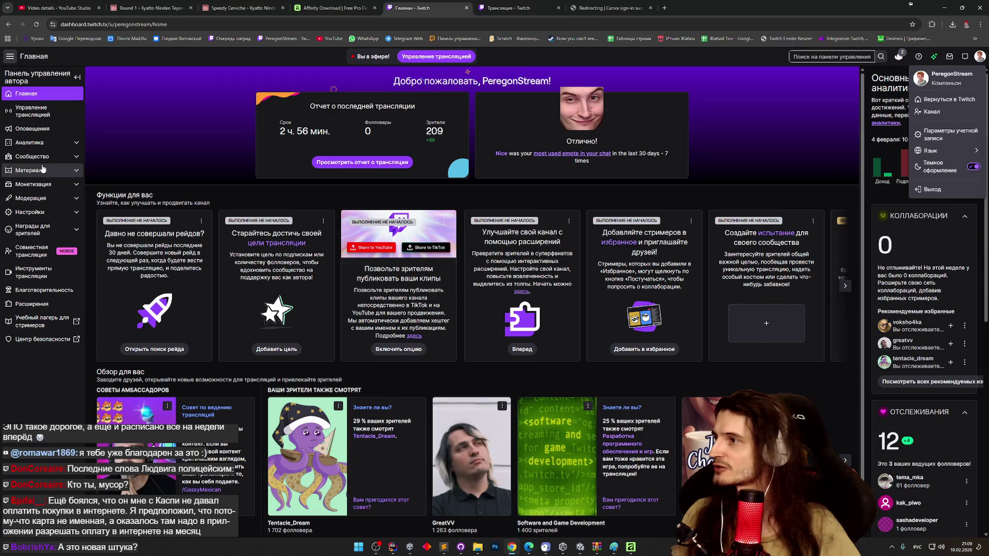
click(36, 212)
click(43, 199)
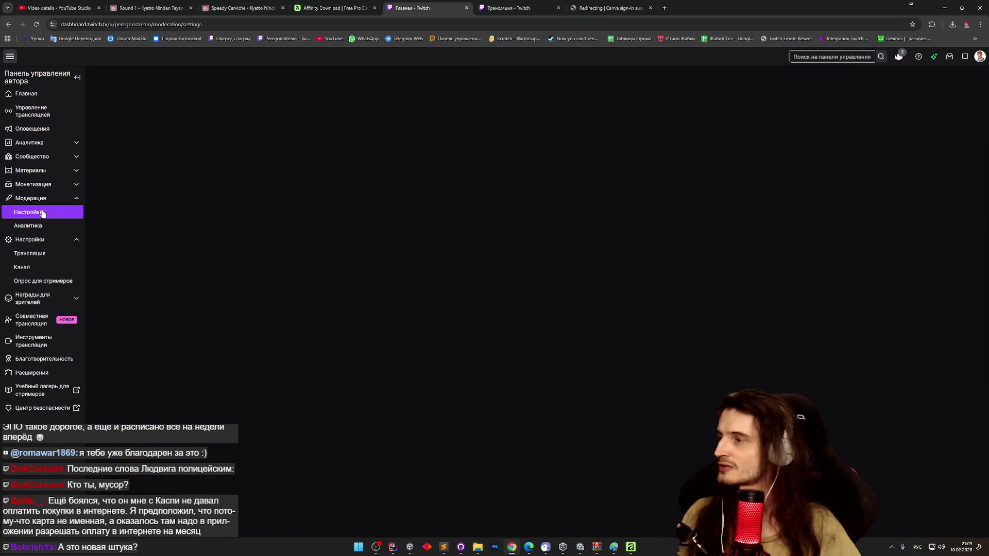
Step: Scroll to Chat rules and open the Chat rules page
scroll(283, 257, down, 10)
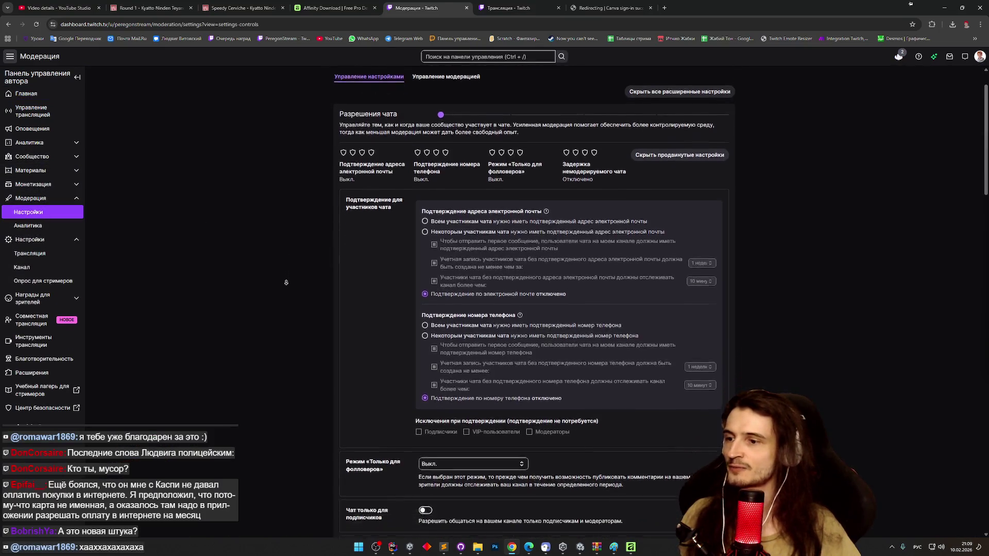
scroll(295, 314, down, 15)
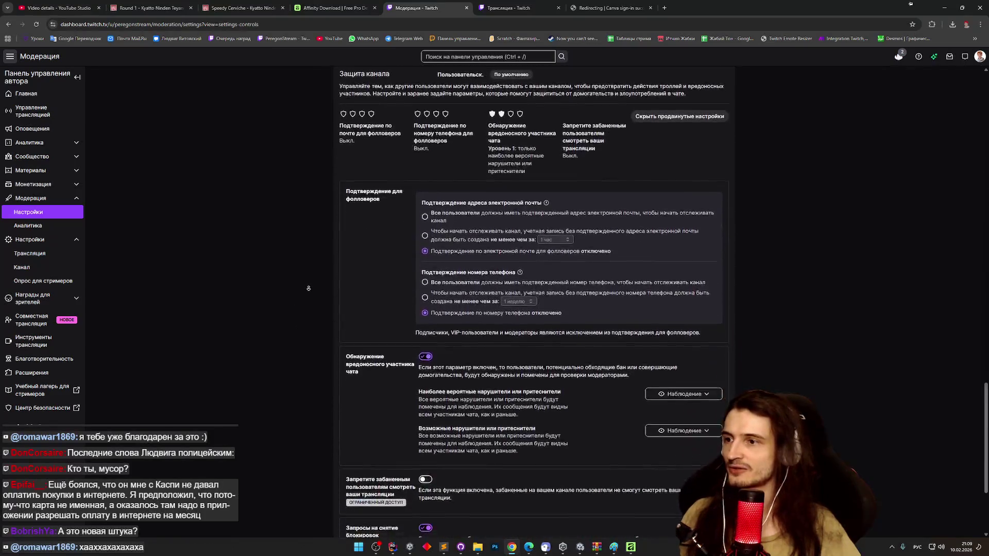
scroll(310, 207, up, 5)
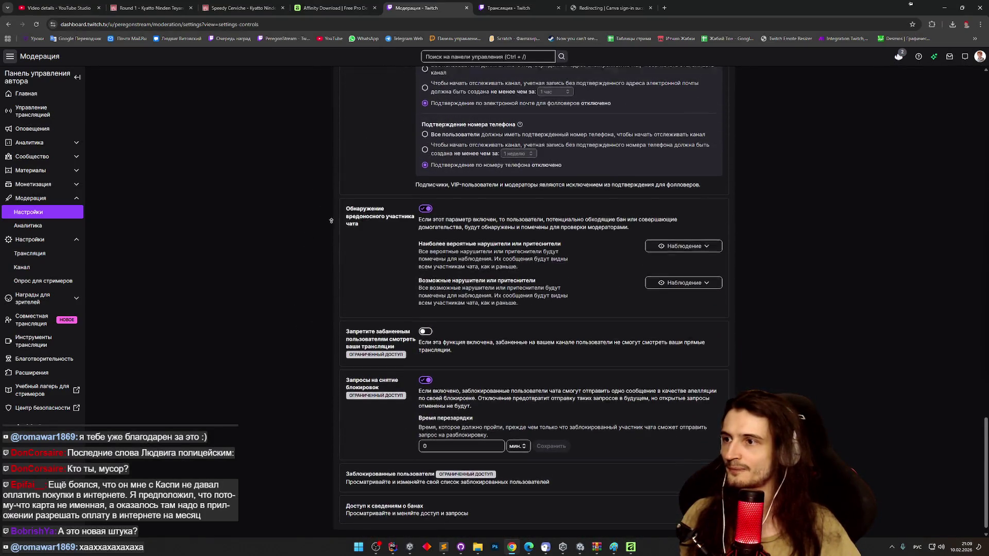
scroll(330, 258, down, 5)
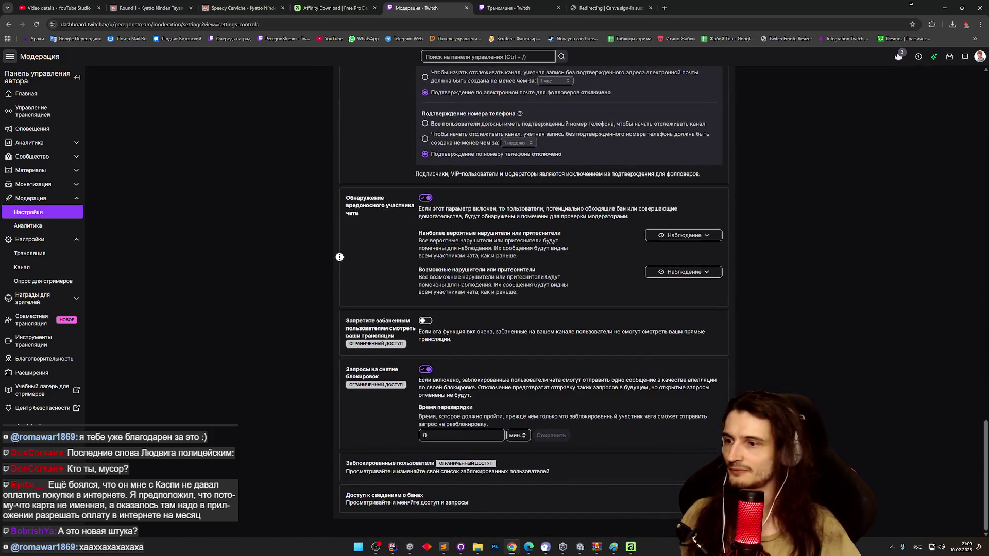
scroll(338, 242, up, 1)
scroll(338, 242, up, 5)
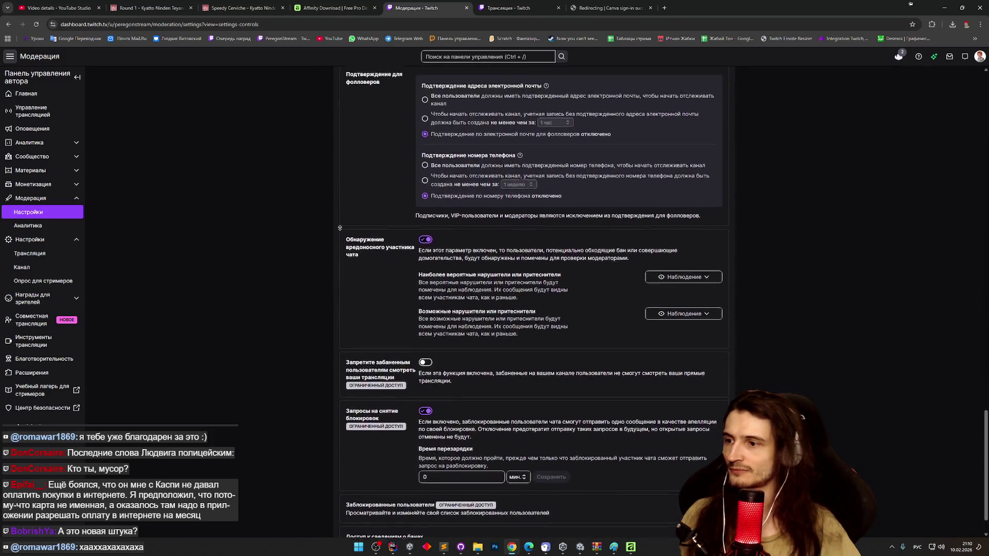
scroll(349, 219, up, 5)
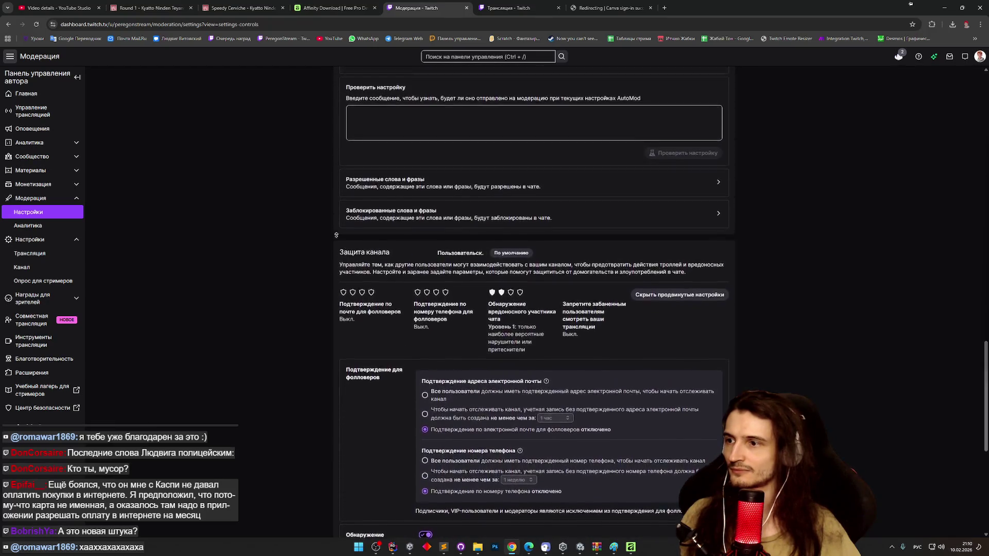
scroll(327, 246, up, 7)
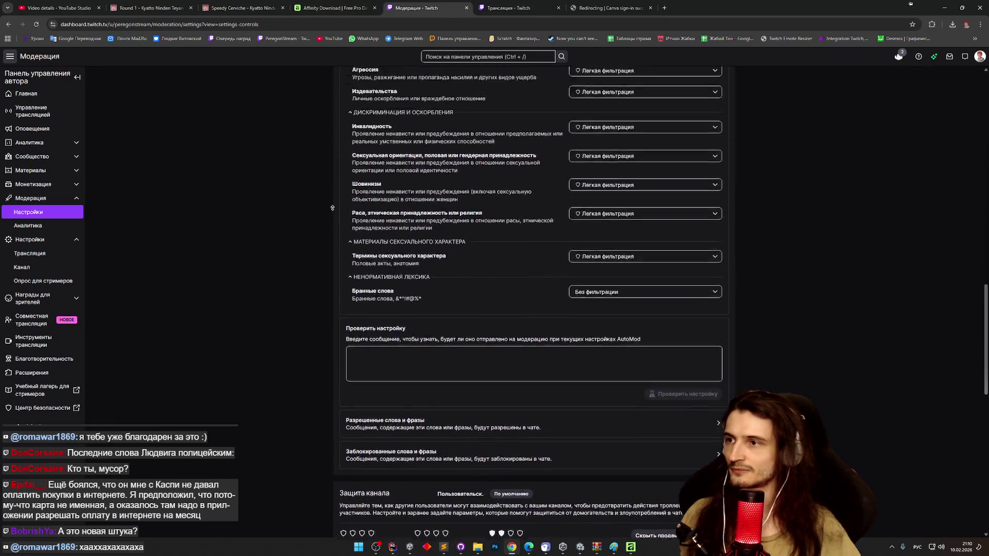
scroll(326, 231, up, 5)
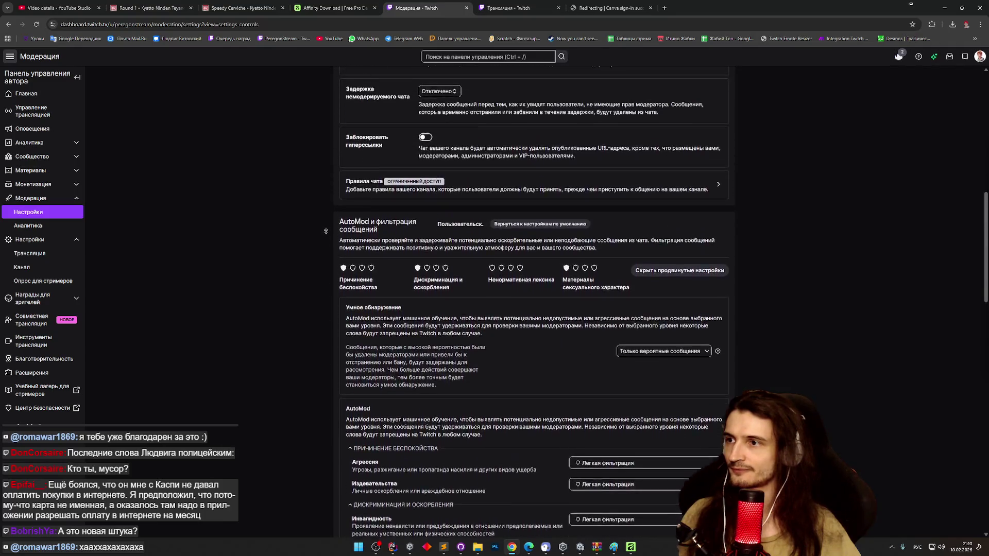
click(359, 283)
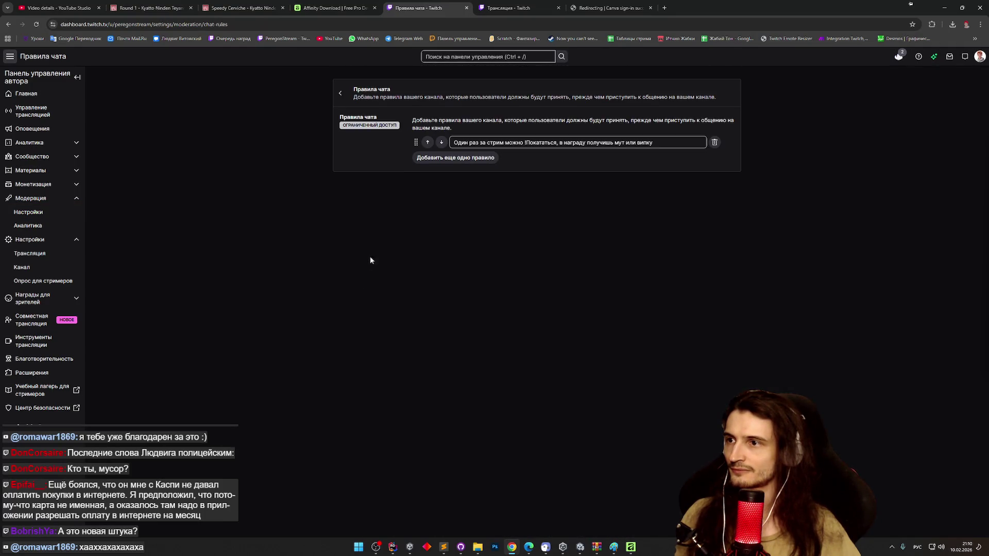
Step: Add a second chat rule explaining the +Название скилла and -Название скилла commands
click(461, 158)
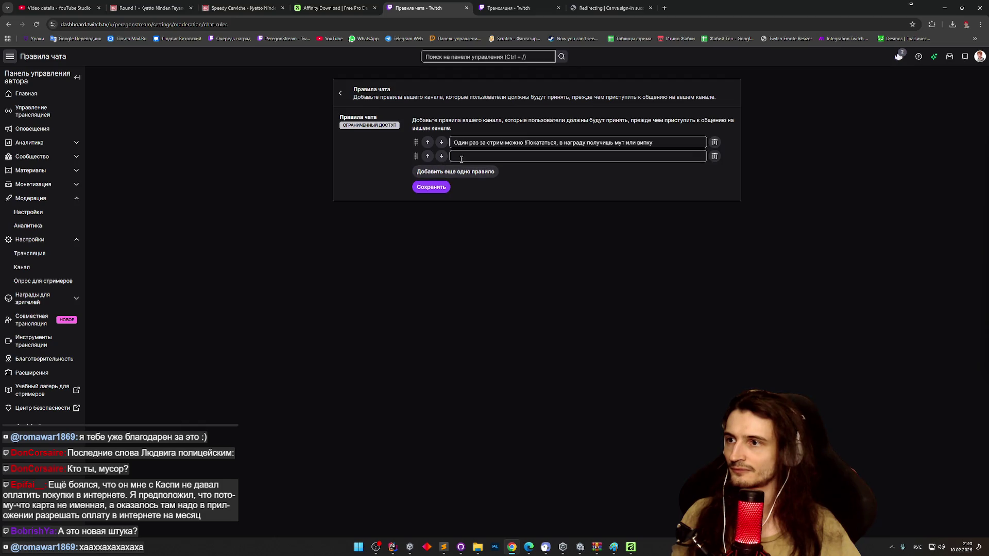
text(На)
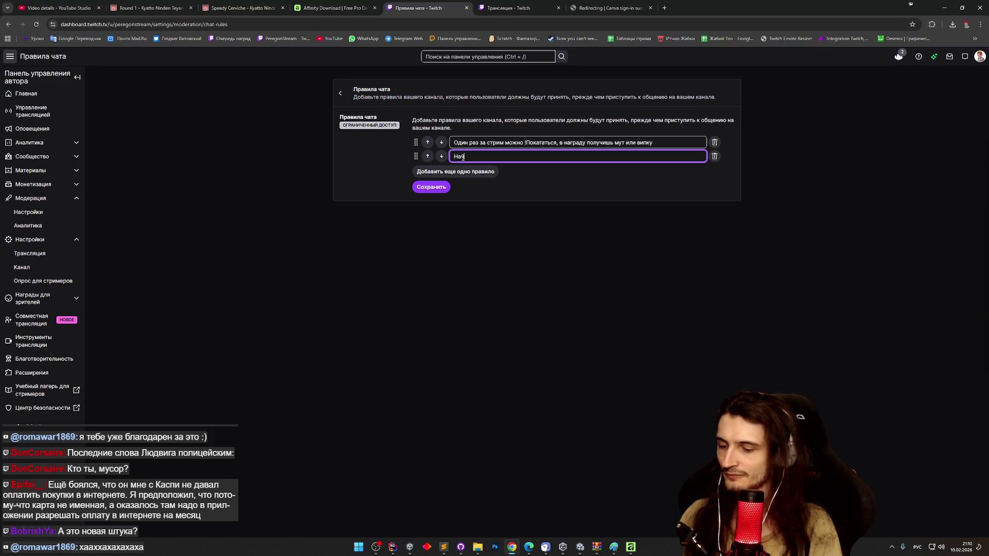
text(чни стри)
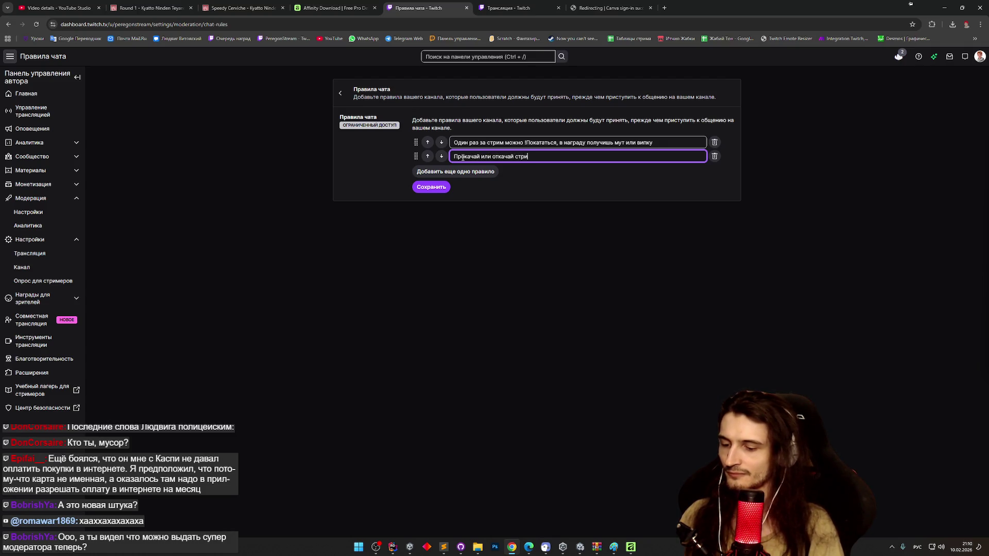
text(мера, написав +НазваниеСкилла или -НазваниеСкилла)
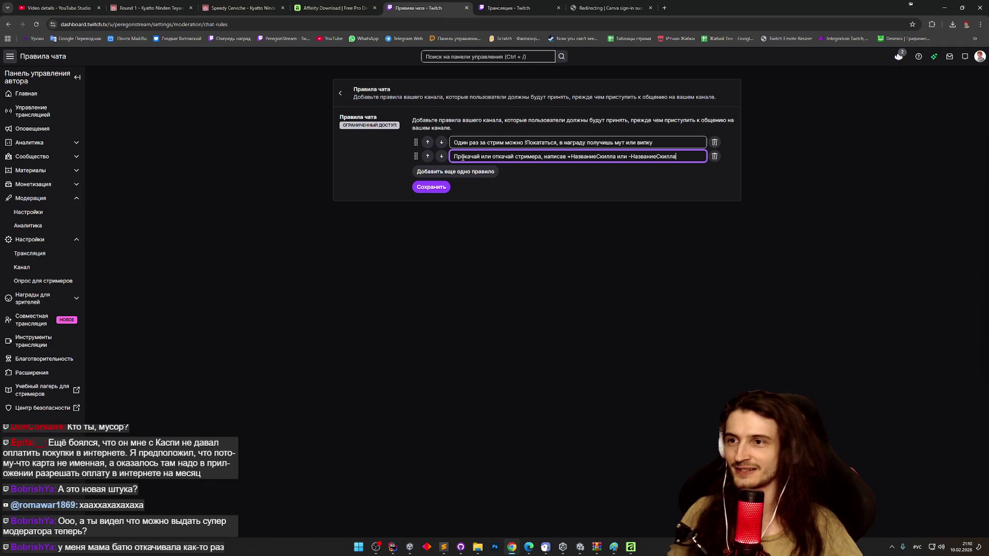
text(. )
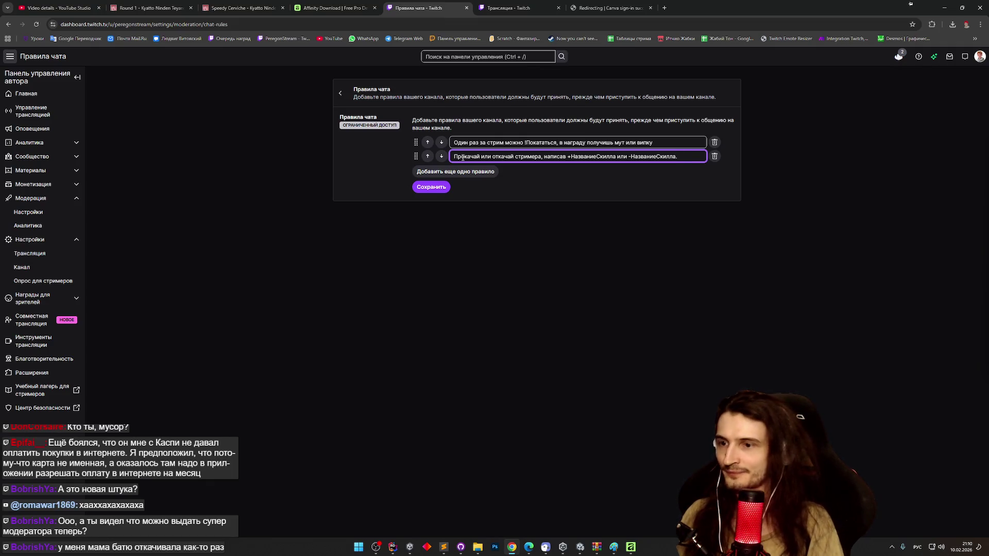
text(Скиллы д)
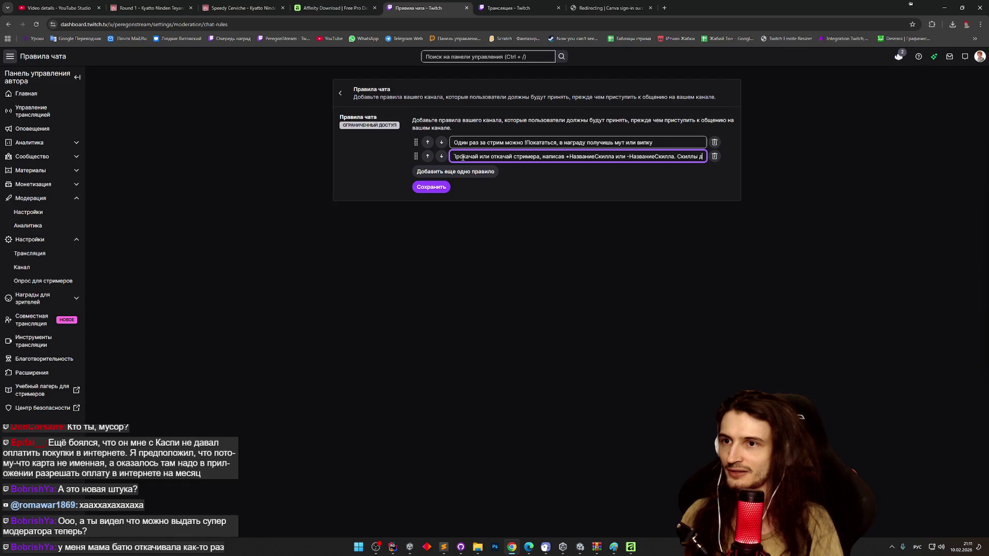
text(ляной)
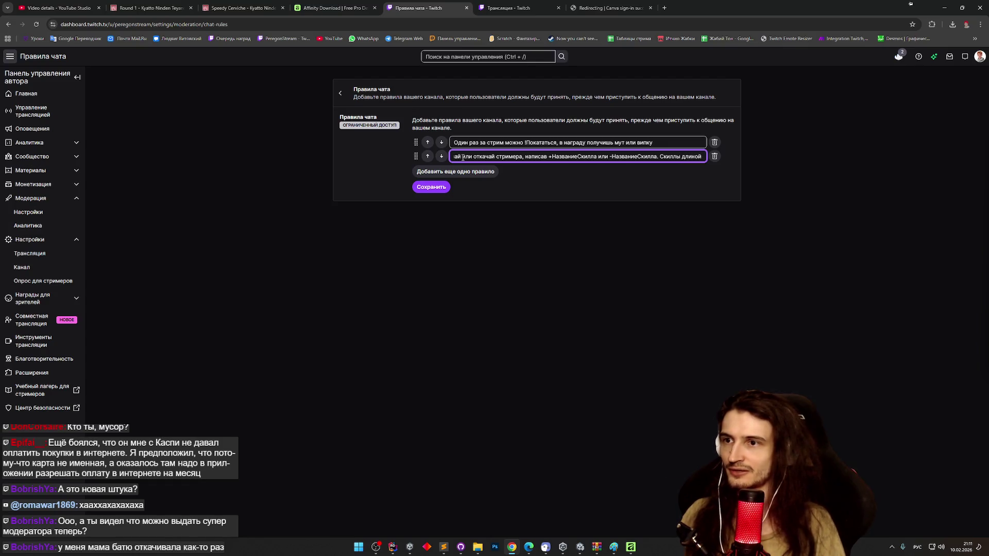
click(641, 157)
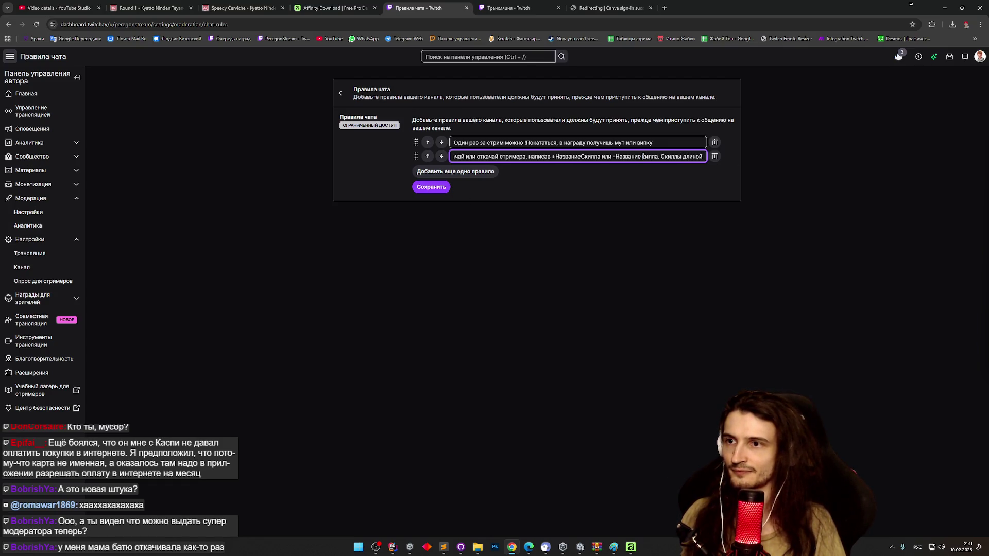
text(с)
key(Delete)
text(с)
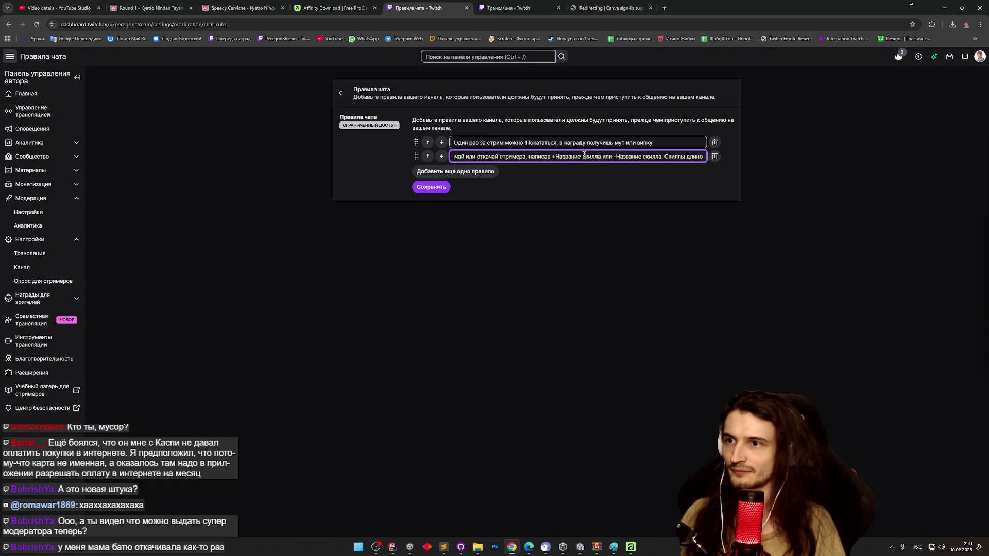
text(")
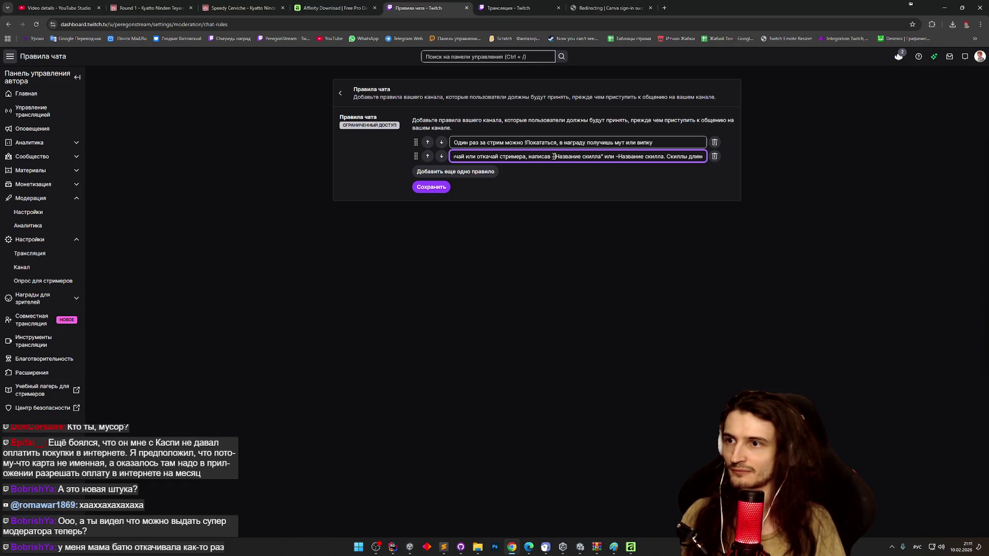
Step: Quote both skill commands, append '10 и более игнорируются' and save the chat rules
click(554, 156)
text(")
click(620, 157)
text(")
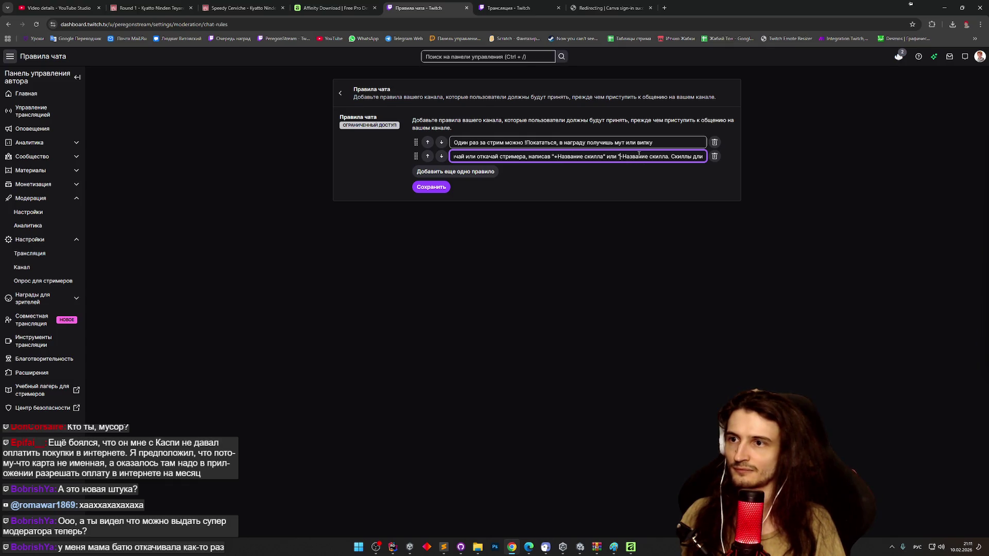
click(667, 157)
text(")
drag(675, 157, 708, 155)
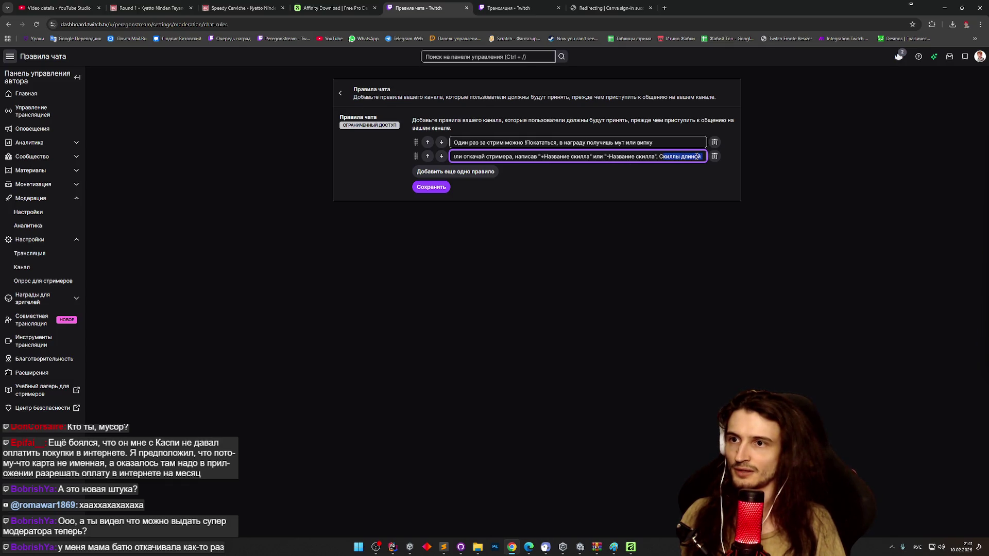
click(700, 156)
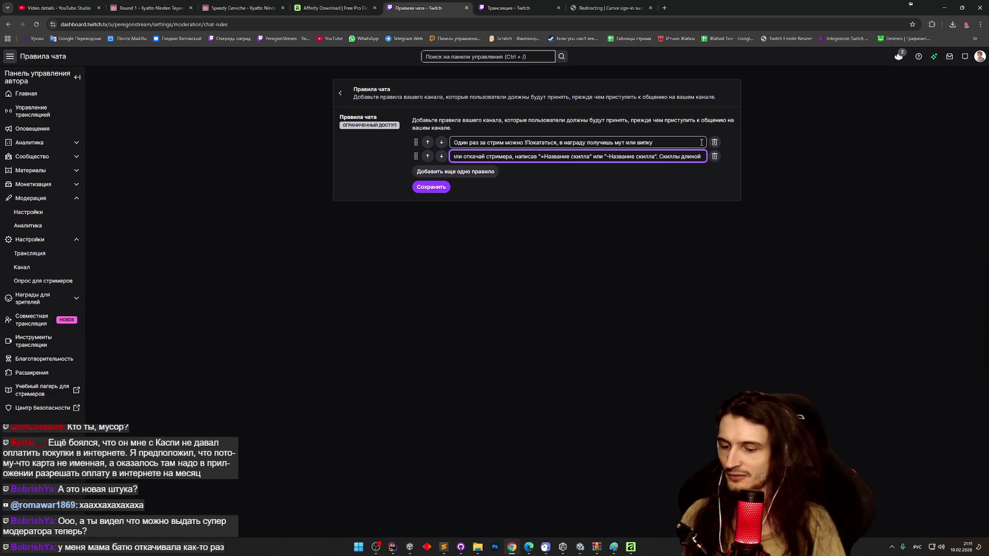
text(10 и более )
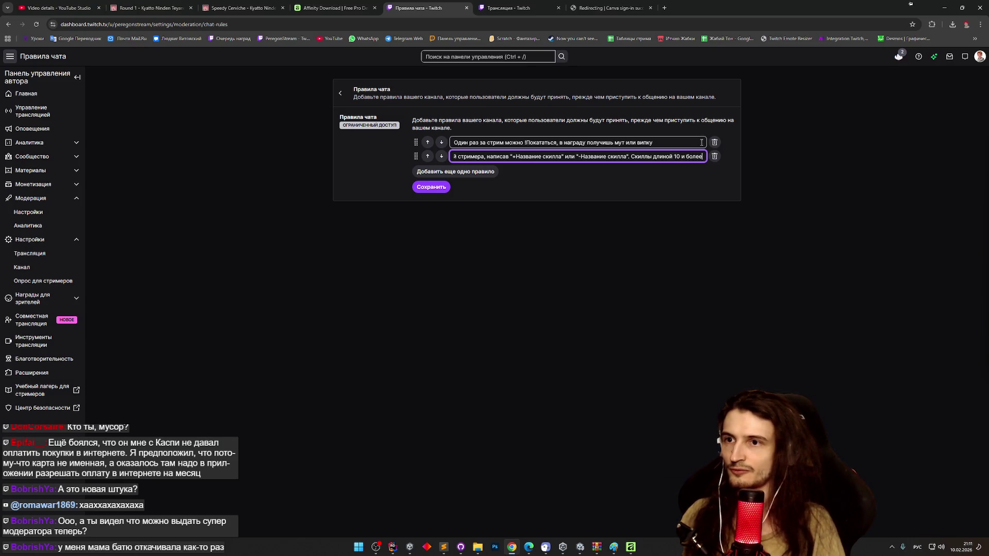
text(и)
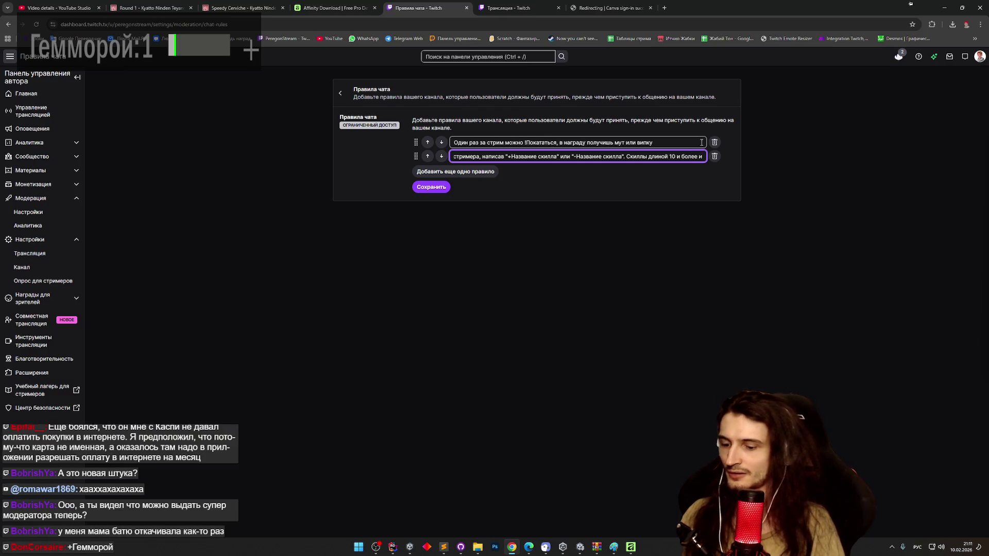
text(гнорируются)
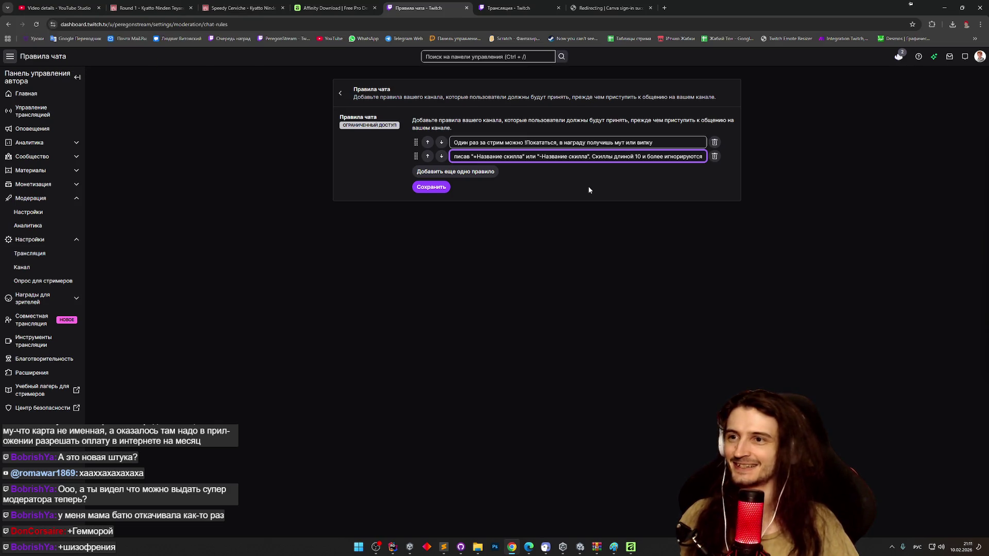
click(431, 187)
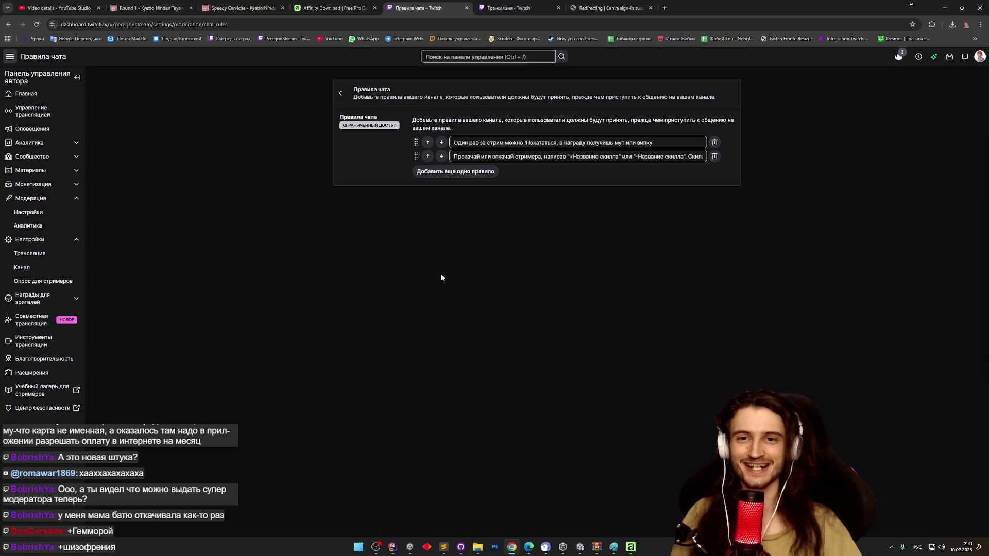
click(944, 8)
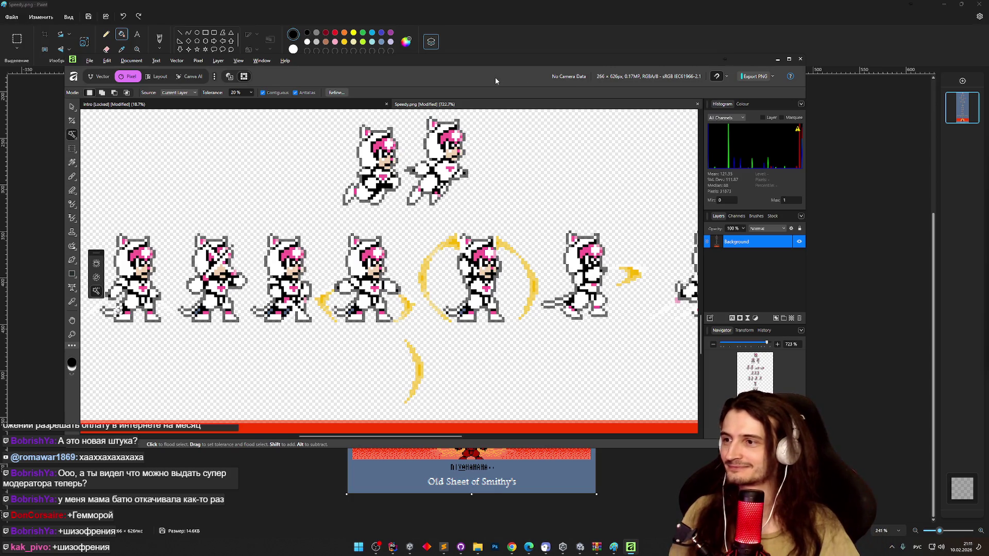
Step: Reselect the background at 0% tolerance, non-contiguous, and delete the remaining blue pixels
scroll(402, 247, up, 1)
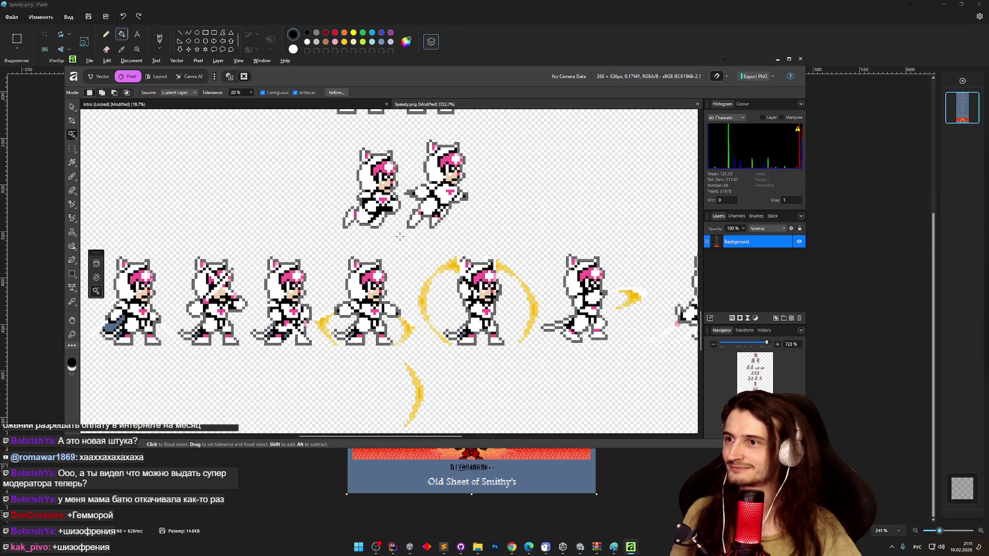
click(400, 235)
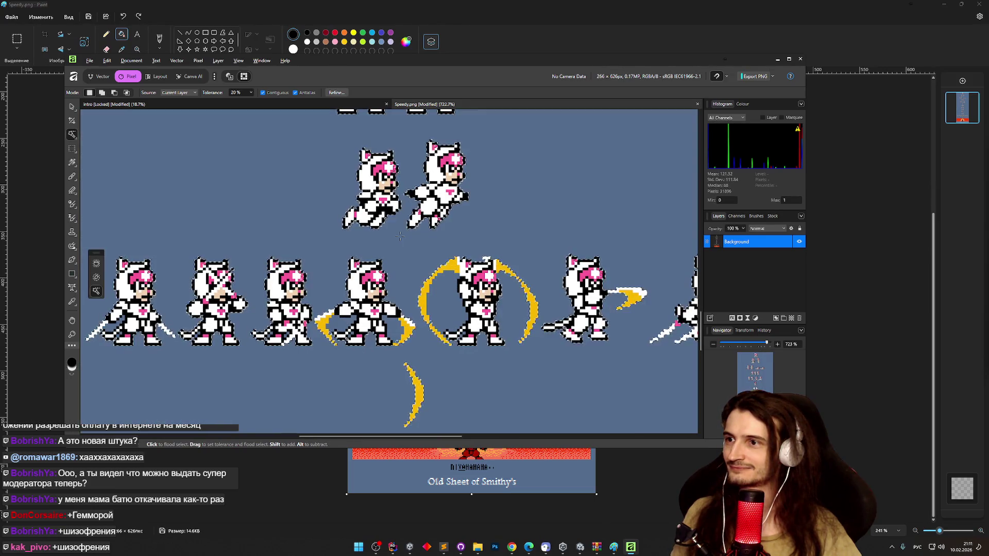
scroll(402, 233, up, 1)
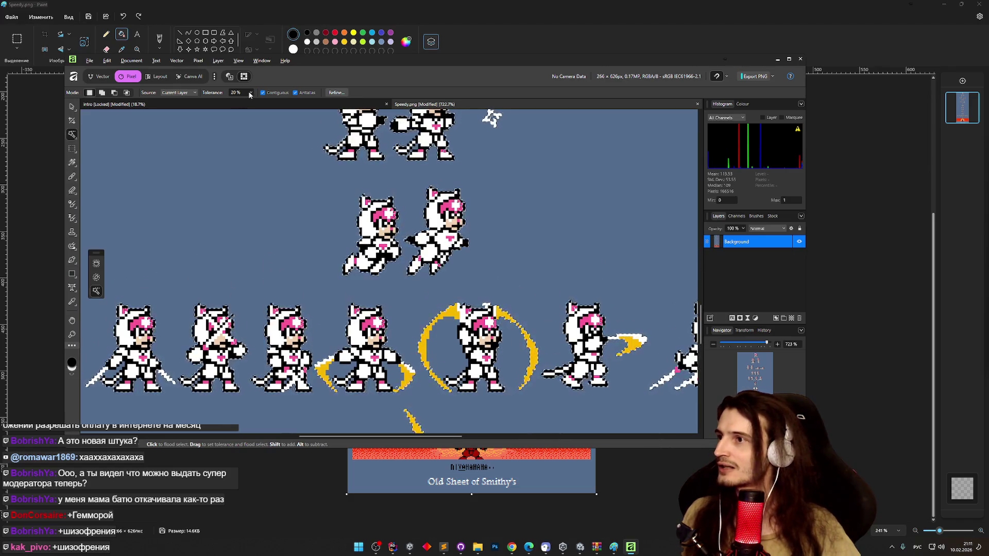
click(295, 93)
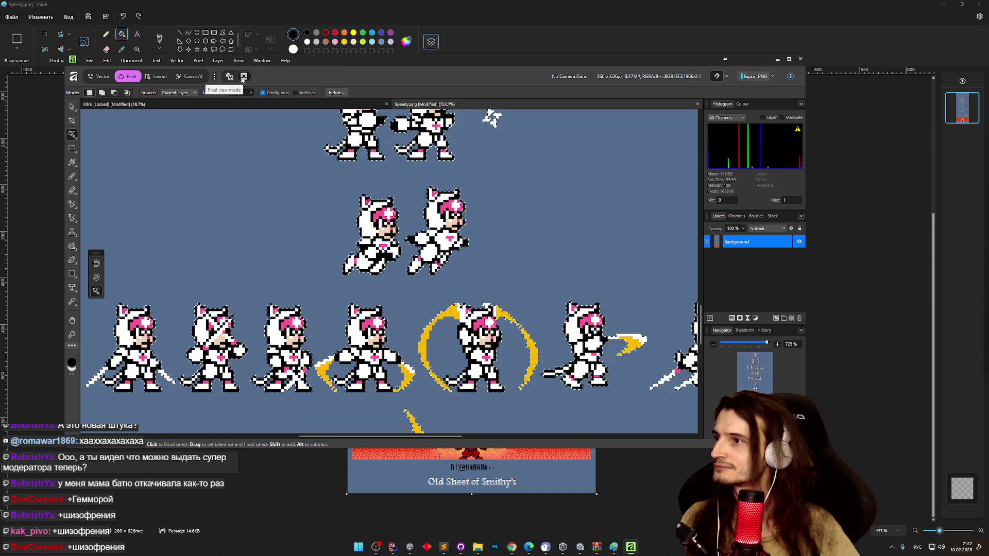
click(250, 95)
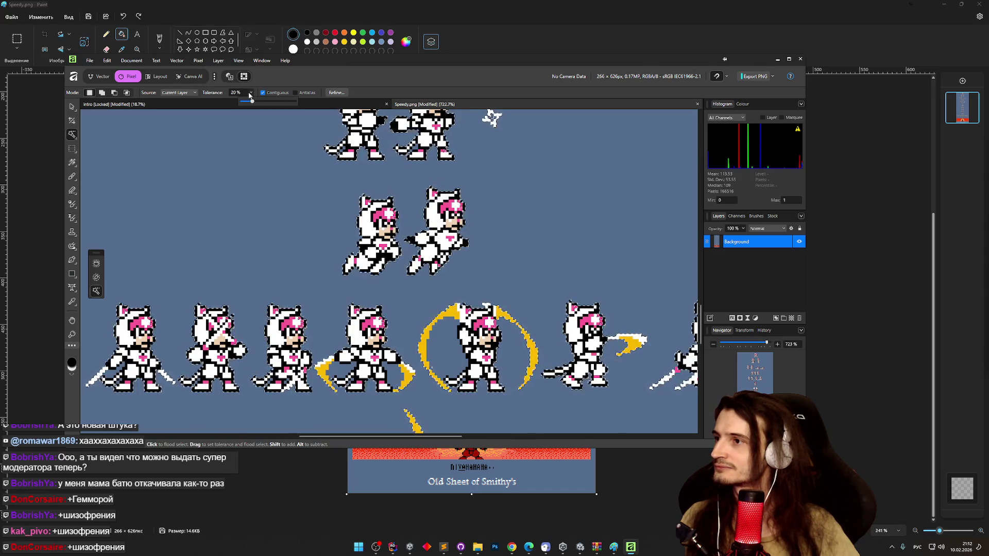
drag(252, 102, 225, 119)
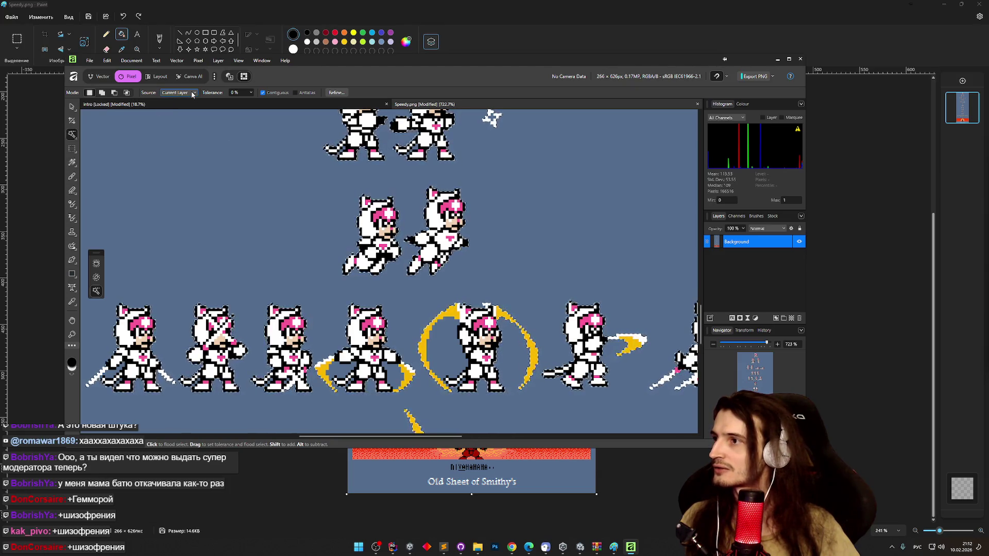
click(269, 93)
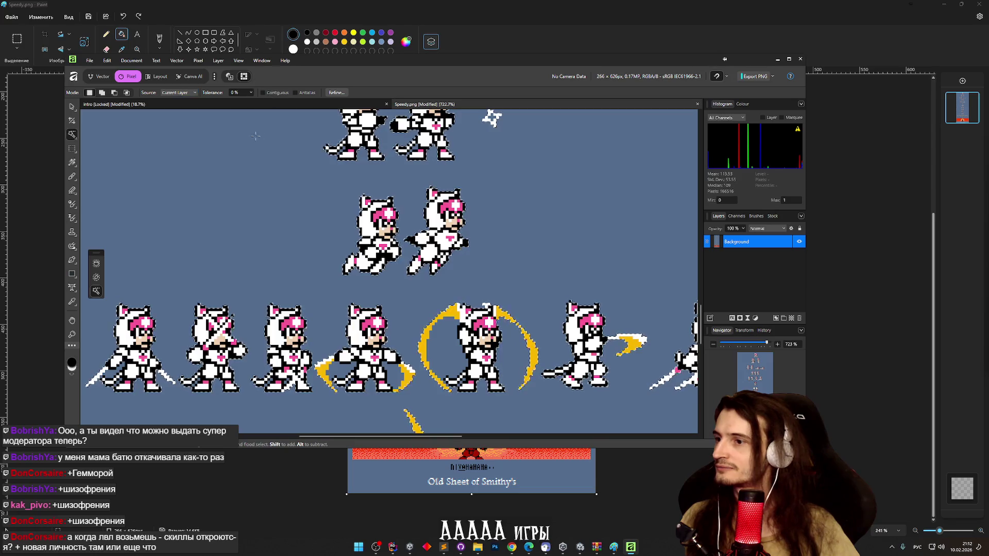
click(295, 93)
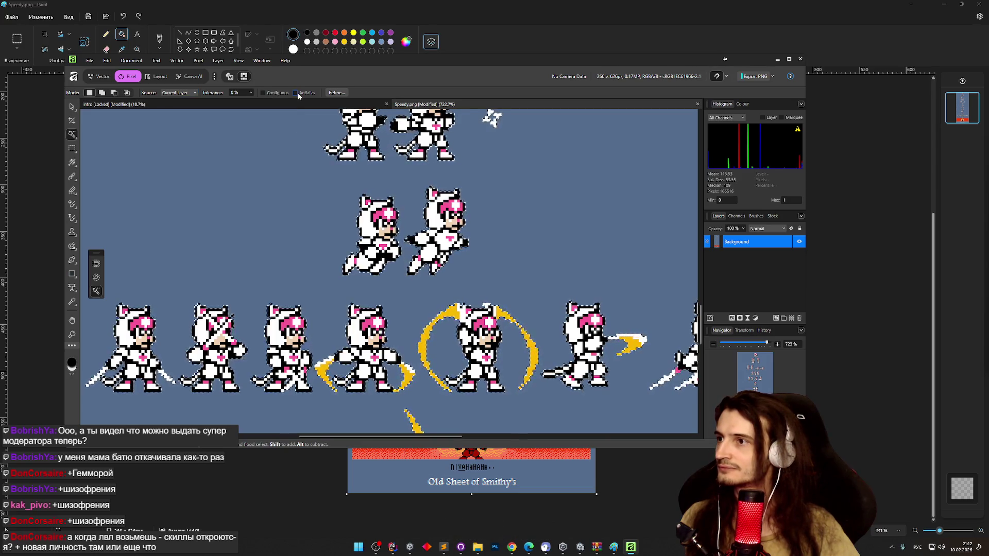
click(273, 135)
key(Delete)
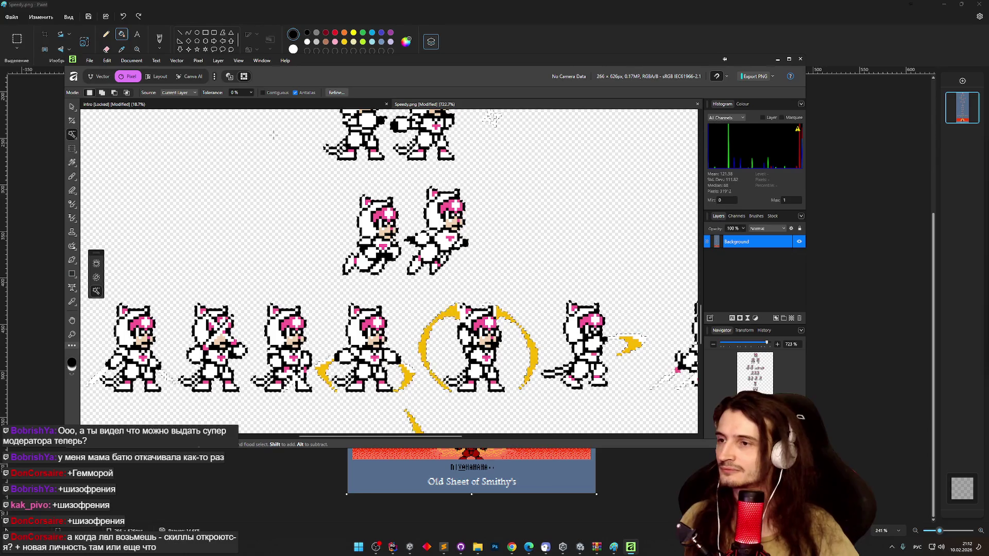
Step: Toggle antialiasing, glance at the Twitch chat rules, and review the cleaned sprite rows
click(295, 92)
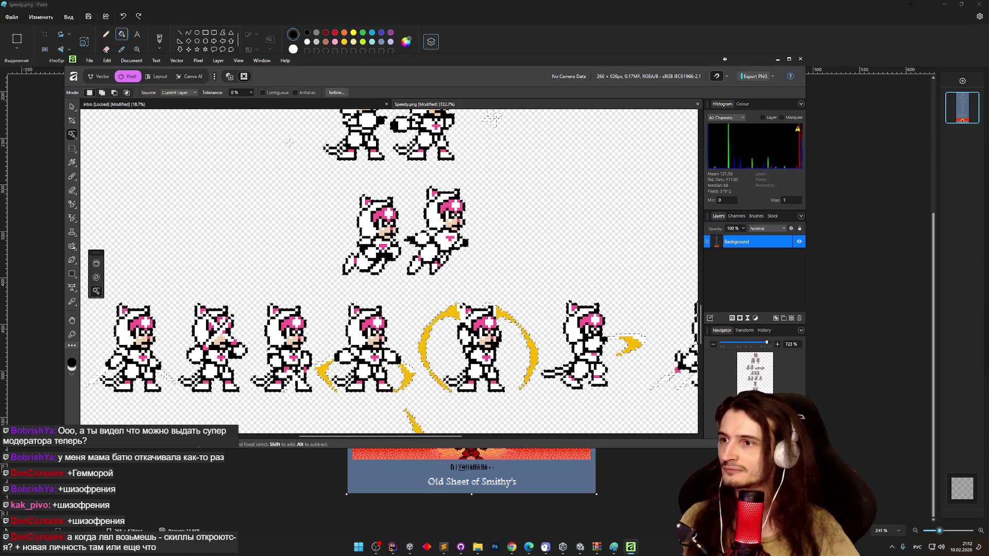
click(295, 93)
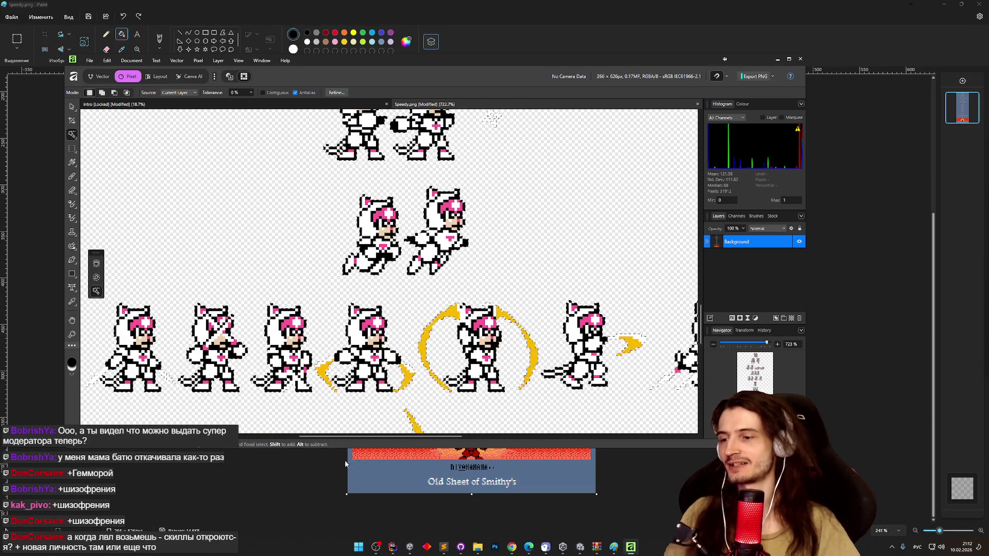
mouse_move(511, 548)
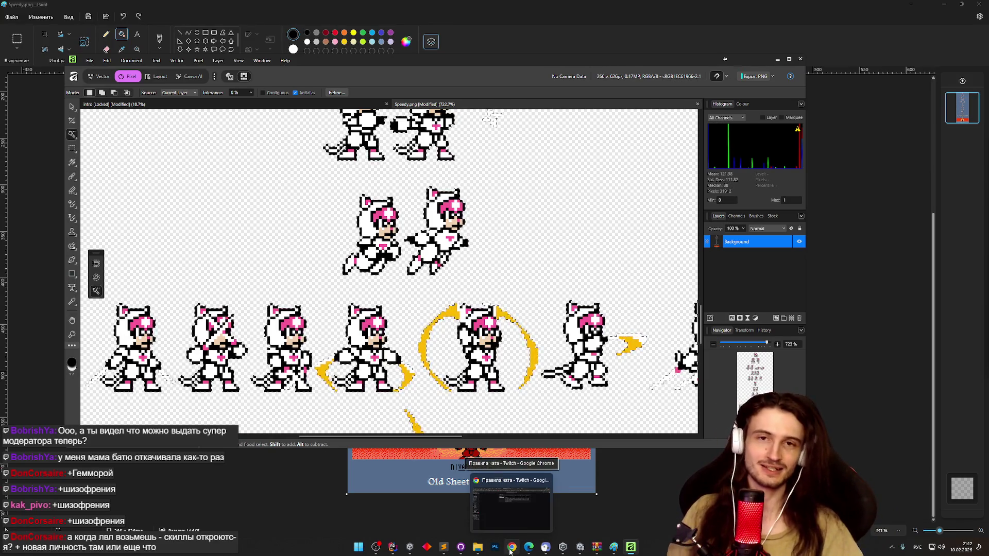
click(510, 549)
click(510, 550)
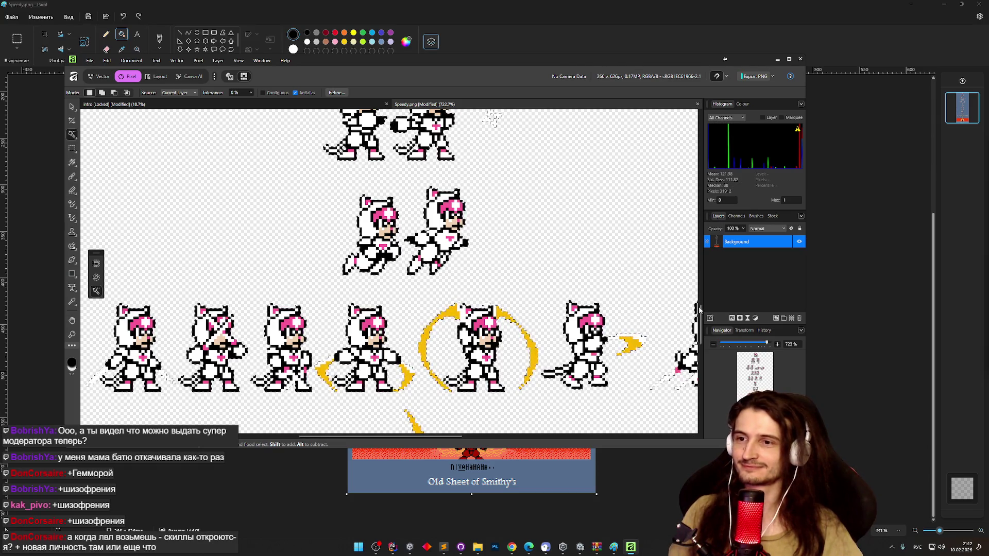
scroll(564, 263, up, 5)
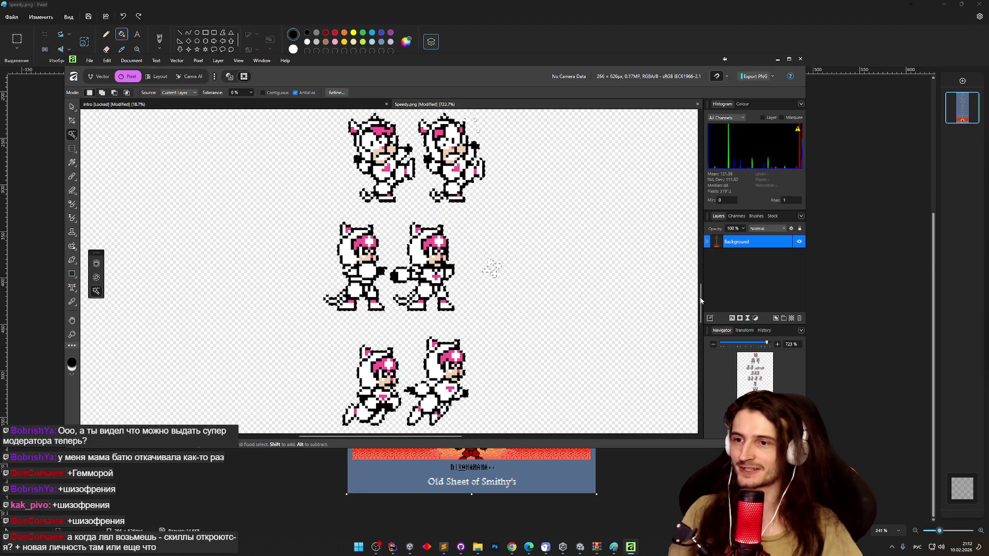
scroll(702, 288, up, 7)
Step: Abandon the Affinity Save As and close Paint without saving its changes
click(88, 63)
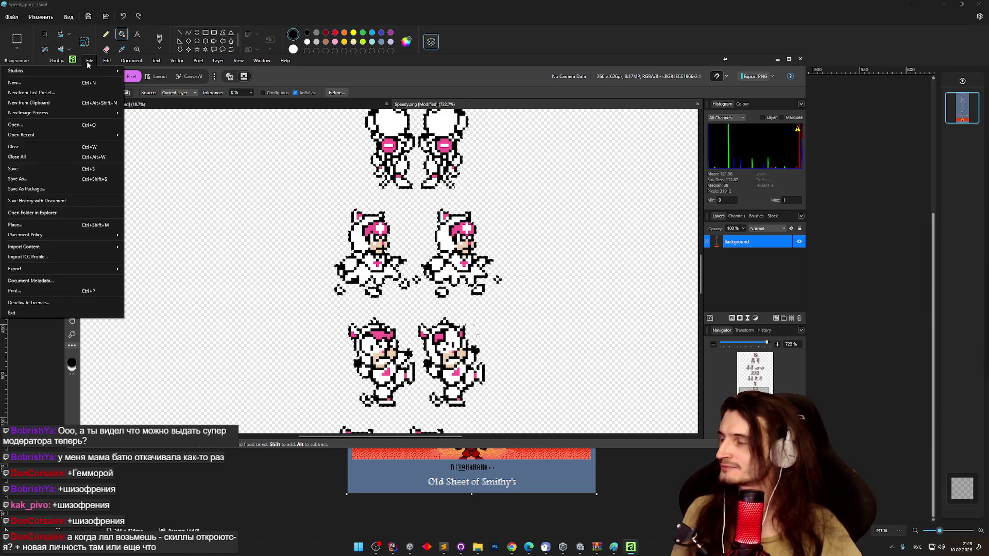
click(86, 181)
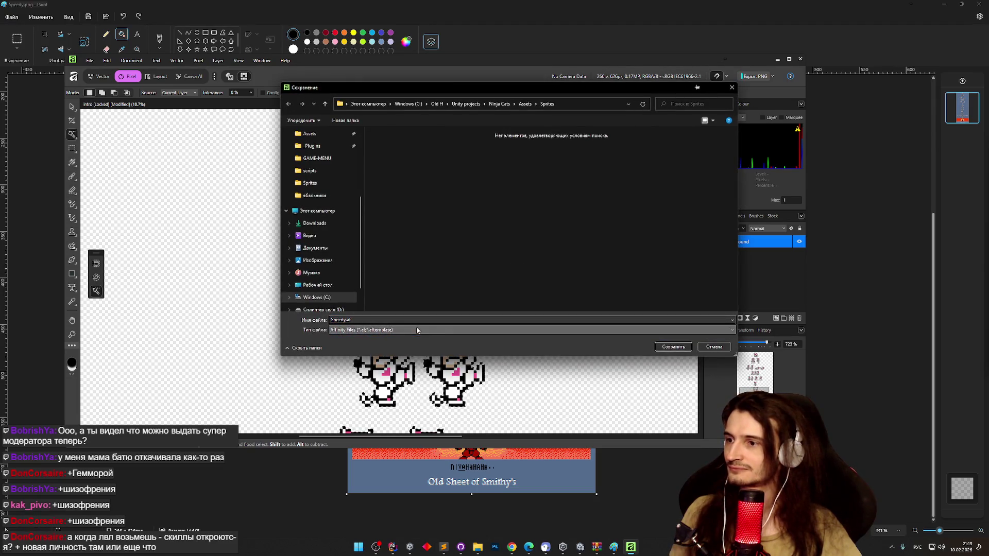
click(714, 346)
click(11, 17)
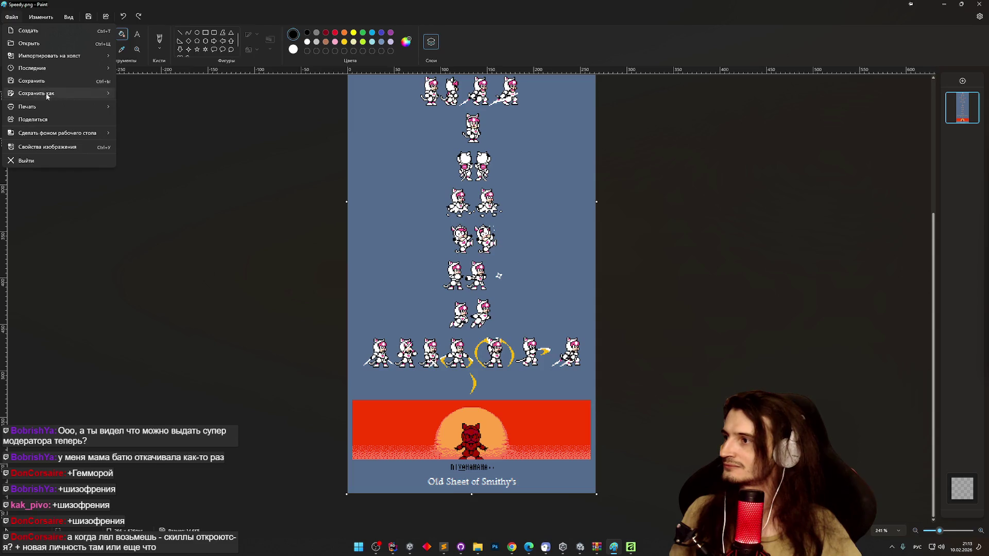
key(Escape)
click(973, 4)
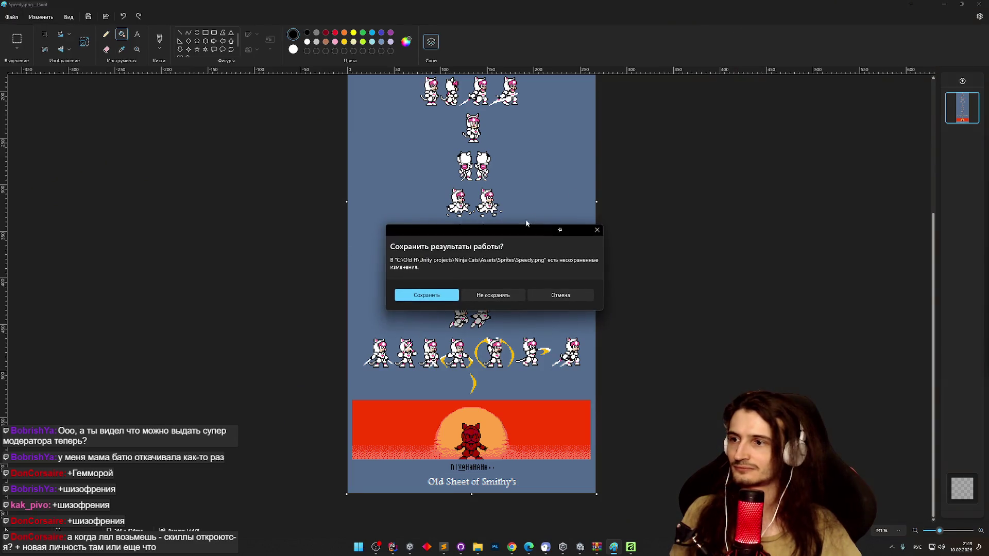
click(492, 294)
Step: Export the sheet as PNG to Assets/Sprites/Speedy.png, replacing the existing file
click(90, 60)
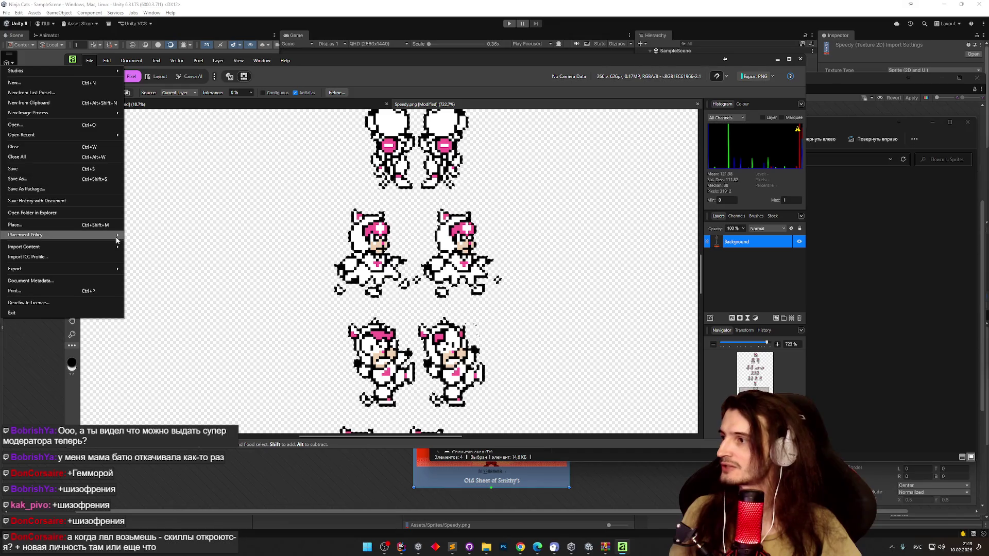
mouse_move(99, 271)
click(142, 271)
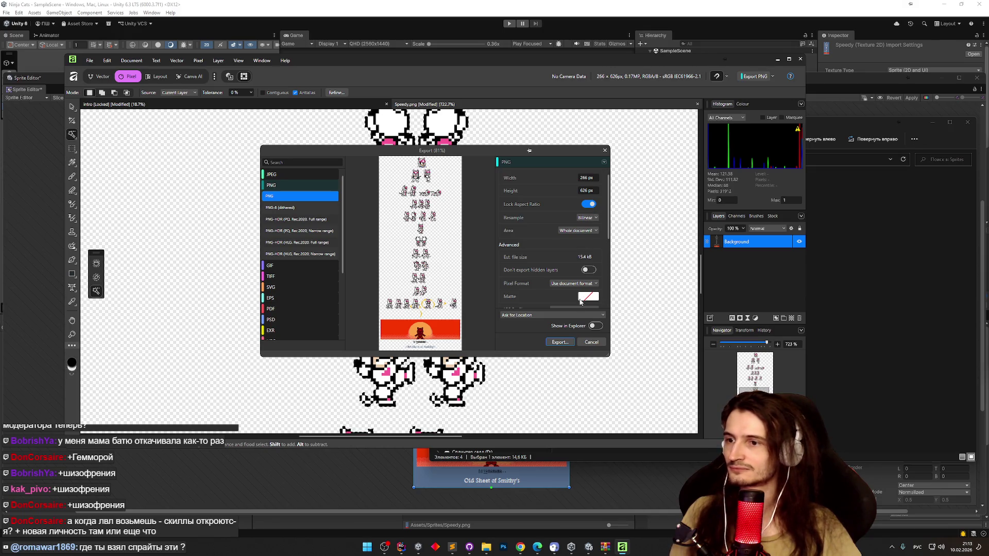
click(561, 342)
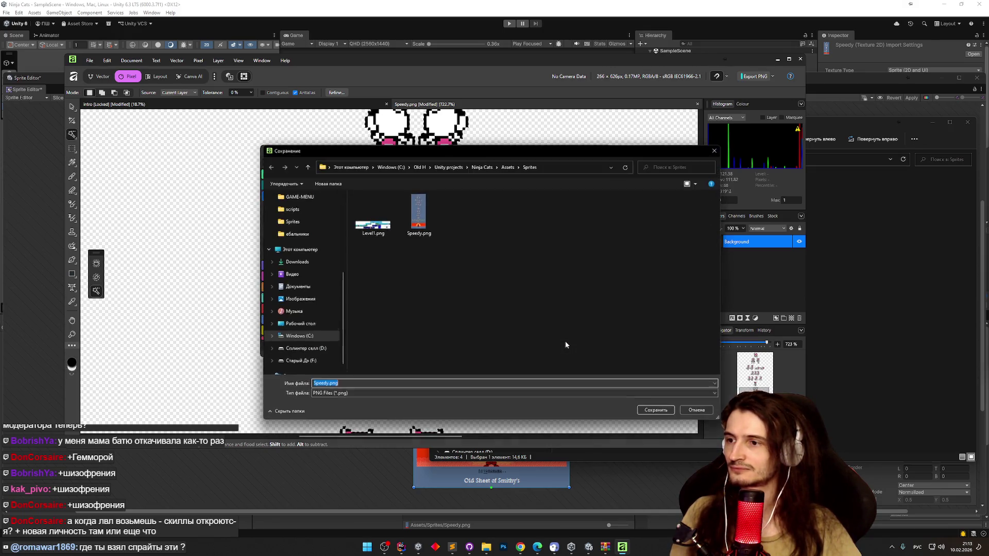
double_click(425, 232)
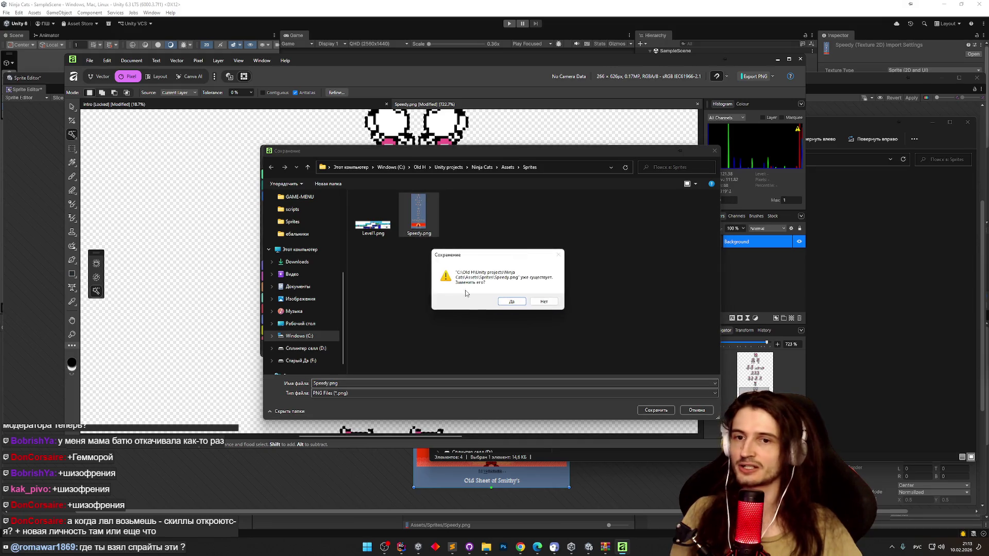
click(517, 304)
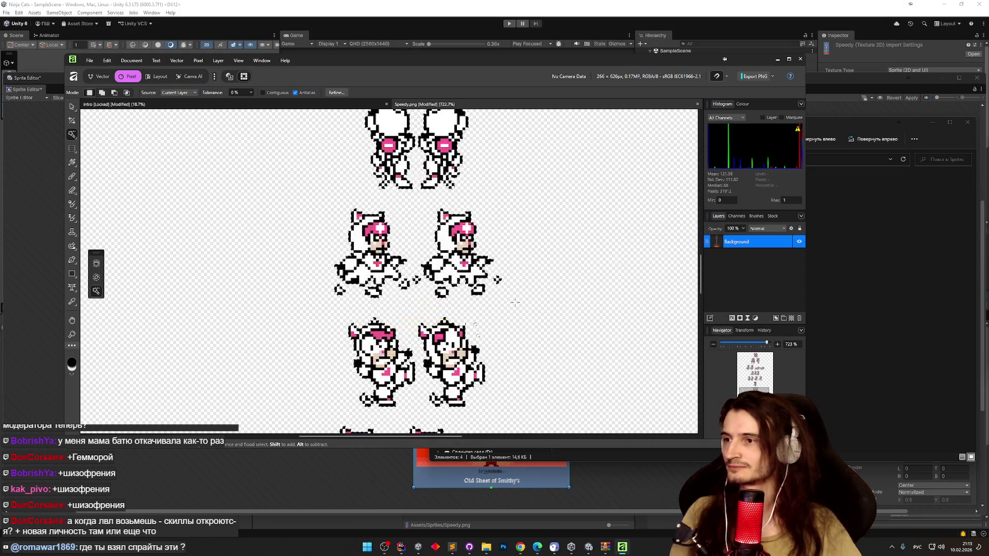
Step: Return to Unity and apply the reimported Speedy sprite sheet
click(777, 59)
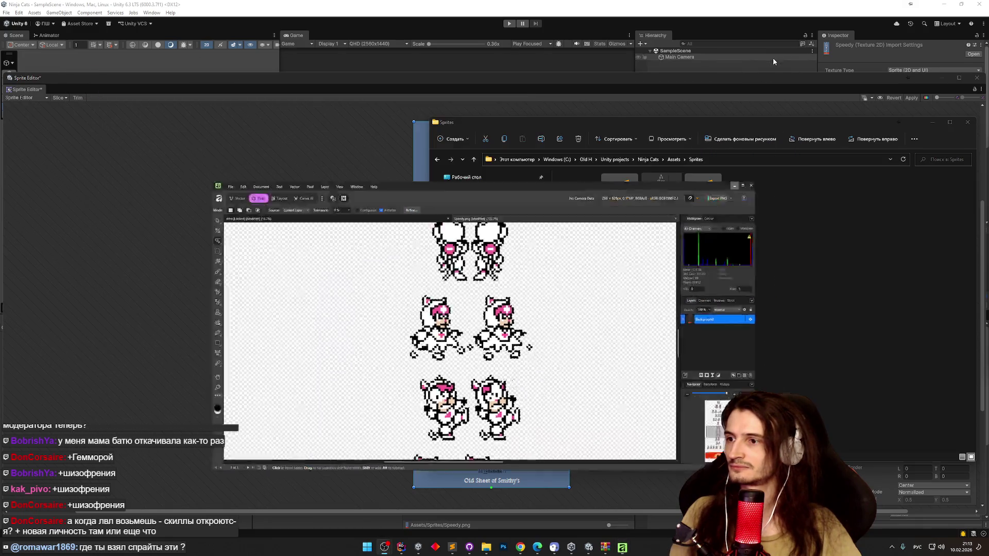
click(399, 171)
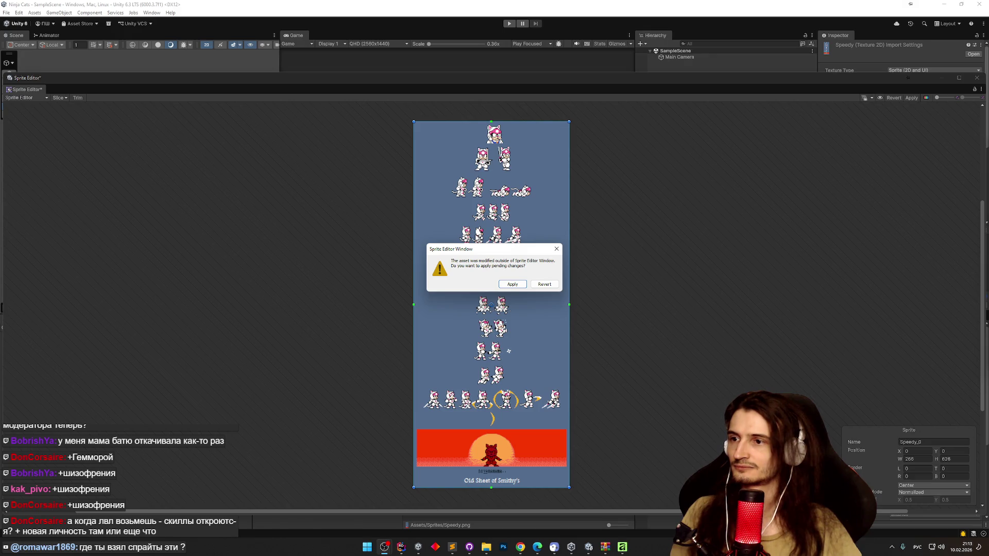
click(525, 287)
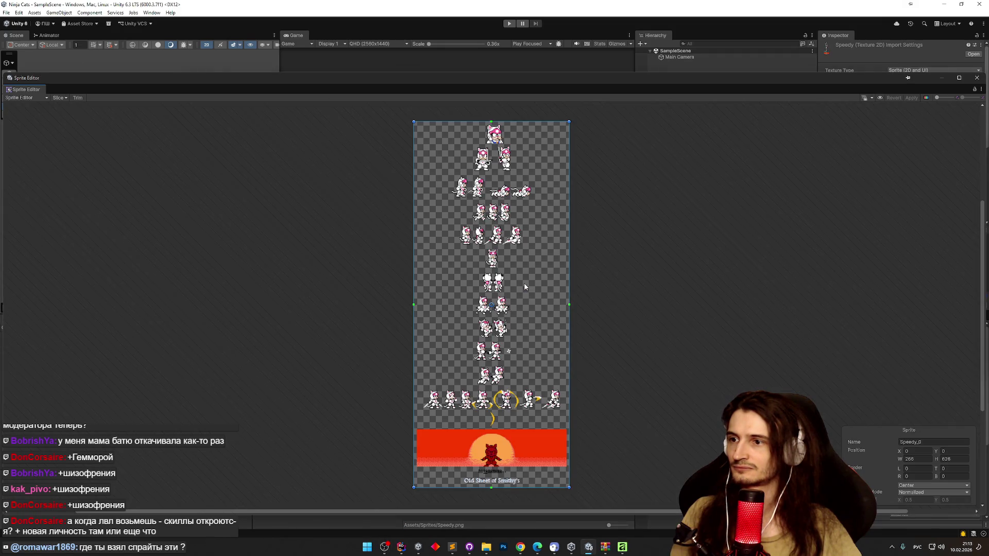
Step: Slice the sheet automatically, apply the slices, and close the Sprite Editor
click(59, 97)
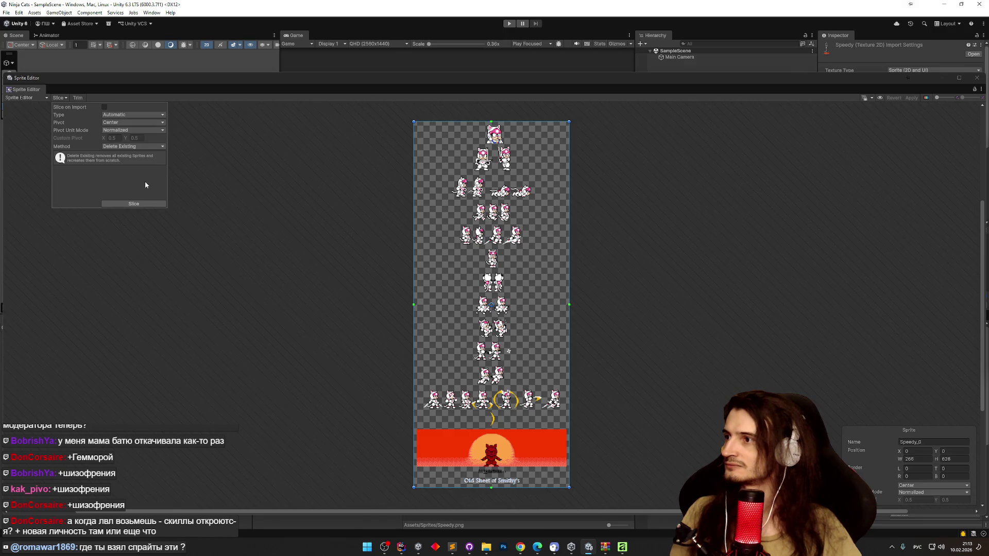
click(143, 205)
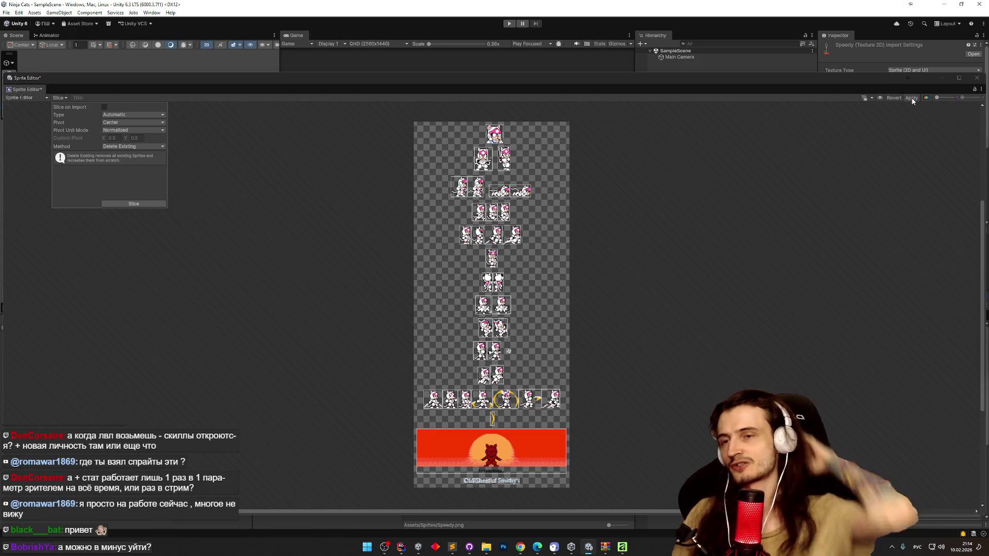
click(912, 101)
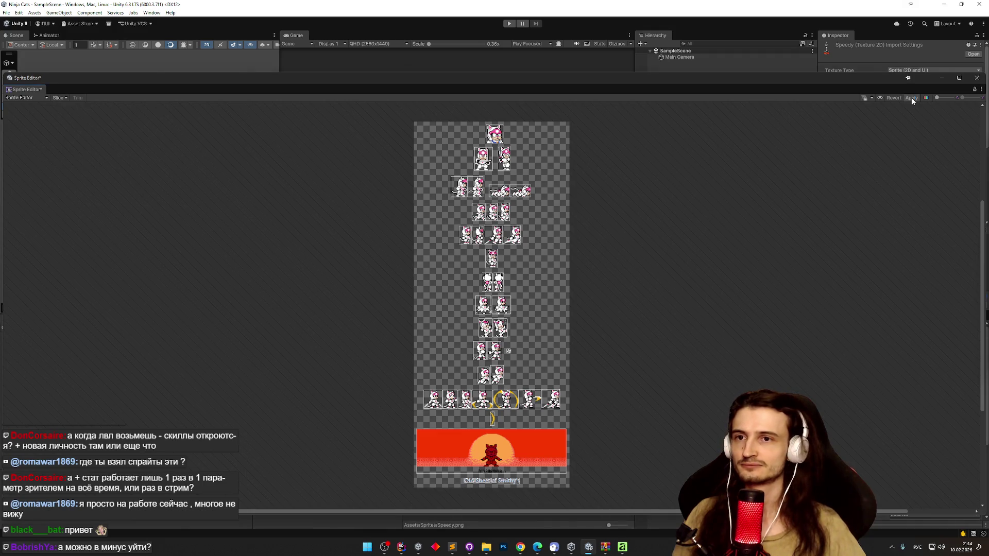
click(978, 79)
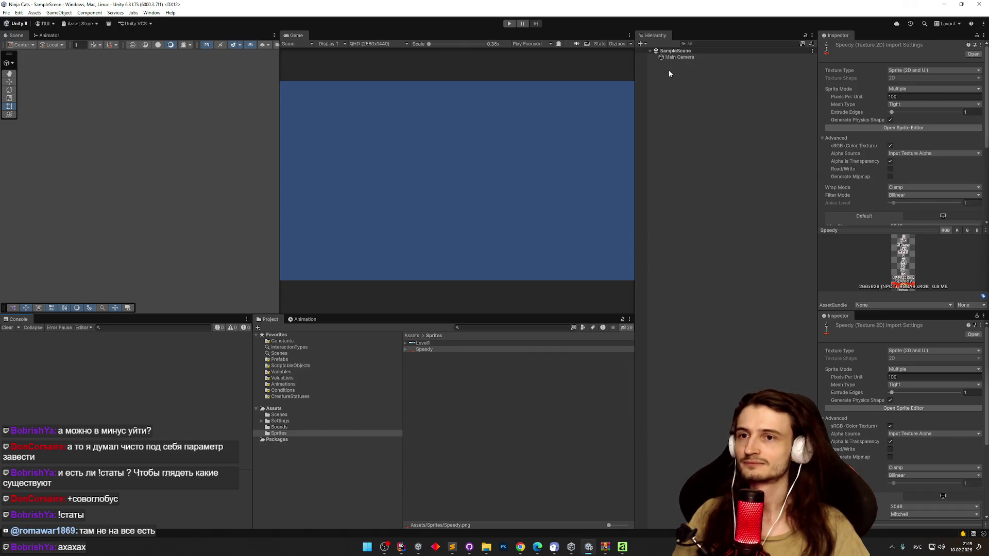
Step: Expand Speedy to check its sliced sprites, then review the texture's import settings
click(406, 349)
click(443, 368)
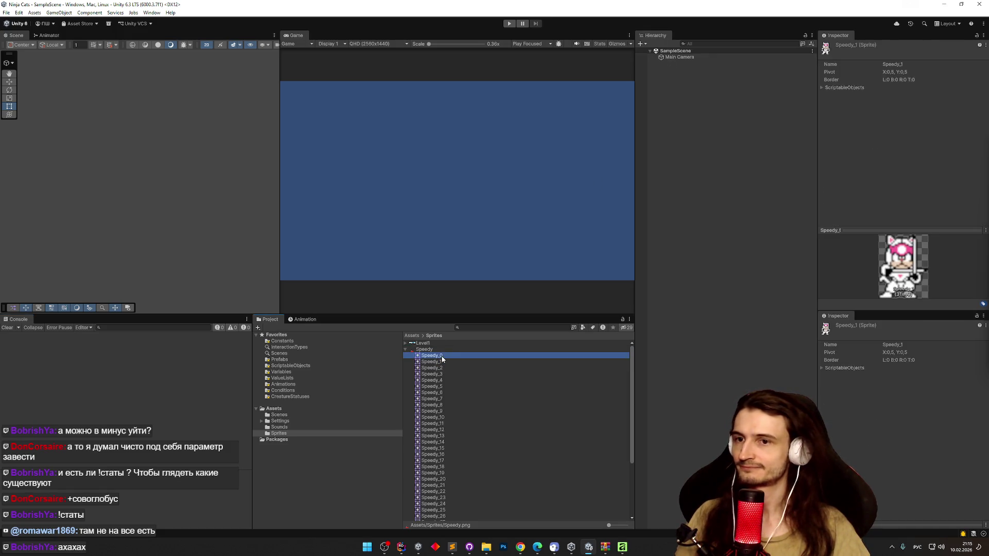
click(433, 350)
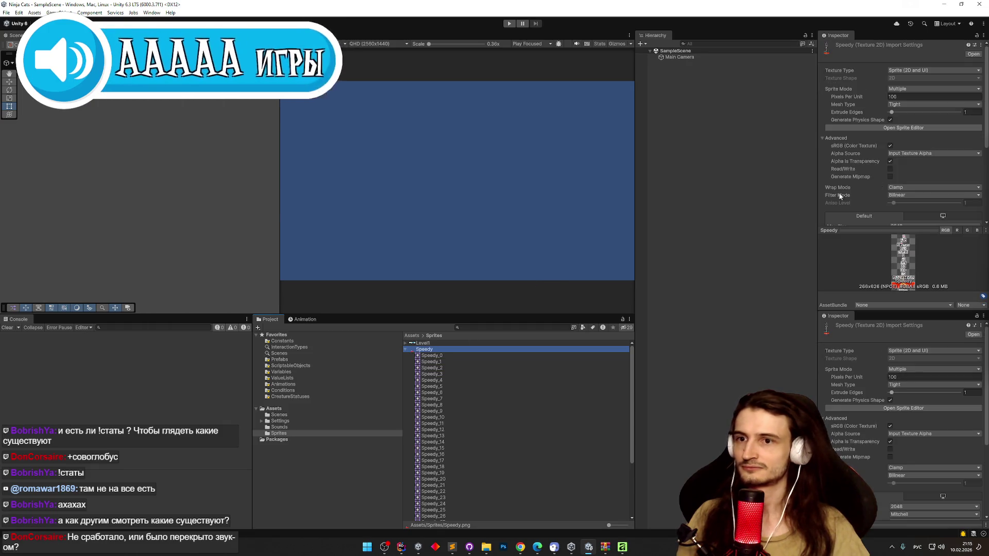
scroll(981, 211, down, 3)
scroll(981, 211, down, 2)
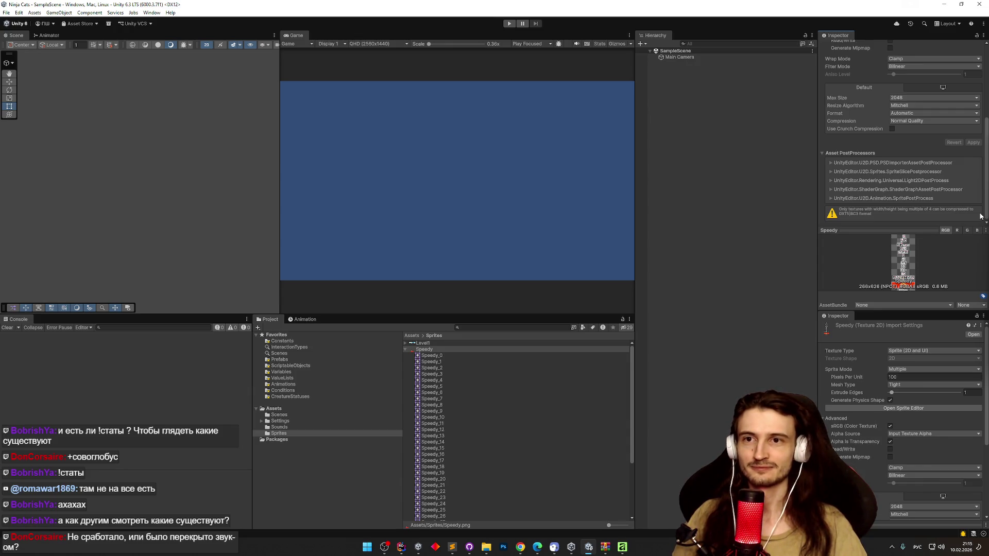
scroll(980, 206, up, 2)
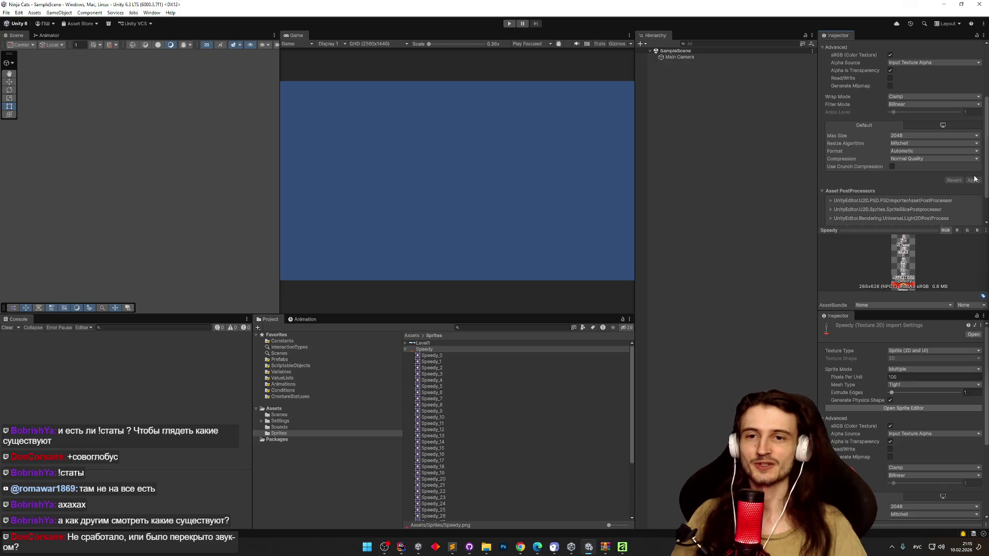
scroll(975, 179, up, 5)
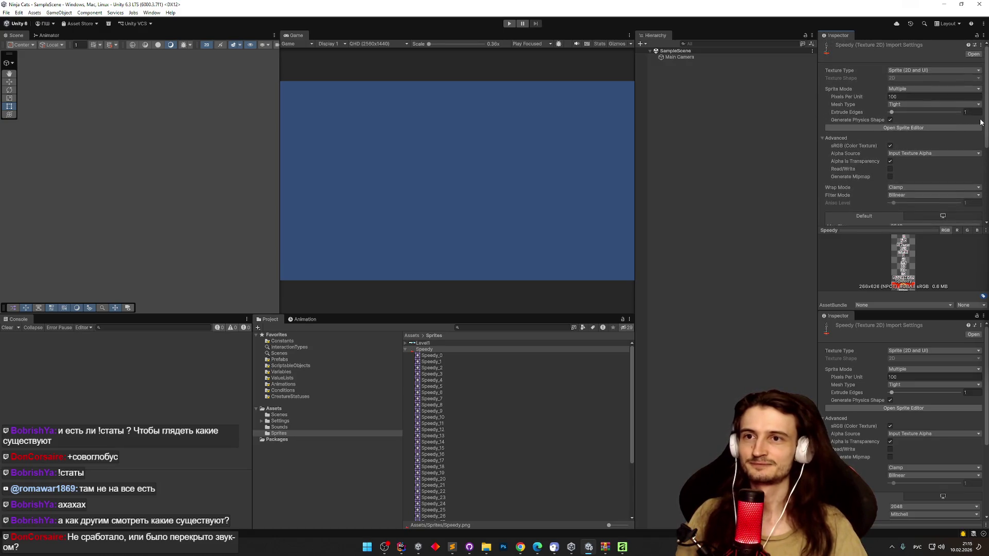
scroll(980, 122, down, 7)
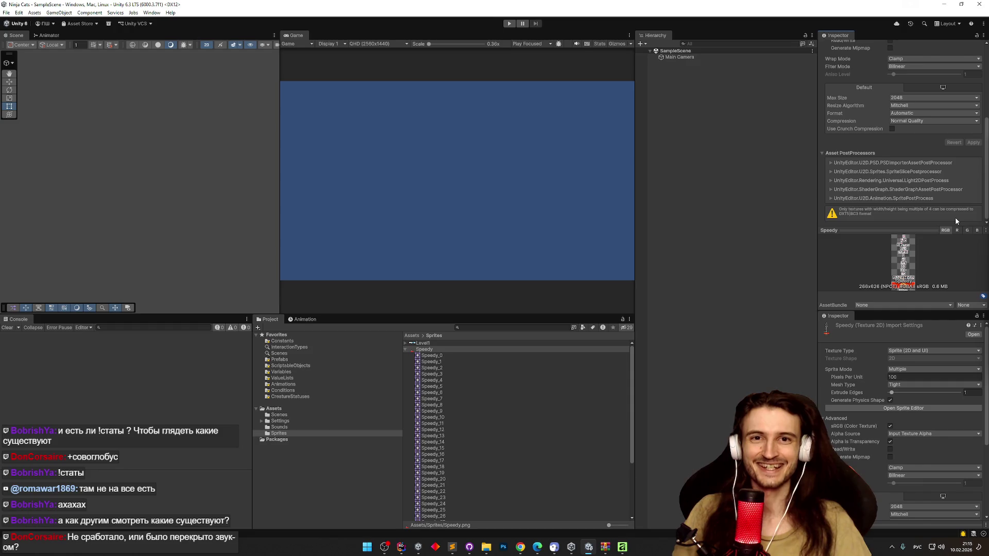
scroll(964, 133, up, 7)
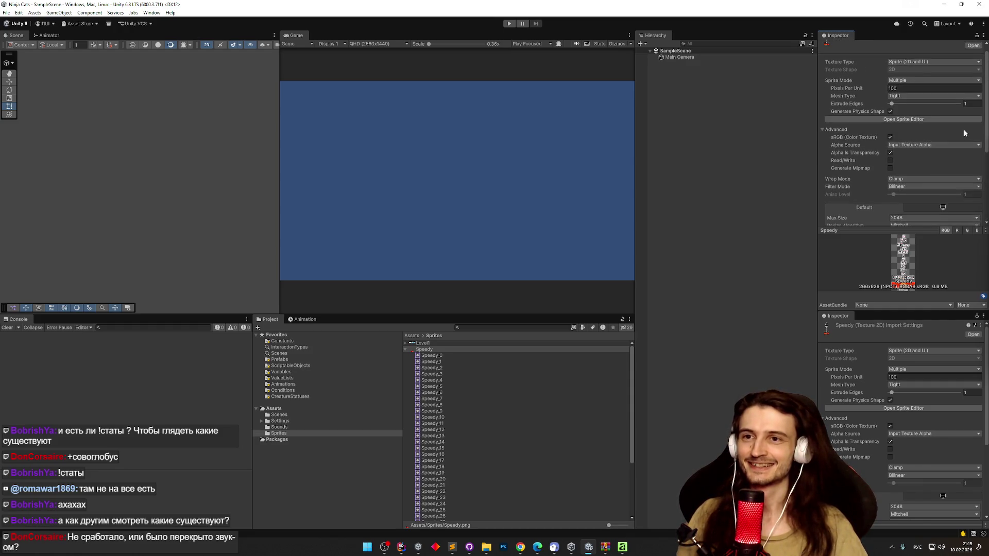
scroll(965, 133, down, 3)
scroll(957, 155, up, 1)
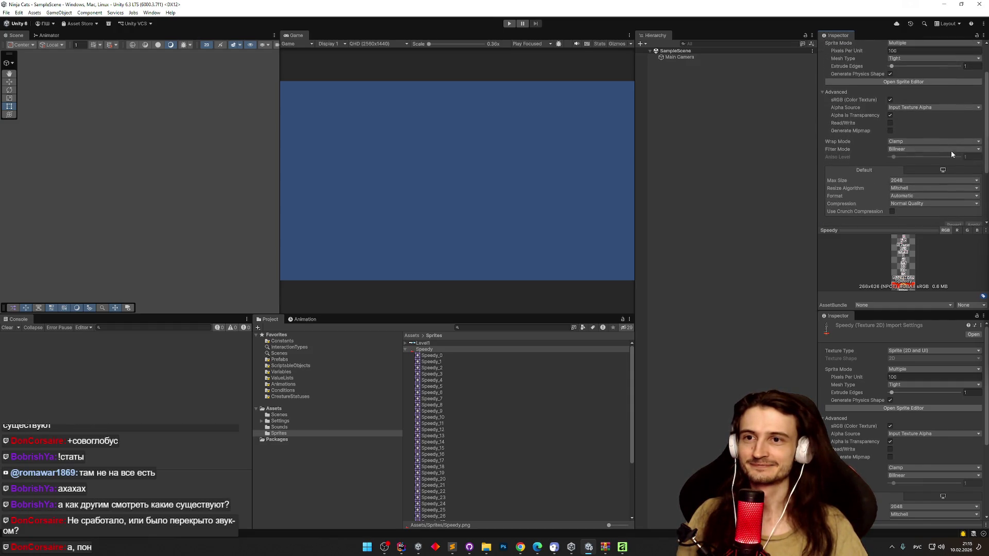
Step: Set the Speedy texture's Filter Mode to Point (no filter), apply, and select Speedy_0
click(951, 151)
click(928, 154)
click(981, 227)
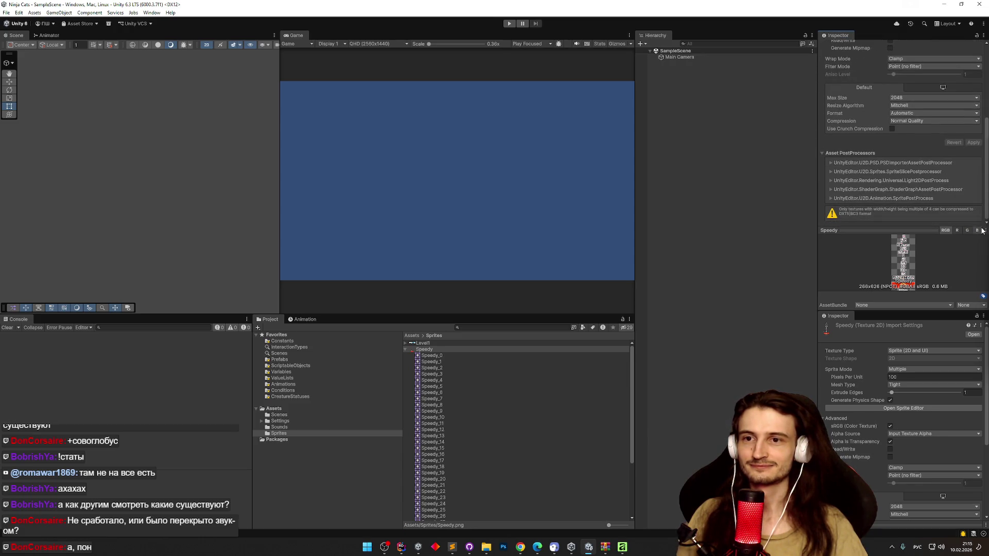
click(456, 356)
Step: Browse the Speedy frames and drag Speedy_10 into the scene
key(Down)
key(Down)
key(Down)
key(Down)
key(Down)
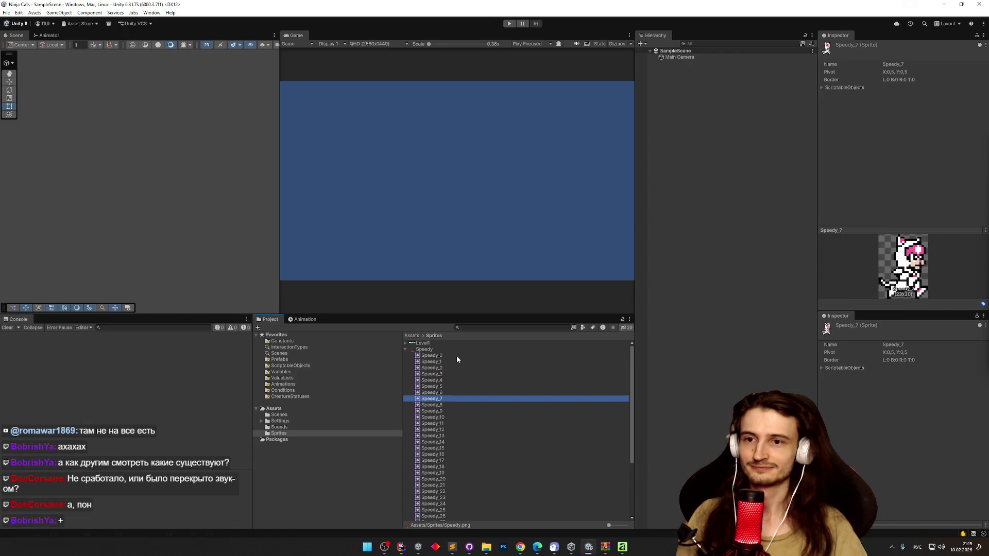
key(Down)
key(Down)
key(Down)
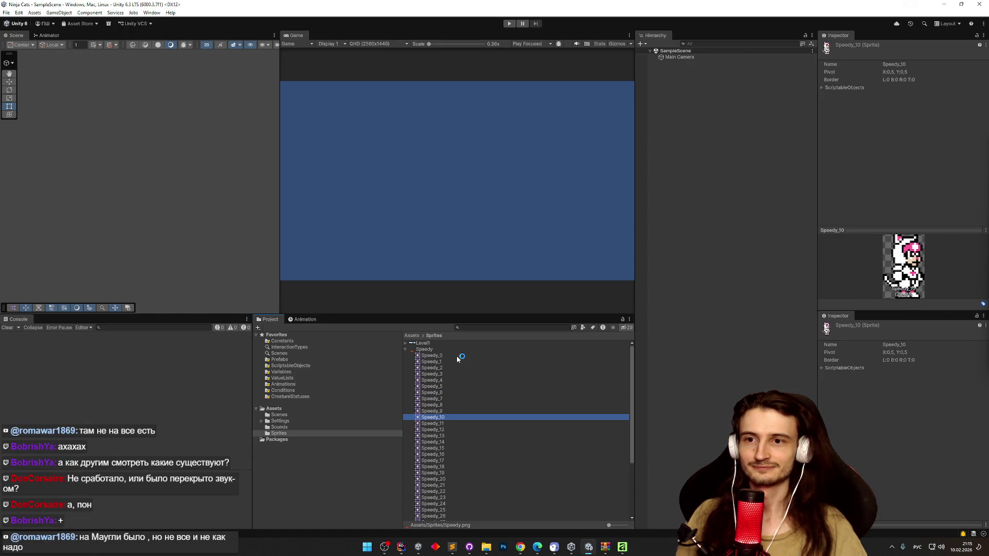
key(Up)
key(Up)
key(Down)
key(Up)
key(Down)
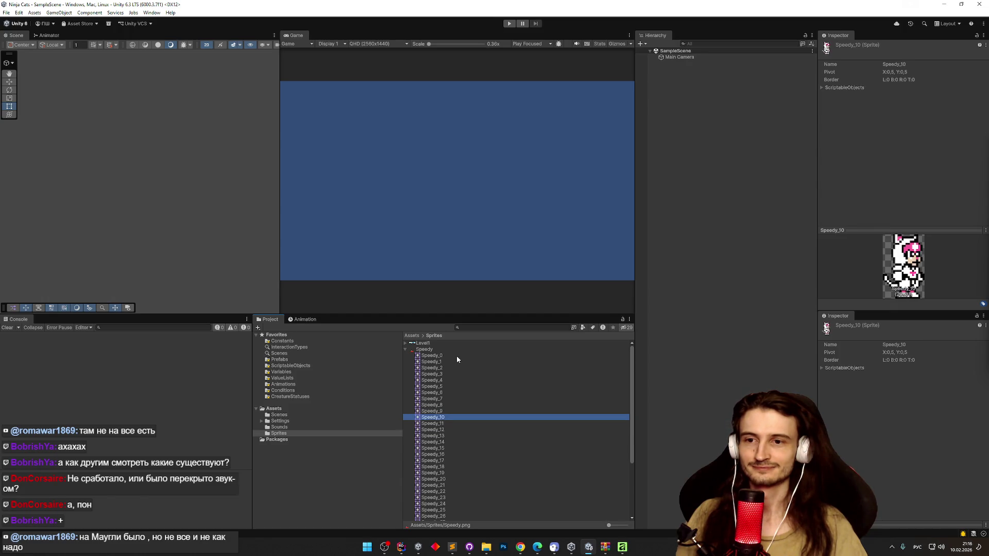
drag(677, 137, 679, 117)
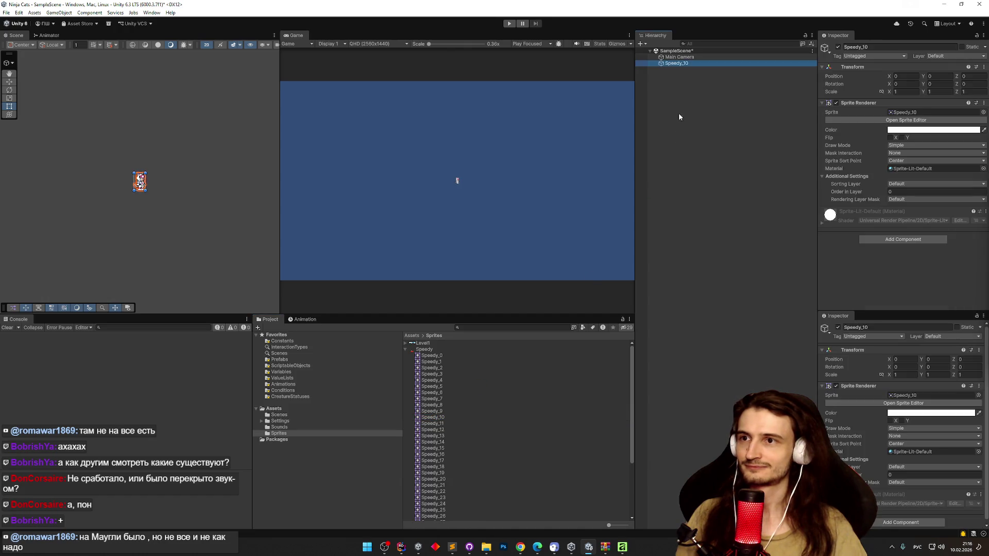
scroll(199, 193, up, 3)
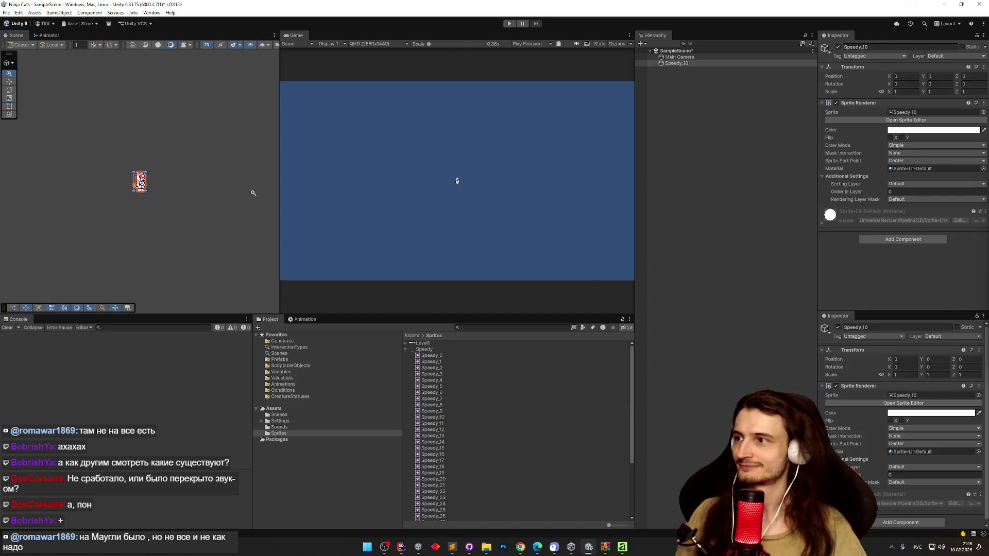
Step: Set the Speedy texture's Pixels Per Unit to 32 and apply
click(452, 350)
click(907, 97)
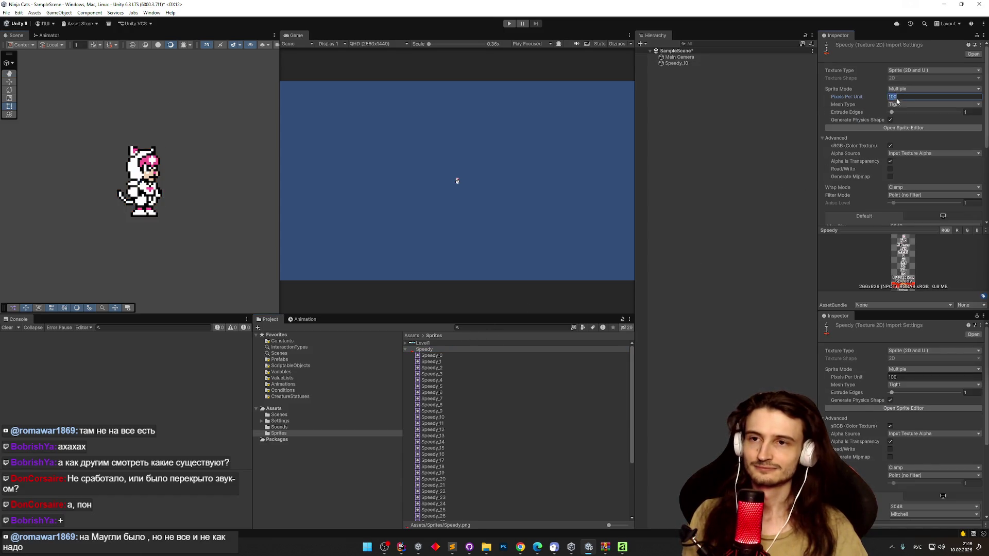
scroll(959, 126, down, 3)
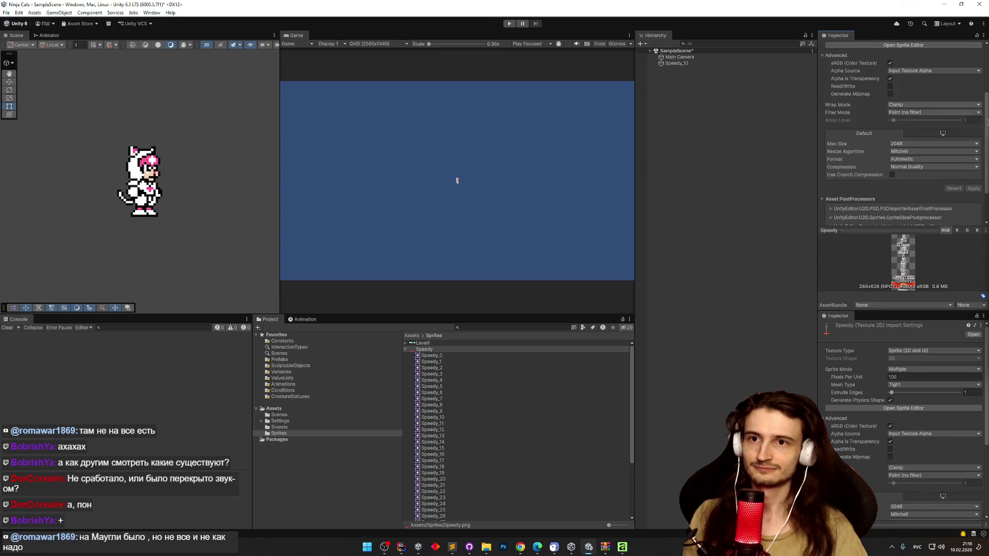
scroll(980, 54, down, 3)
text(32)
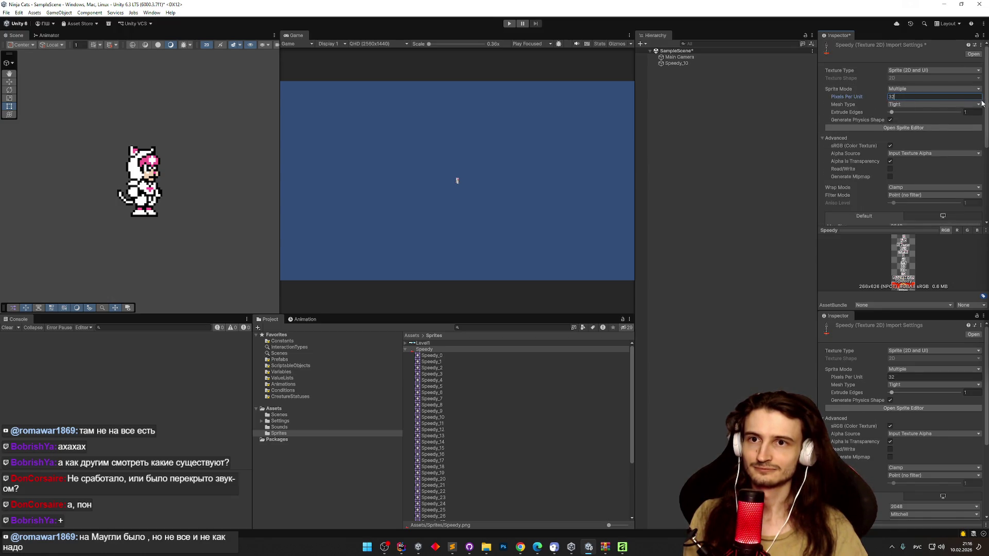
click(973, 142)
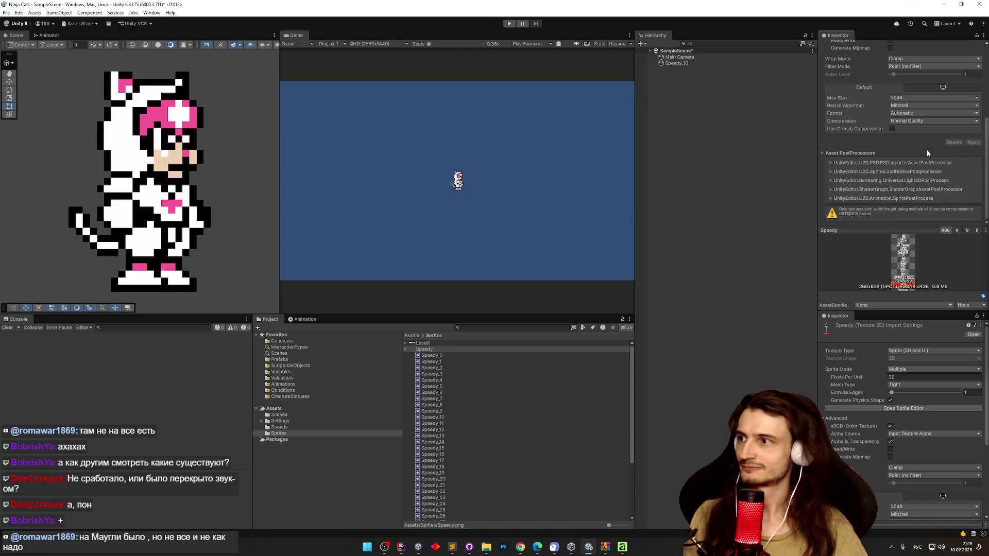
Step: Show the grid in the Scene view and deselect the Speedy texture
click(94, 44)
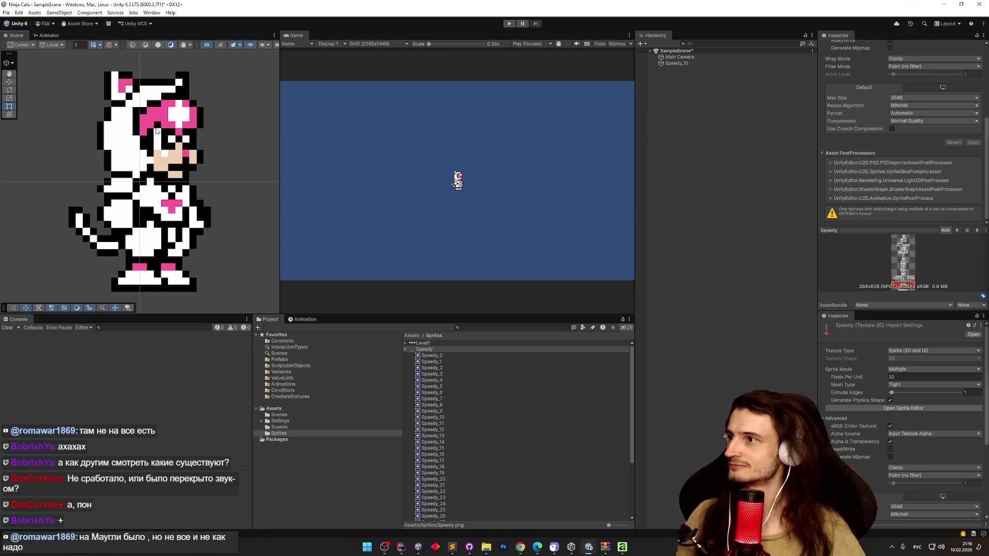
scroll(96, 160, down, 1)
scroll(96, 161, down, 3)
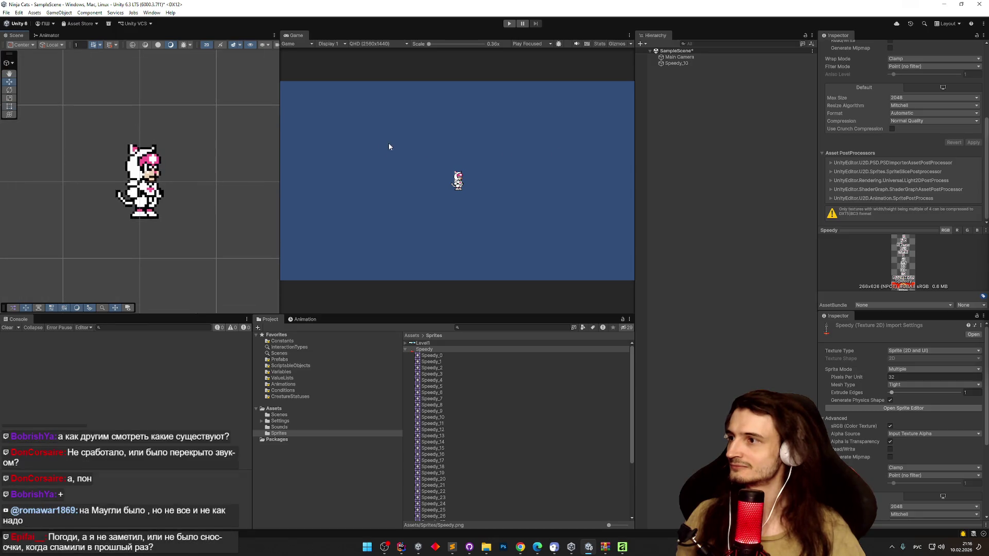
click(98, 142)
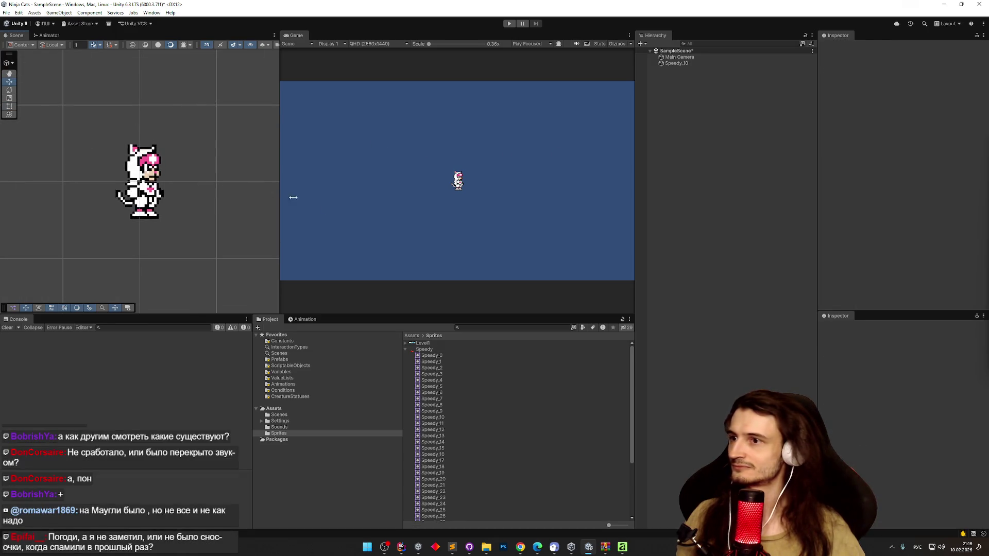
Step: Set the Level1 texture's Pixels Per Unit to 32 and apply
click(421, 344)
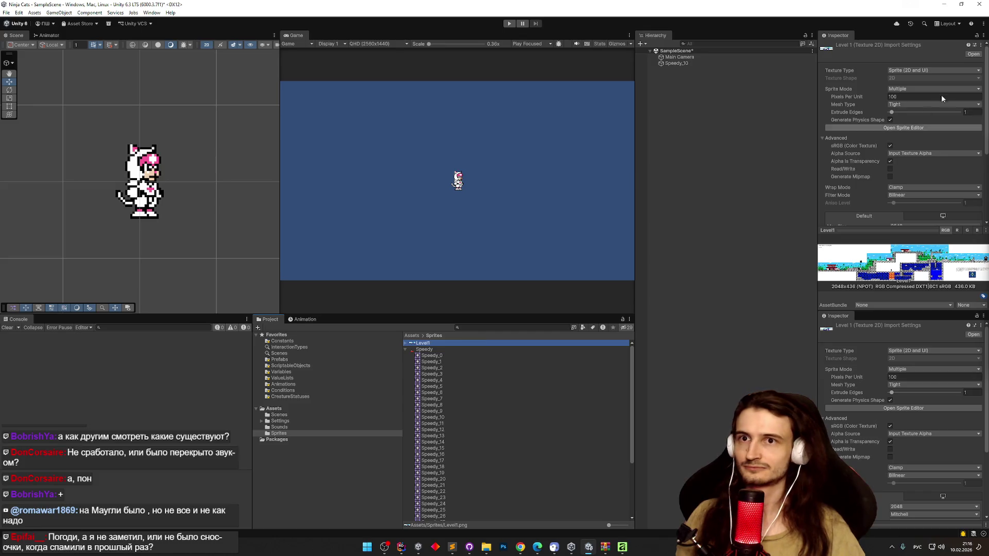
click(910, 97)
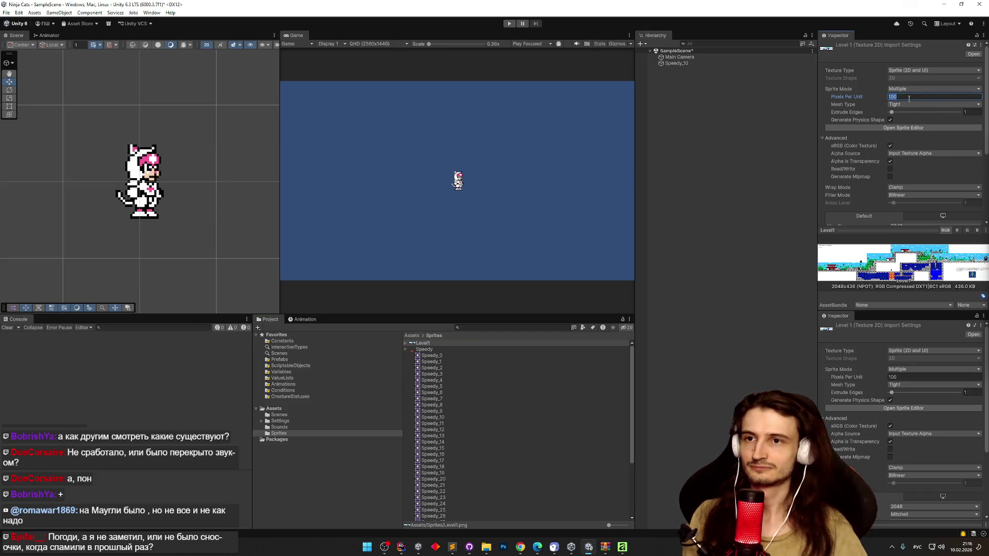
text(32)
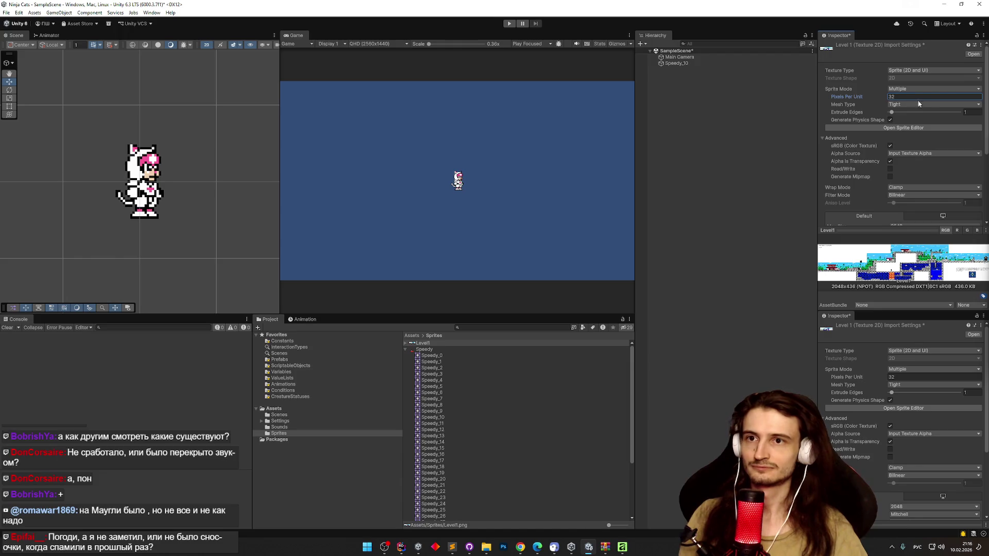
scroll(983, 199, down, 5)
click(974, 163)
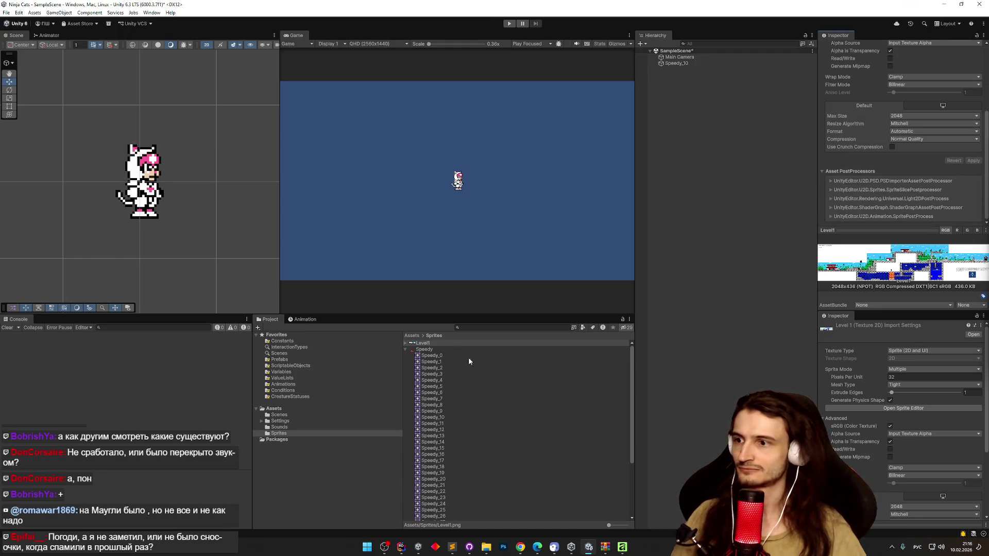
Step: Collapse the Speedy frames, dismiss the Sprites folder context menu, and reselect Level1
click(406, 350)
right_click(427, 366)
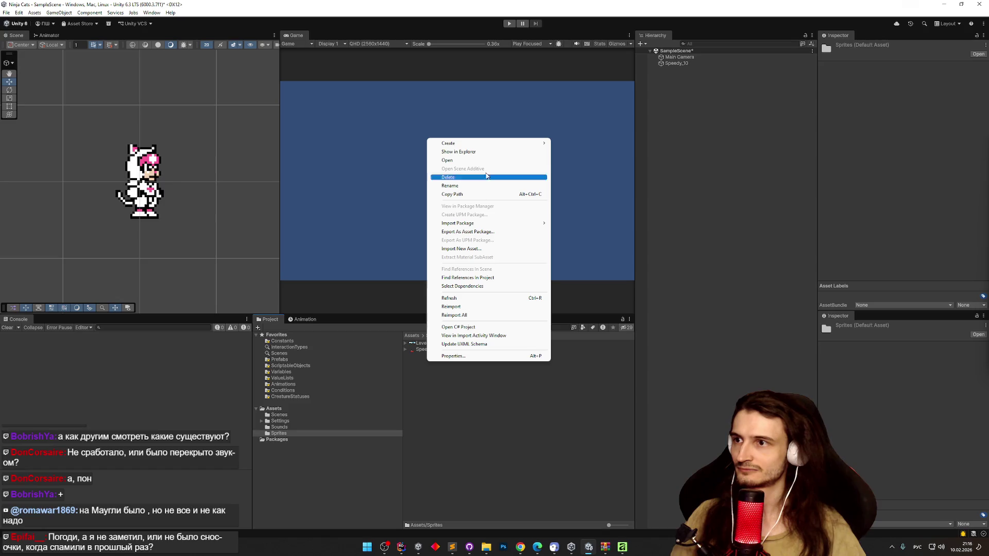
mouse_move(531, 146)
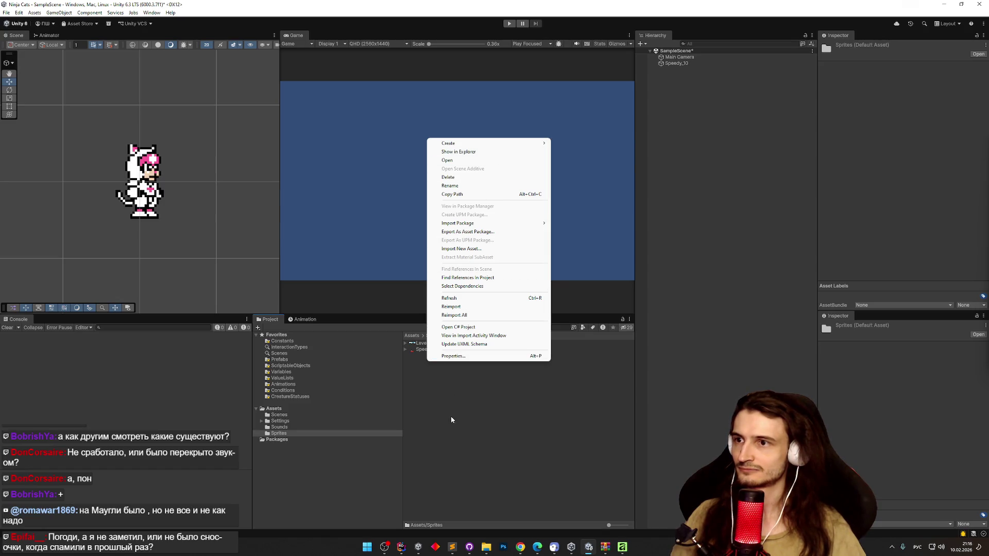
click(446, 388)
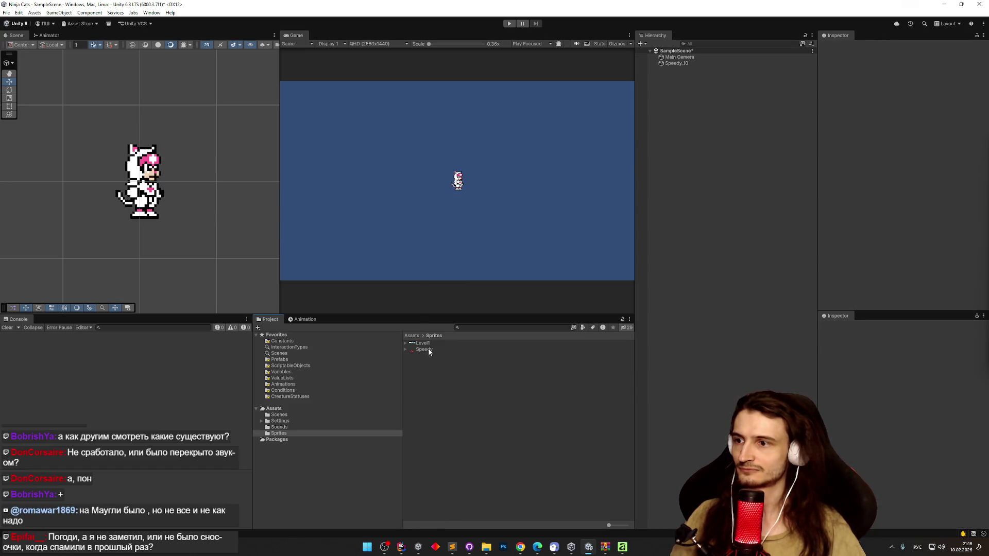
click(421, 343)
Step: Create a new texture importer preset from Level1's settings and save it as Sprites32PPI
click(974, 45)
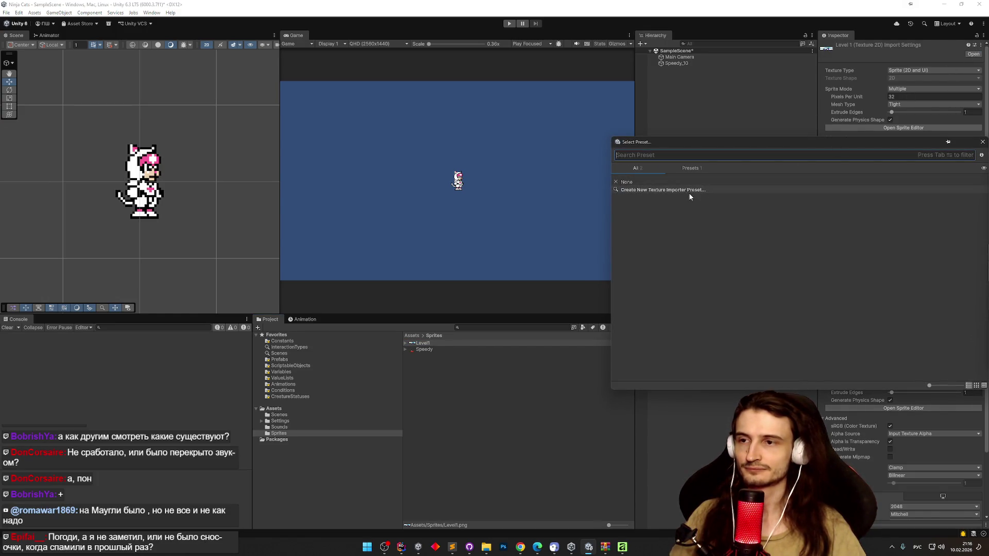
click(688, 191)
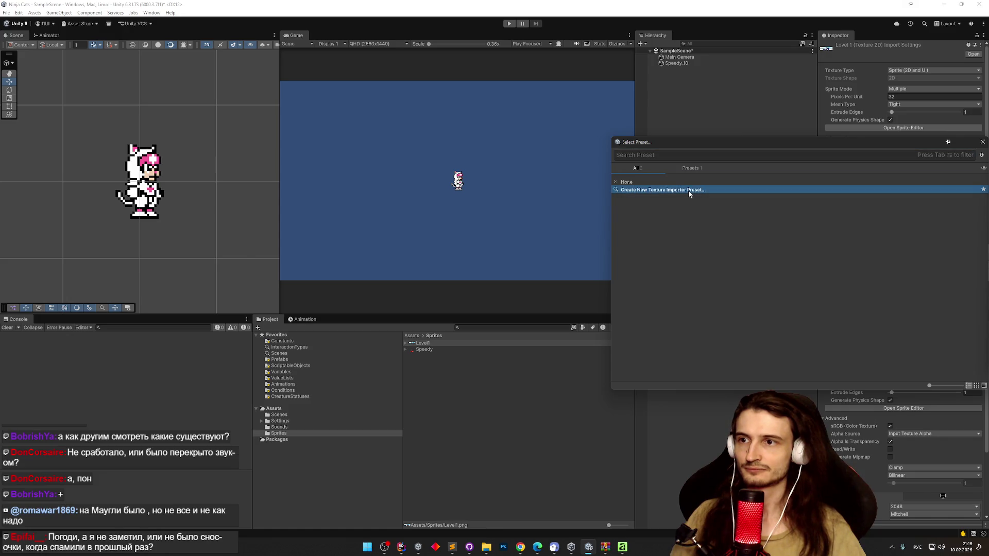
double_click(686, 191)
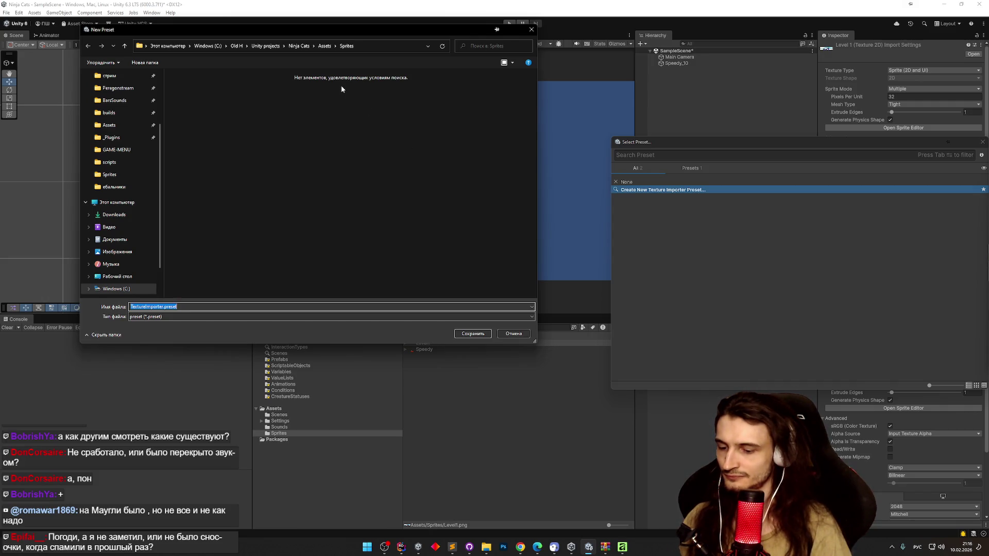
text(ызкшеуы)
key(alt+shift)
key(ctrl+a)
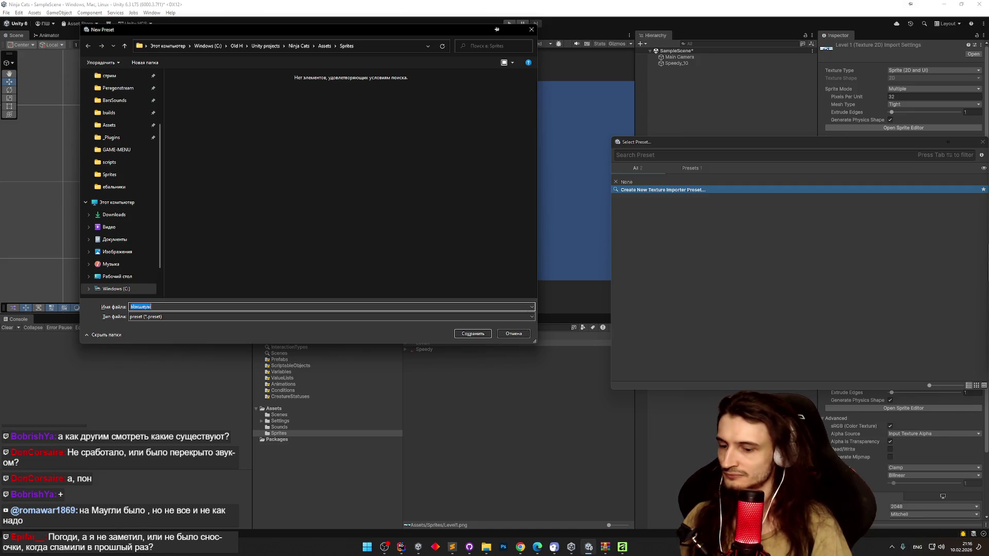
text(Sprites)
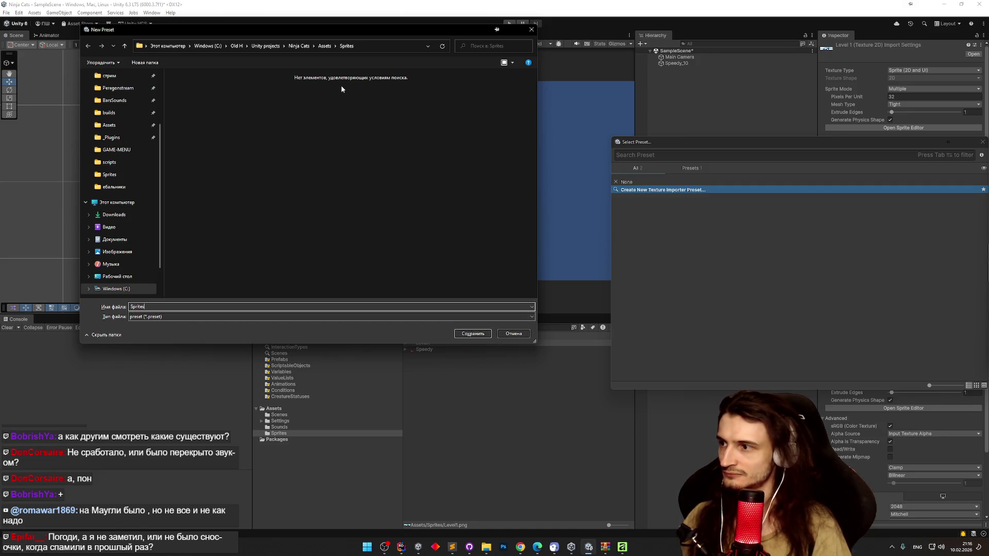
text(32)
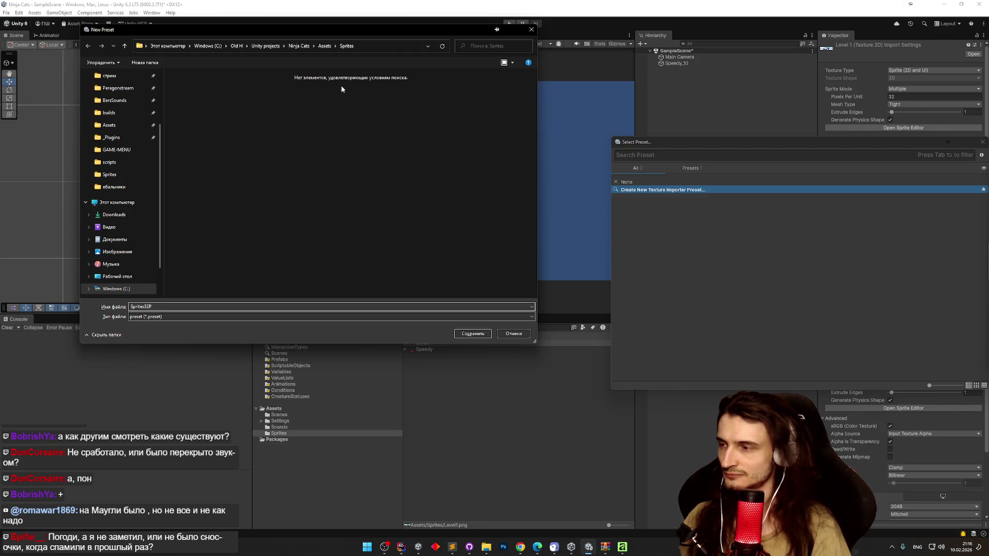
text(pP)
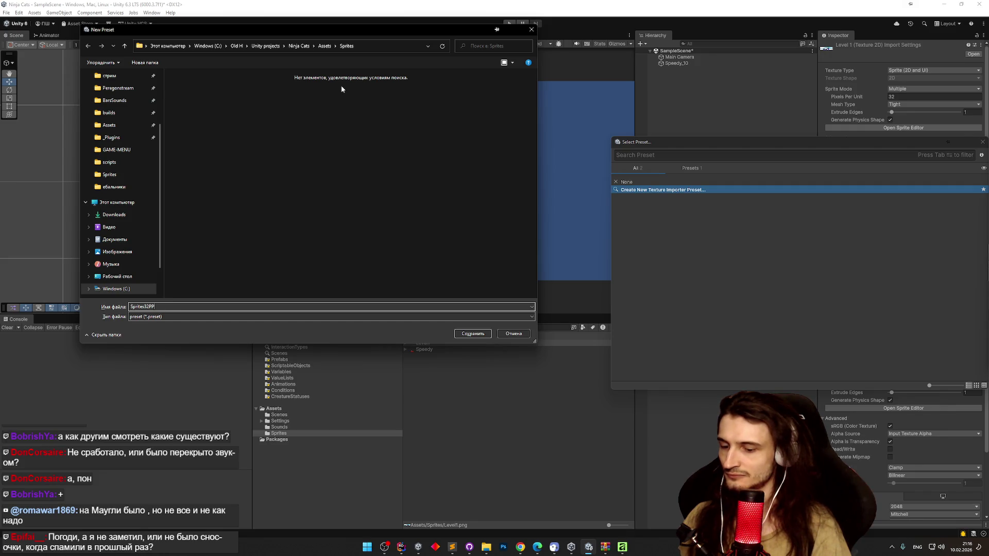
key(Return)
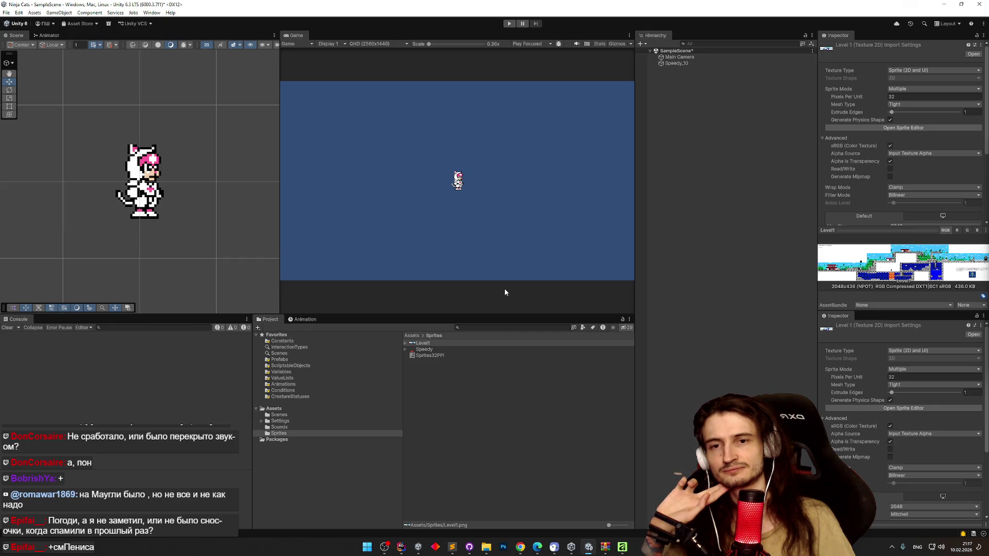
Step: Search the Start menu for 'cursor', launch Cursor, and bring its new window forward
click(369, 546)
text(с)
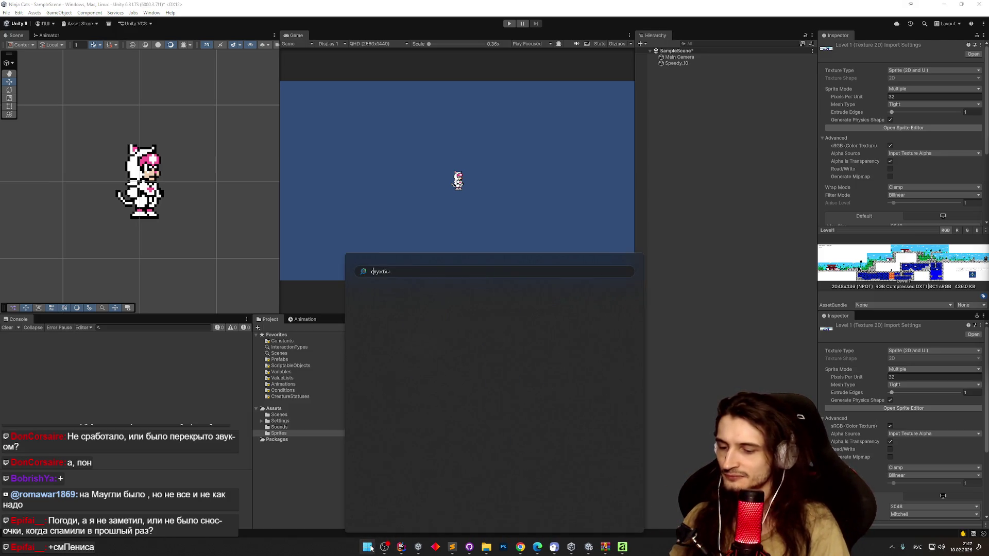
key(BackSpace)
key(alt+shift)
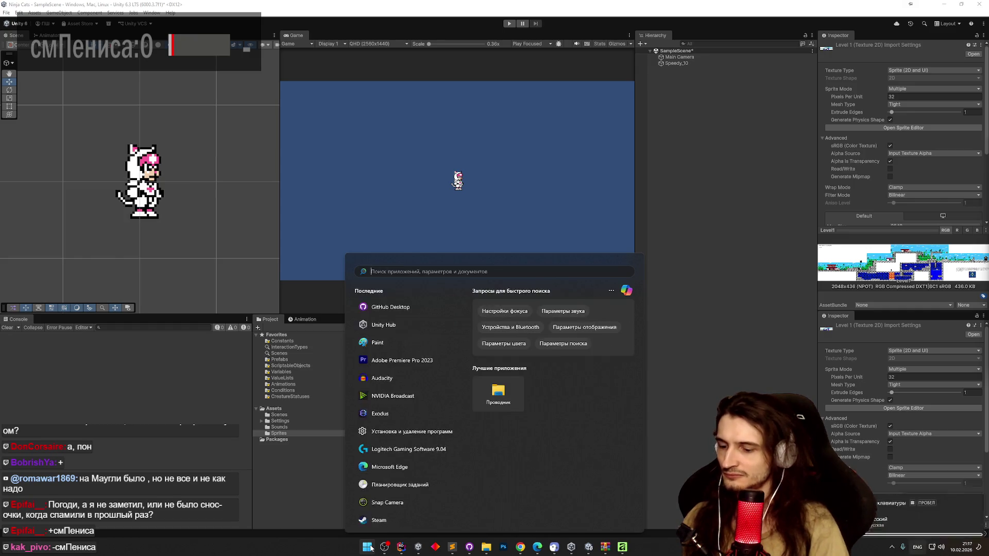
text(cursor)
click(369, 547)
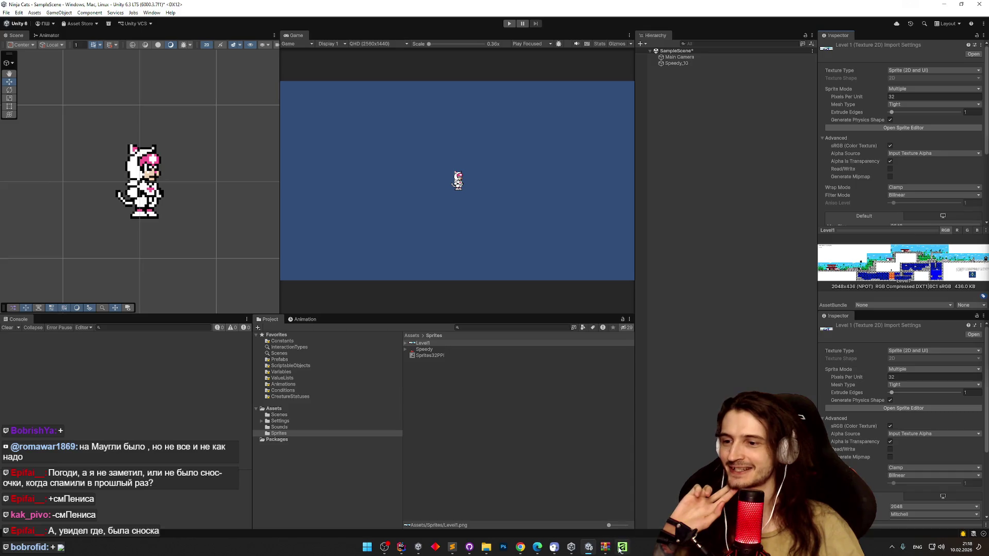
click(367, 547)
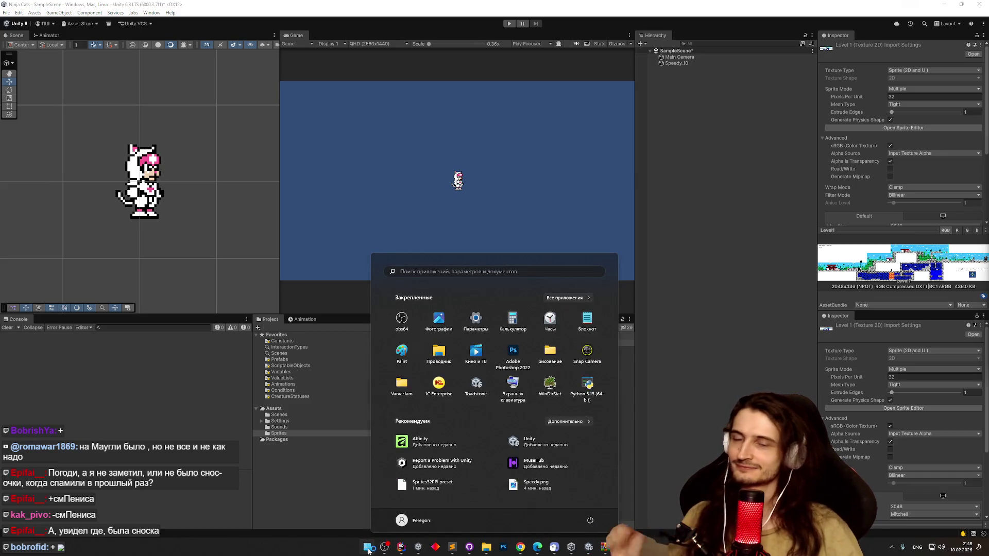
click(368, 550)
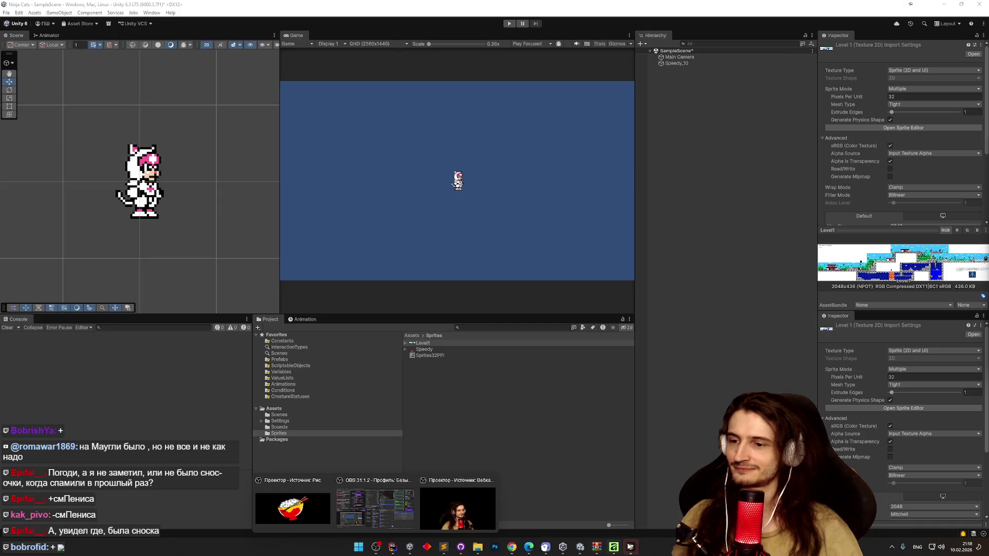
click(631, 548)
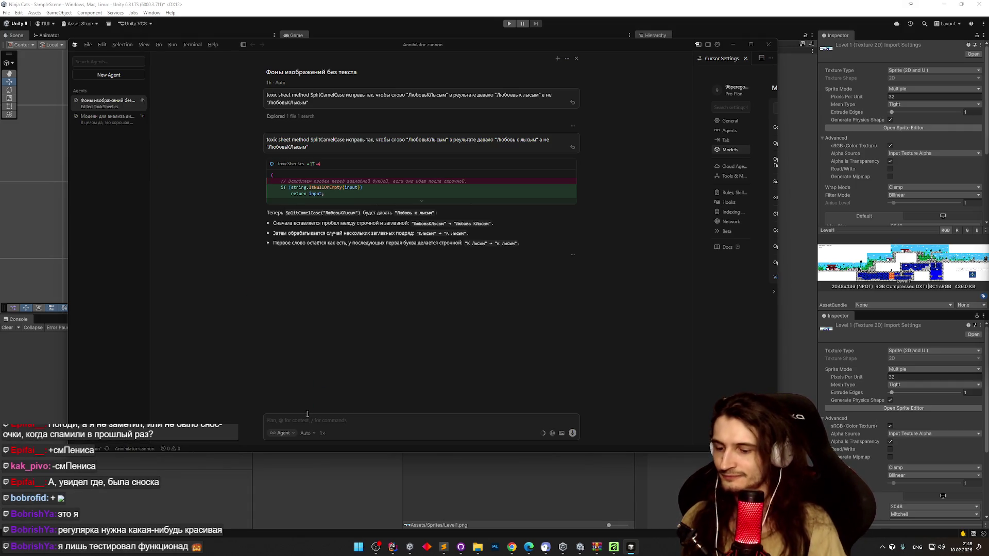
Step: Send the agent a Russian request: SkillUp stores stat words lowercase but displays them as typed
key(super+space)
text(Делали, ч)
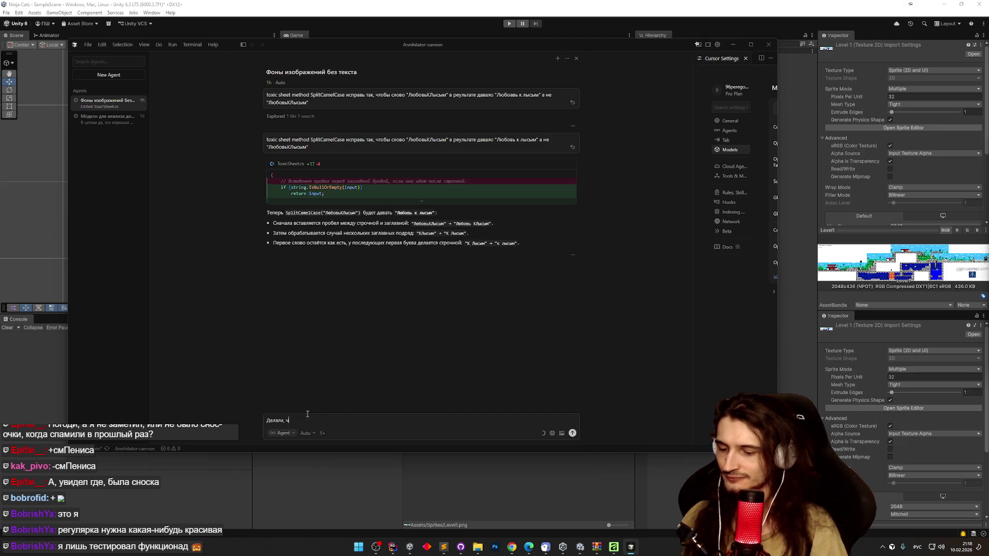
text(тобы)
key(super+space)
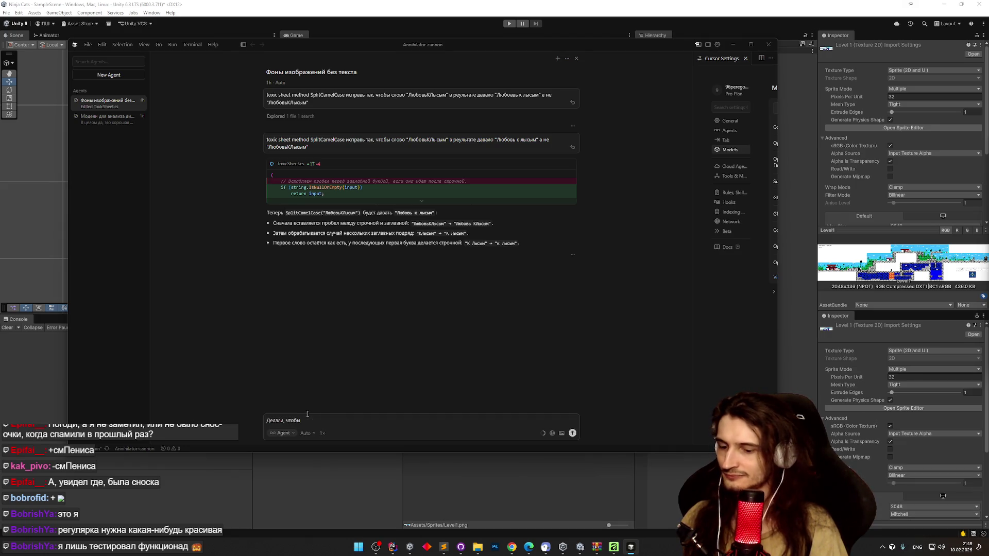
text(Skill)
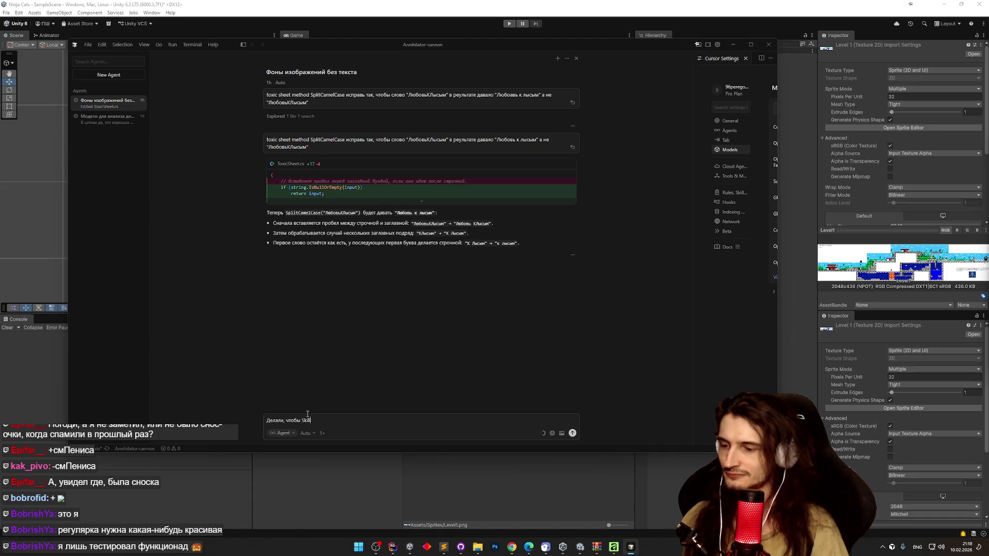
text(Up)
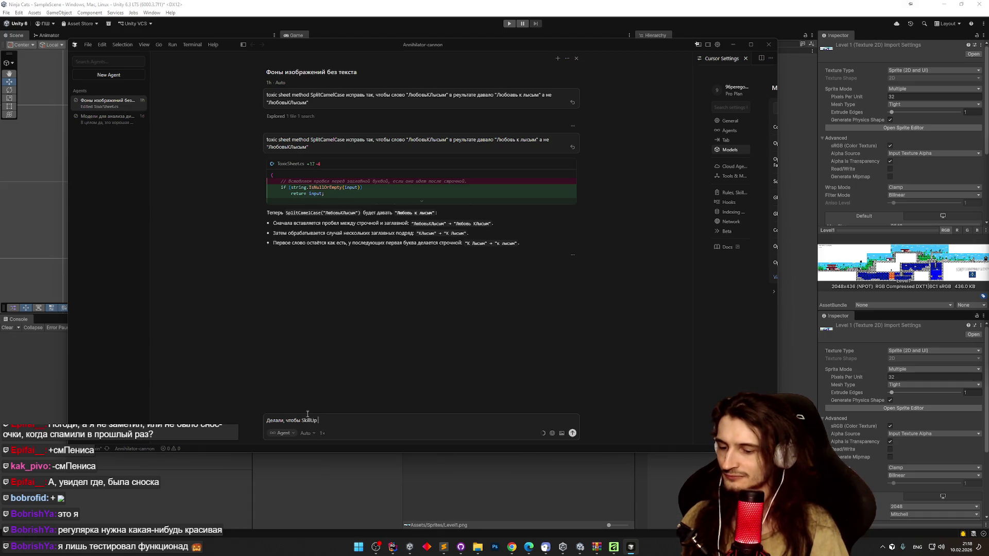
key(super+space)
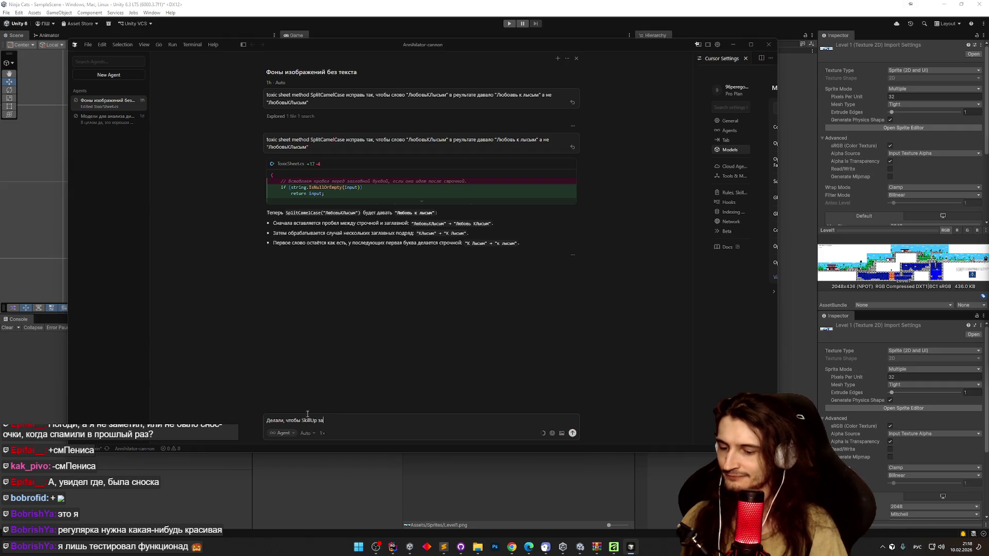
text(писывал с)
text( статы)
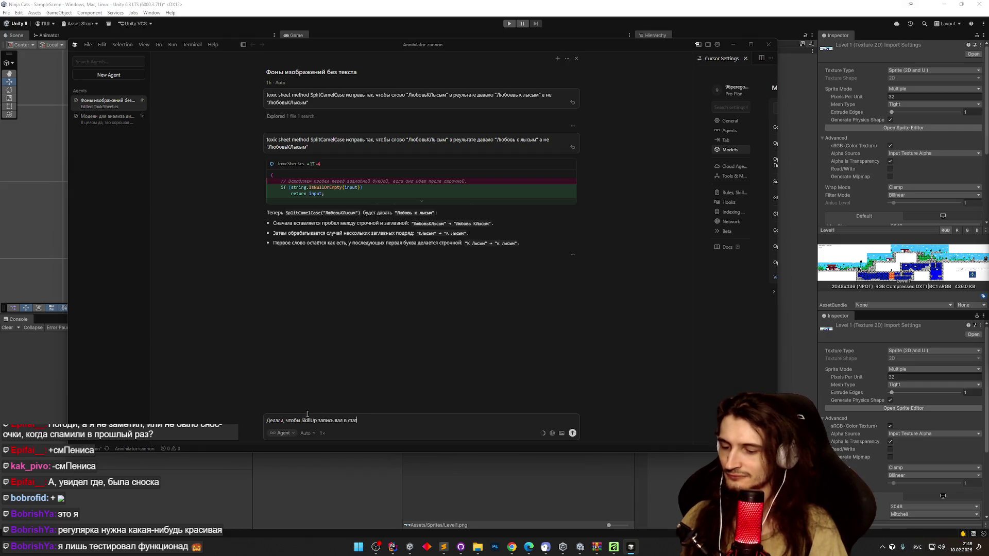
key(BackSpace)
key(BackSpace)
text(л)
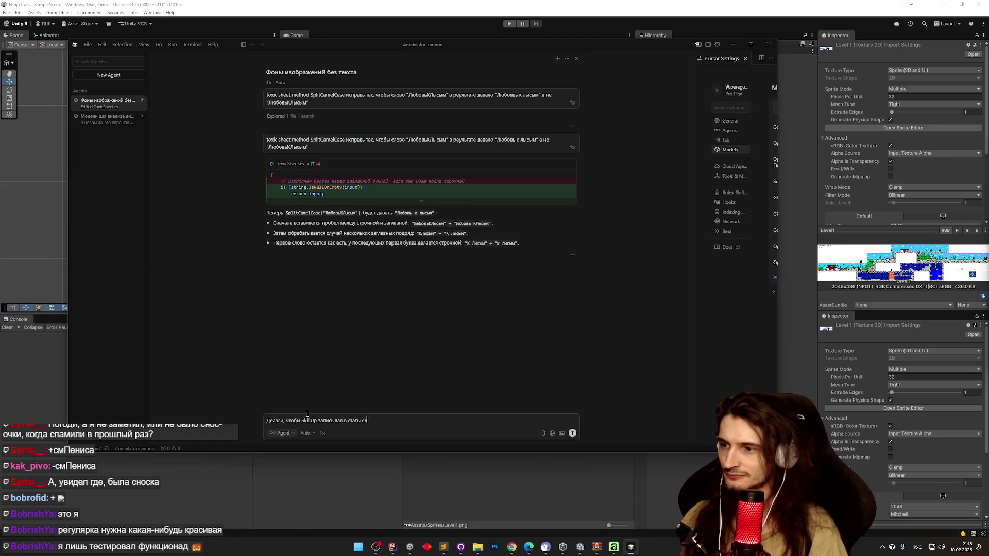
text(ова в нижнем ре)
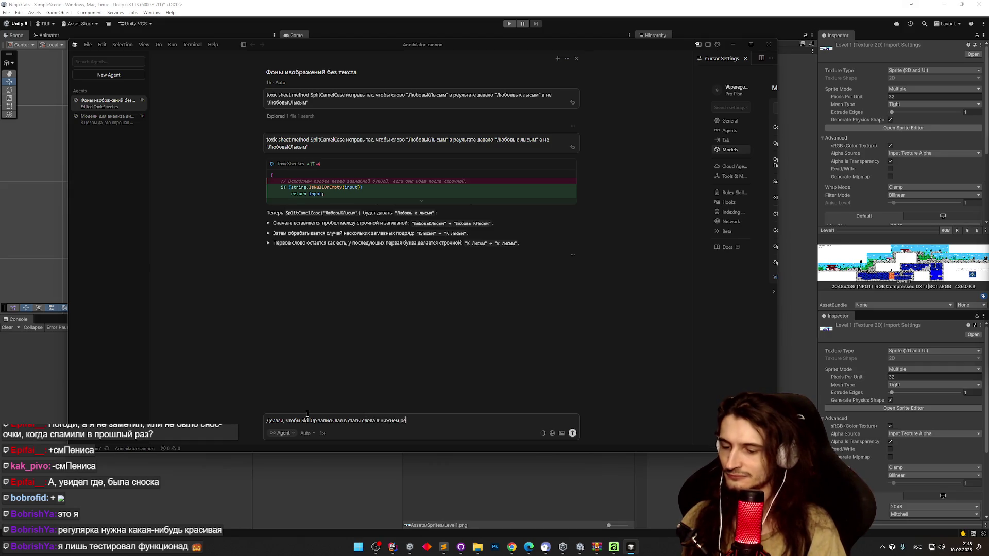
text(гистре, а выводи)
text(л так, как пишет)
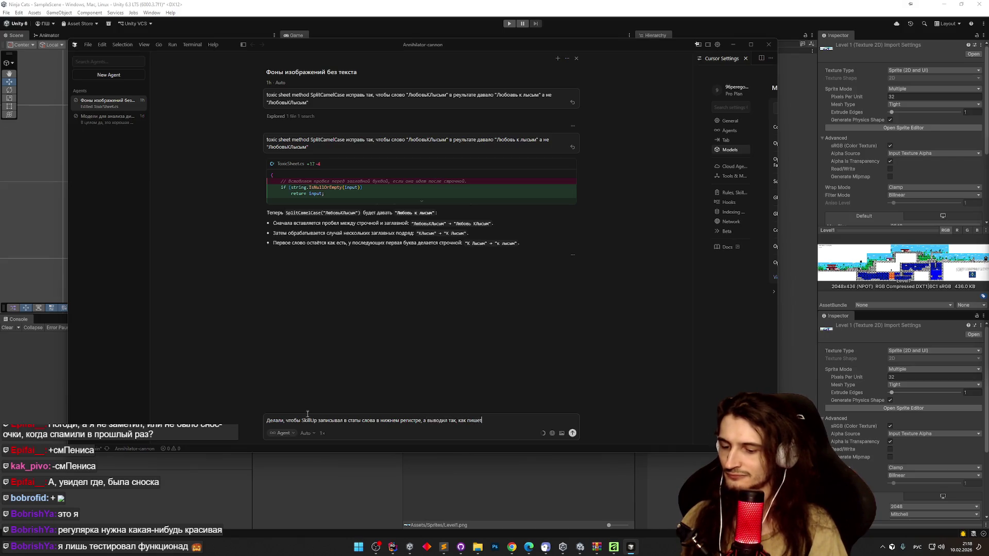
text( пользователь, пу)
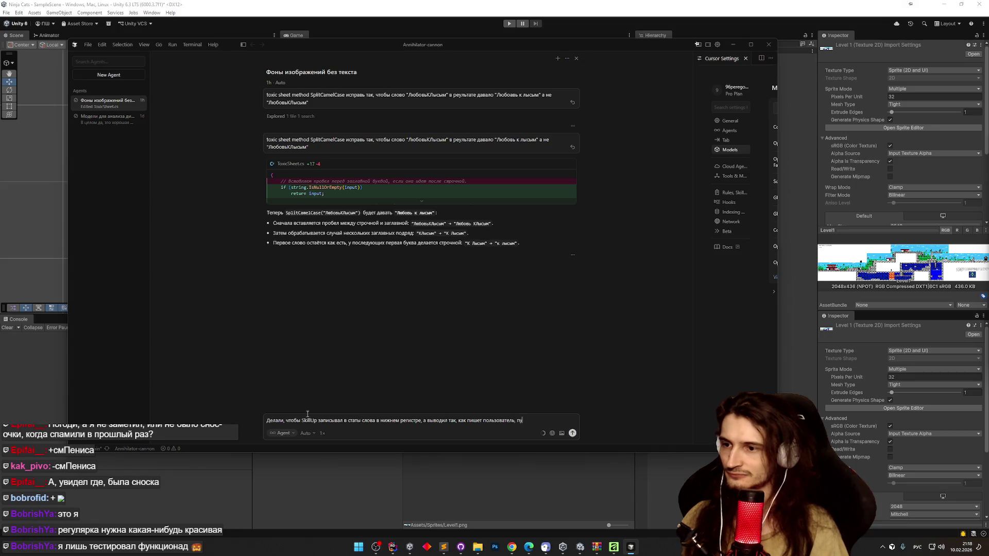
text(сть в том ч)
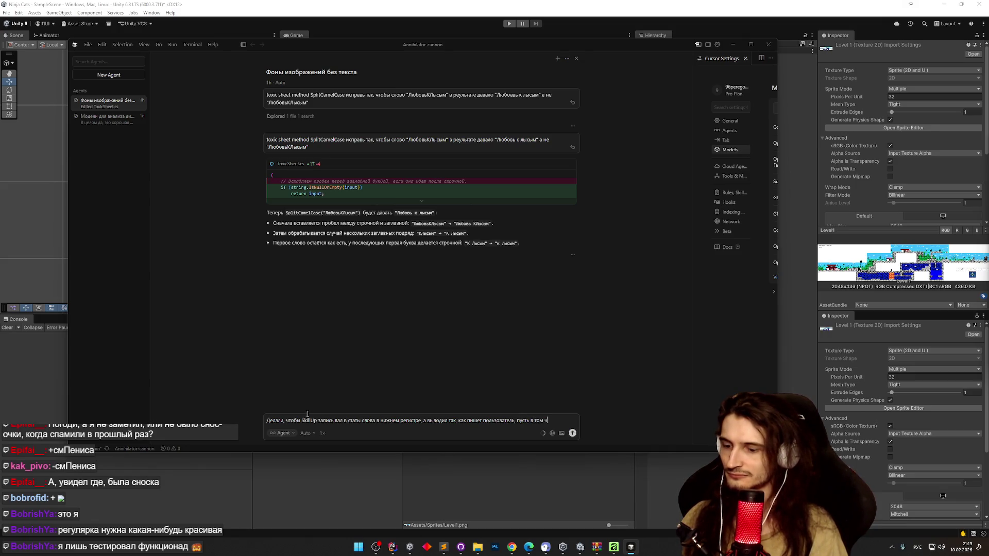
text(тпро)
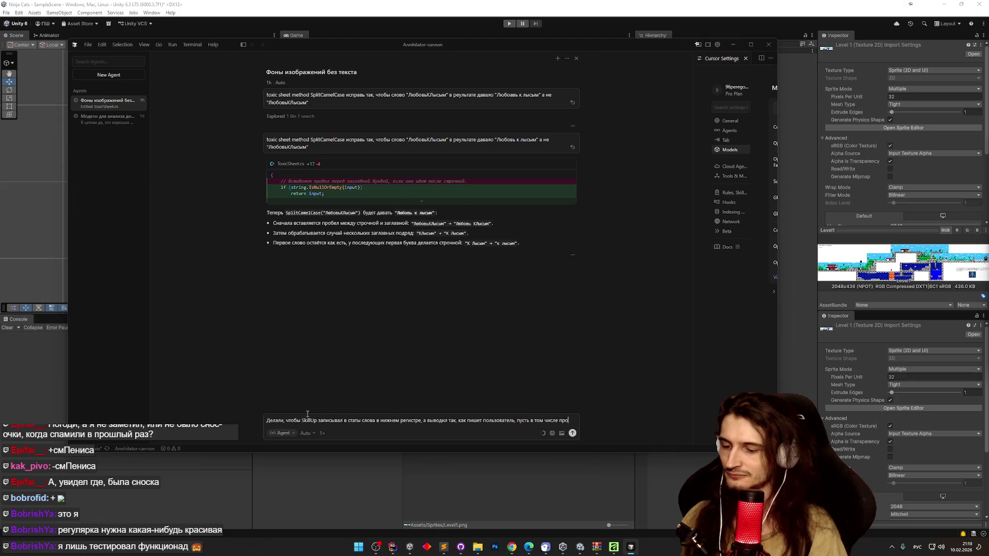
text(беы)
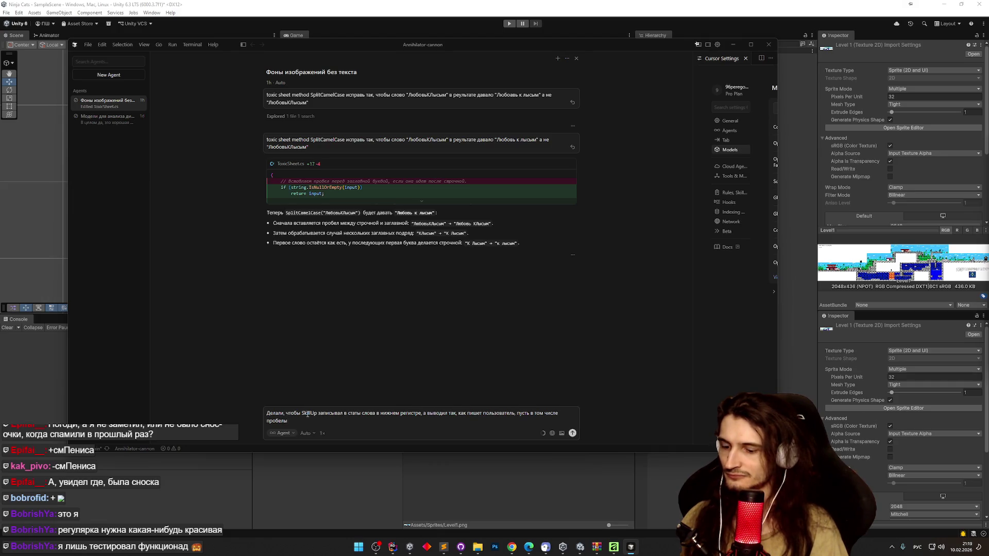
text( между сл)
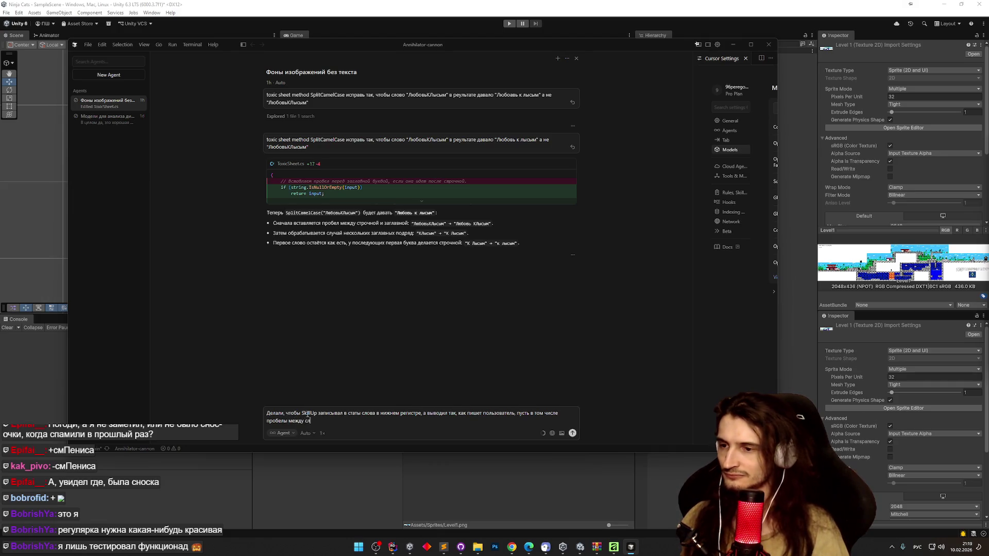
click(268, 421)
text(возможны)
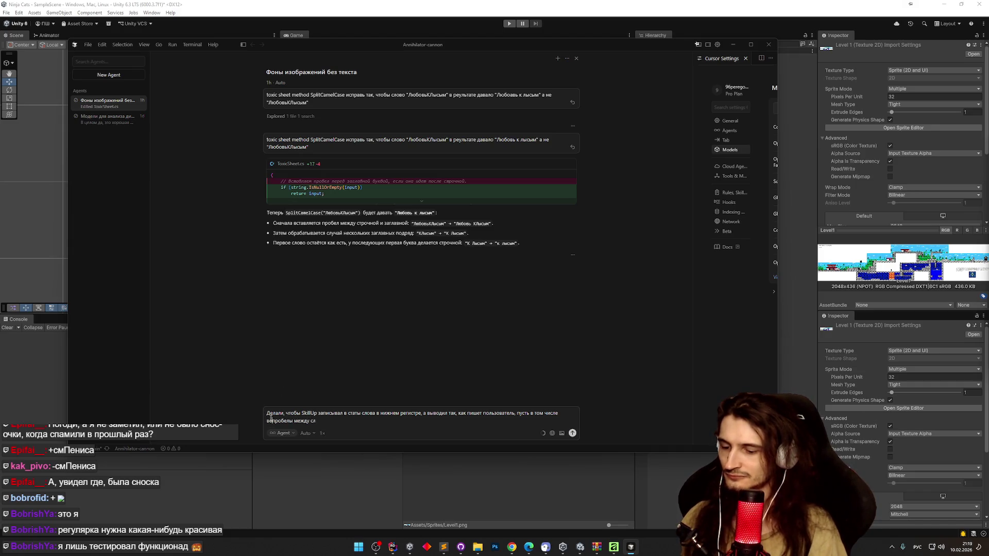
text(е )
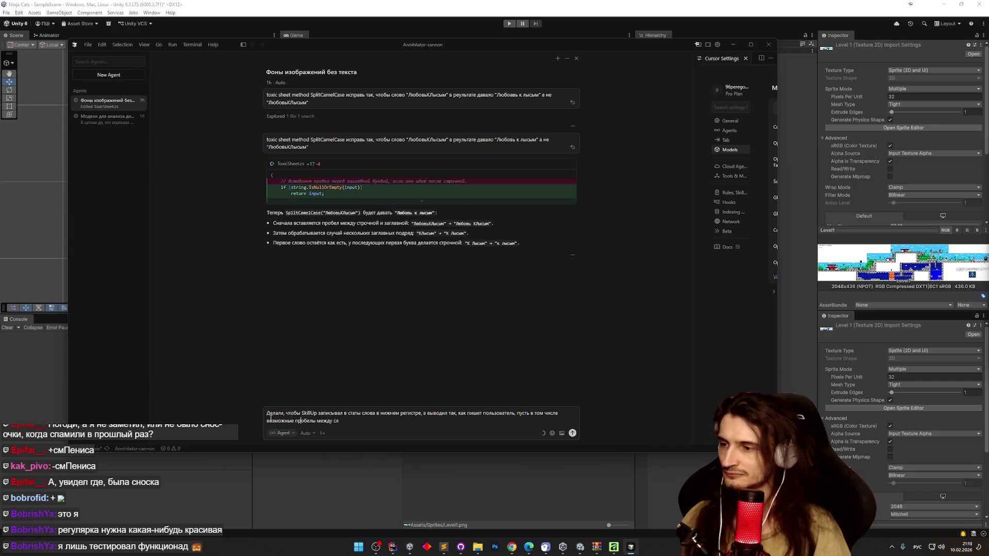
text(овами )
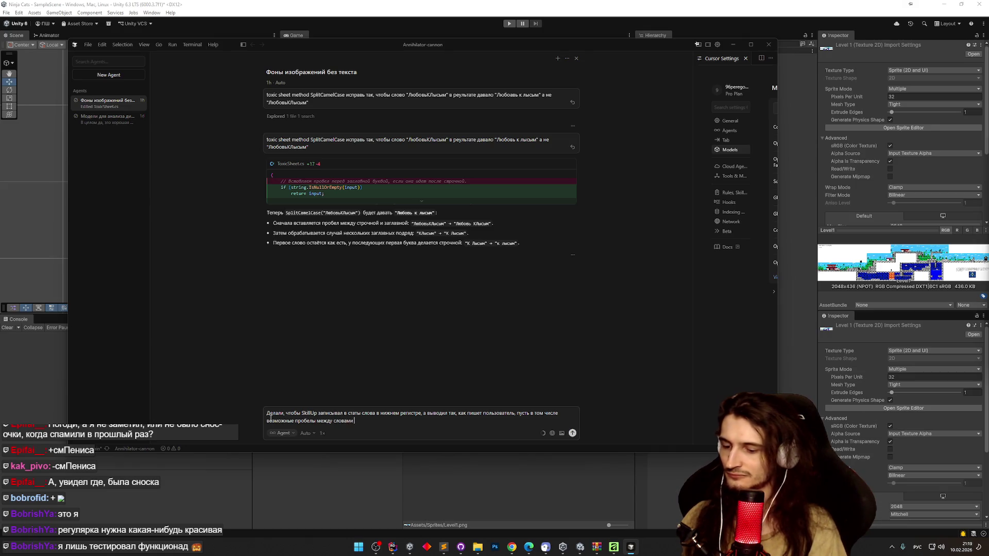
text(не хвнит)
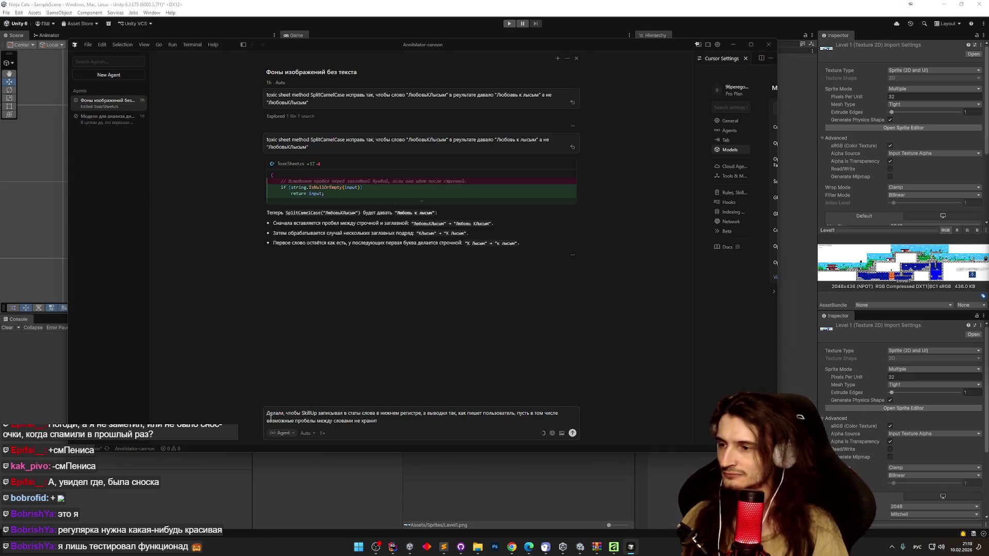
text( но показывает)
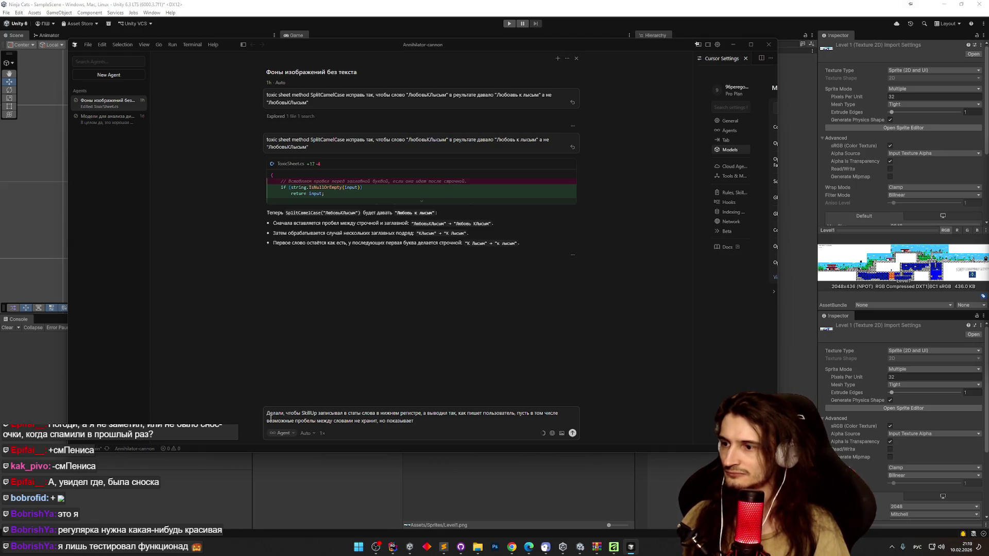
key(Return)
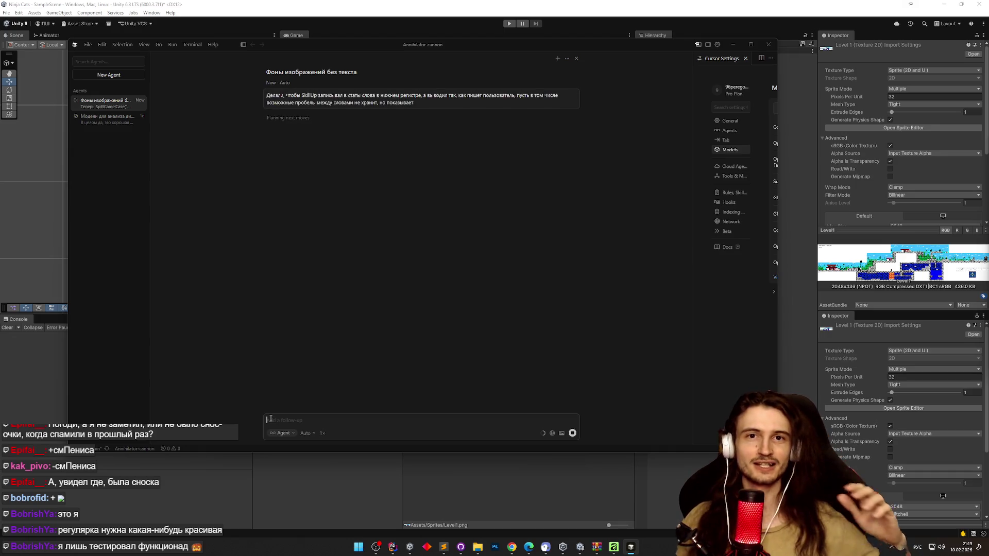
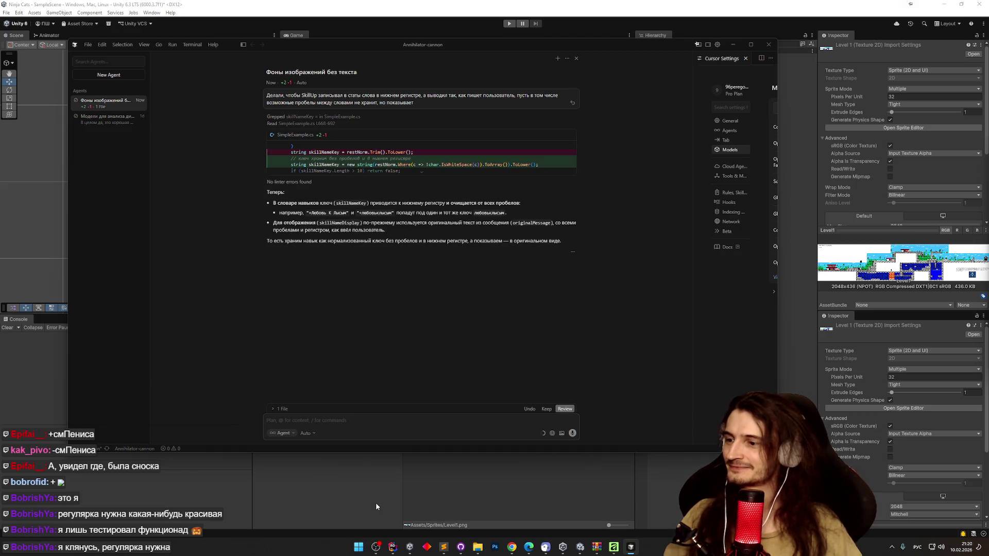
Step: Launch the Annihilator-cannon project from Unity Hub, then close the Hub window
click(358, 547)
click(562, 548)
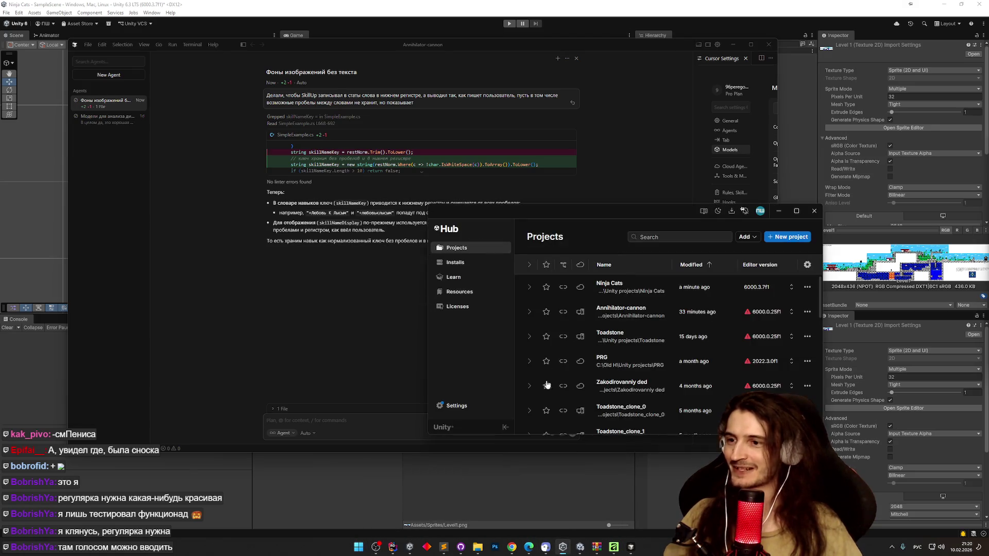
click(634, 314)
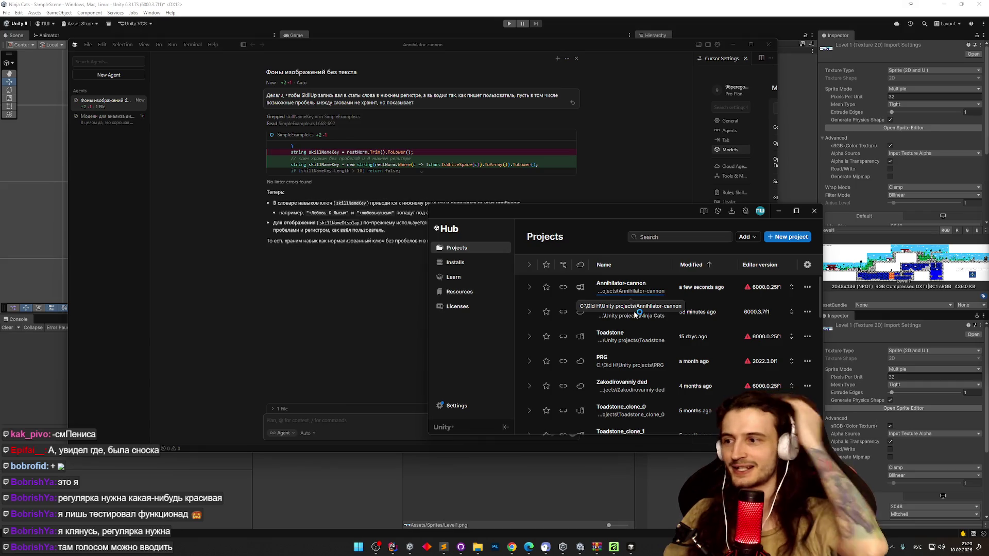
drag(618, 218, 627, 220)
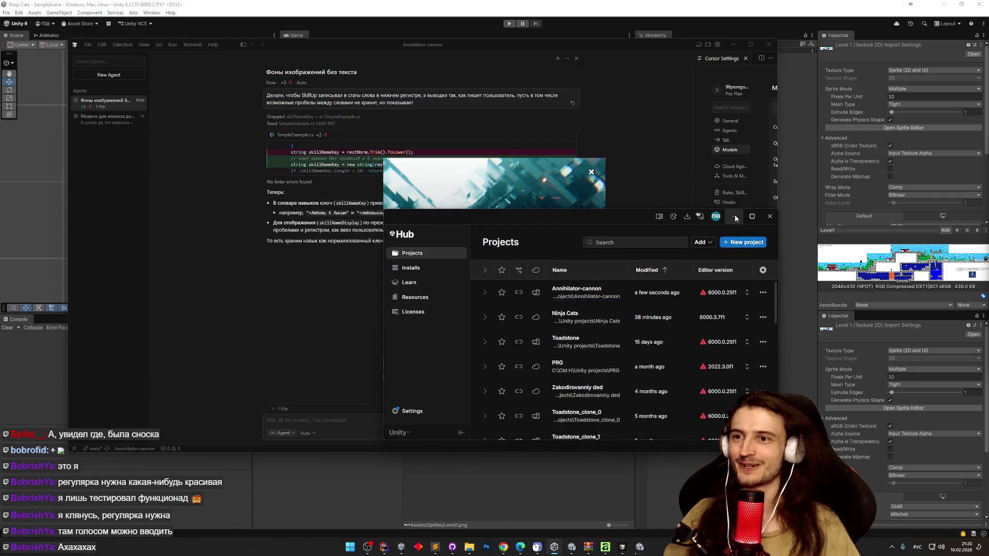
click(734, 216)
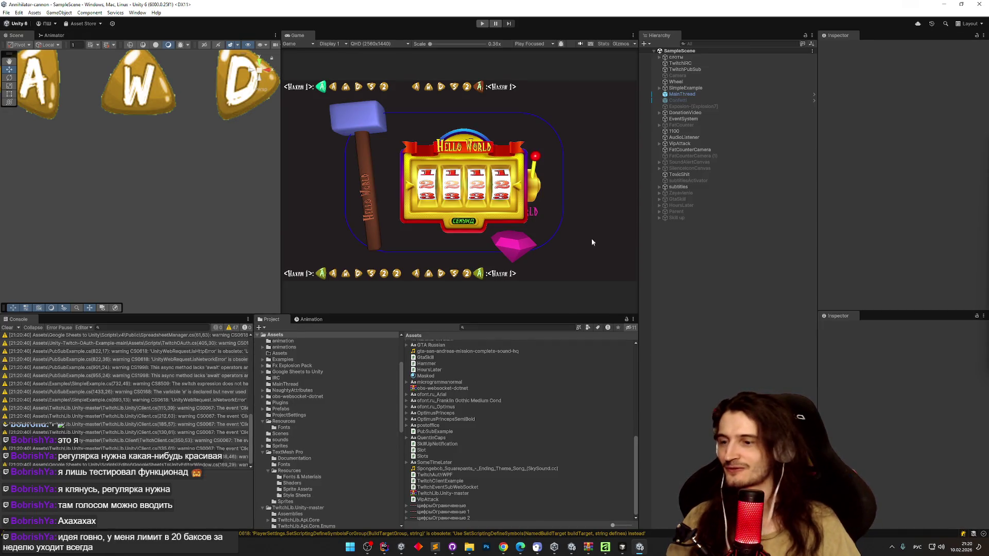
Step: Open a new browser tab, then open Cursor's license terms on cursor.com from Cursor's menus
click(505, 549)
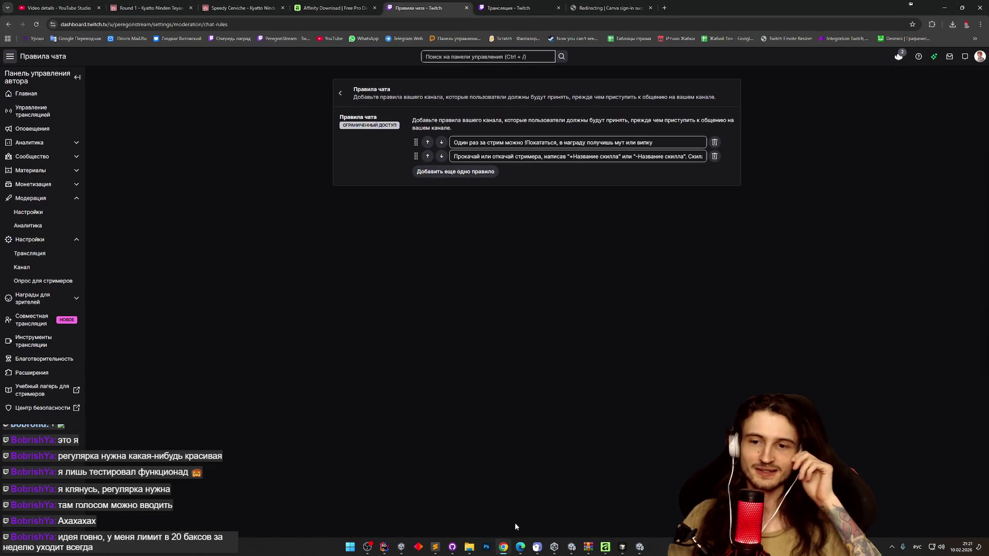
key(ctrl+t)
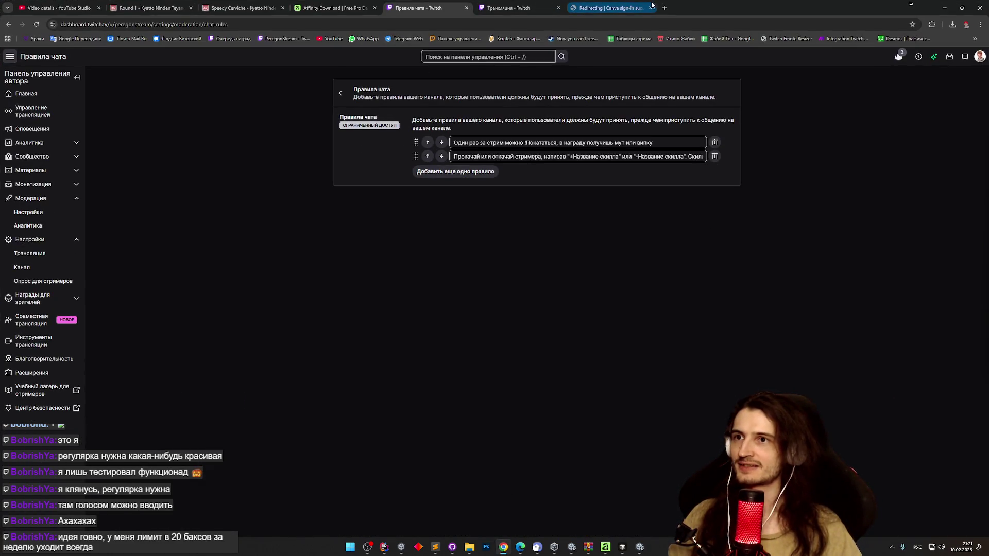
key(alt+shift)
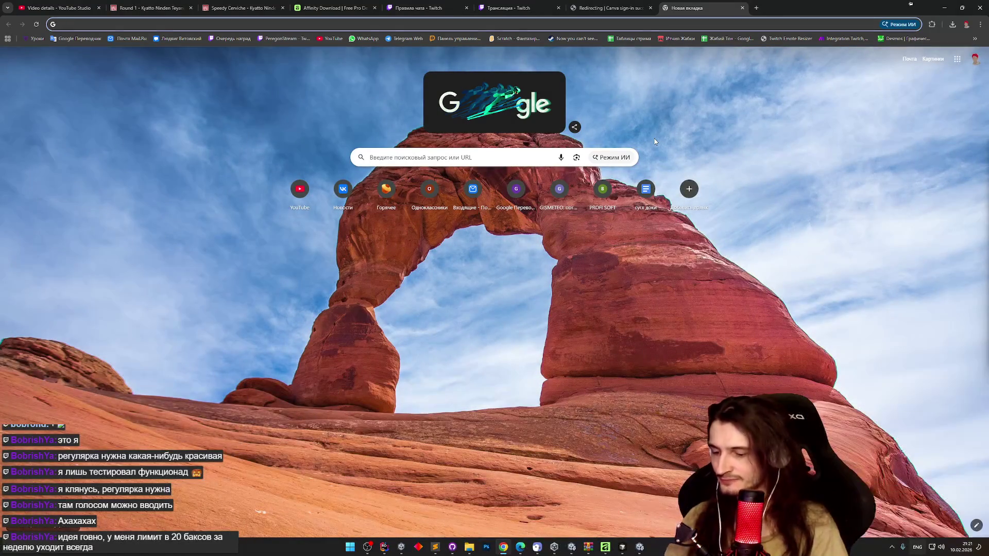
text(cur)
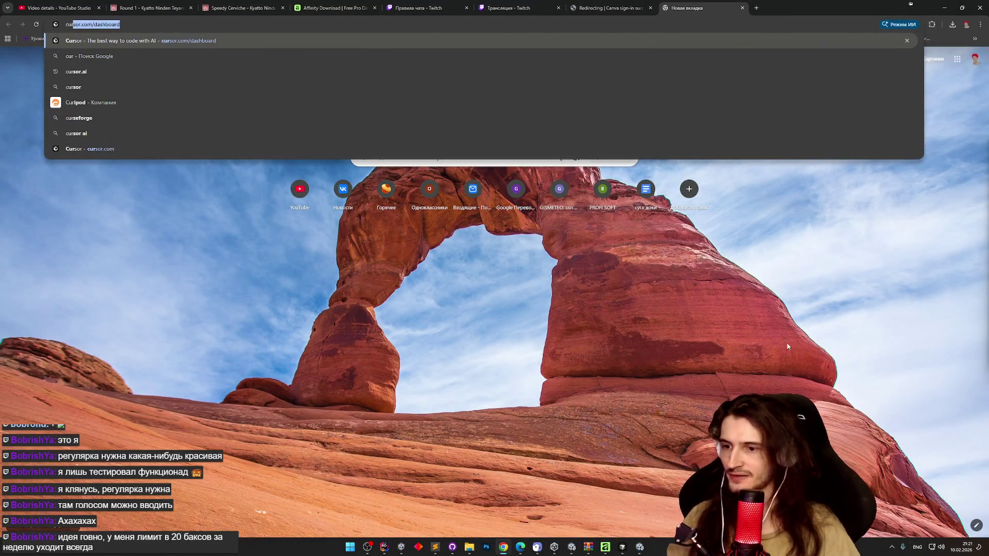
key(alt+Tab)
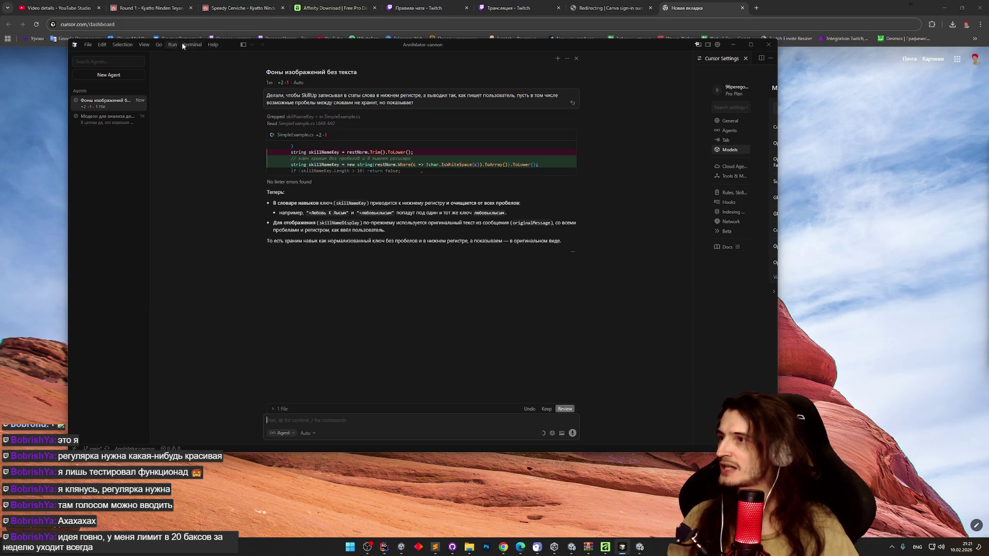
click(176, 44)
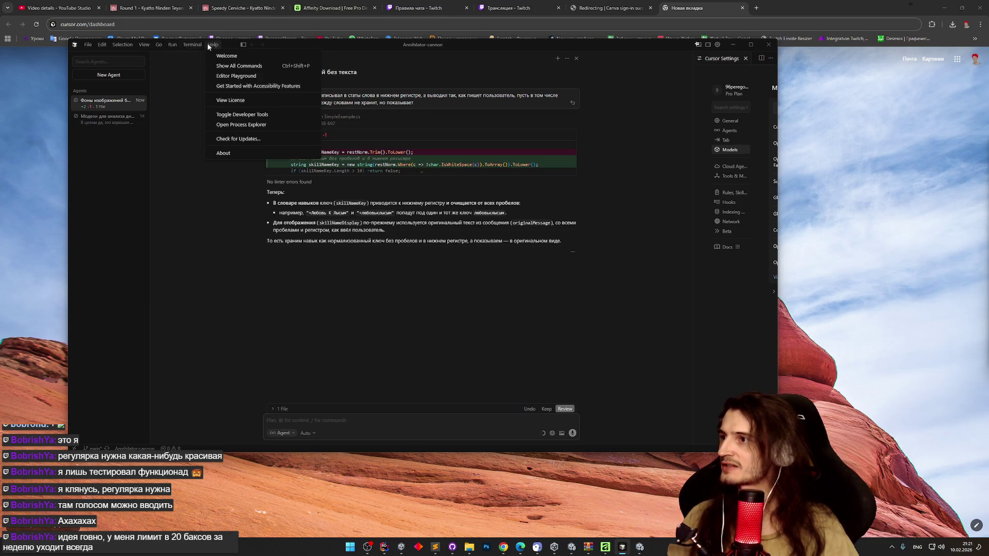
mouse_move(212, 45)
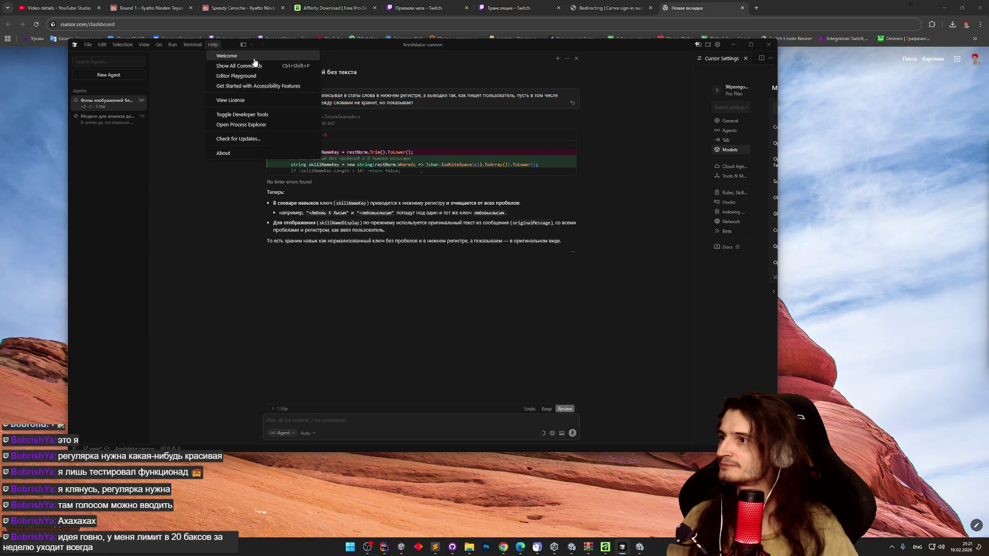
click(249, 100)
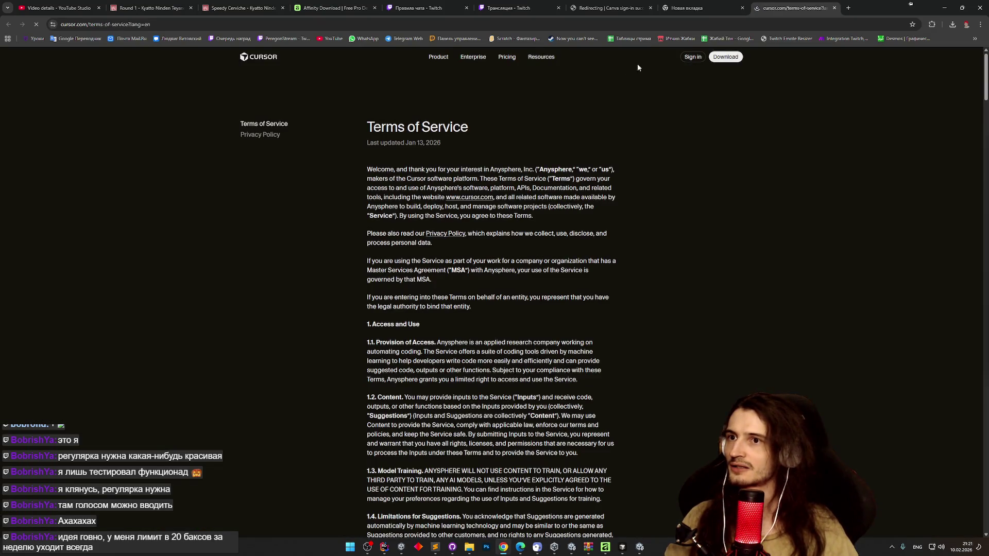
Step: Sign in to cursor.com with a Google account and bring the Cursor dashboard forward
click(686, 60)
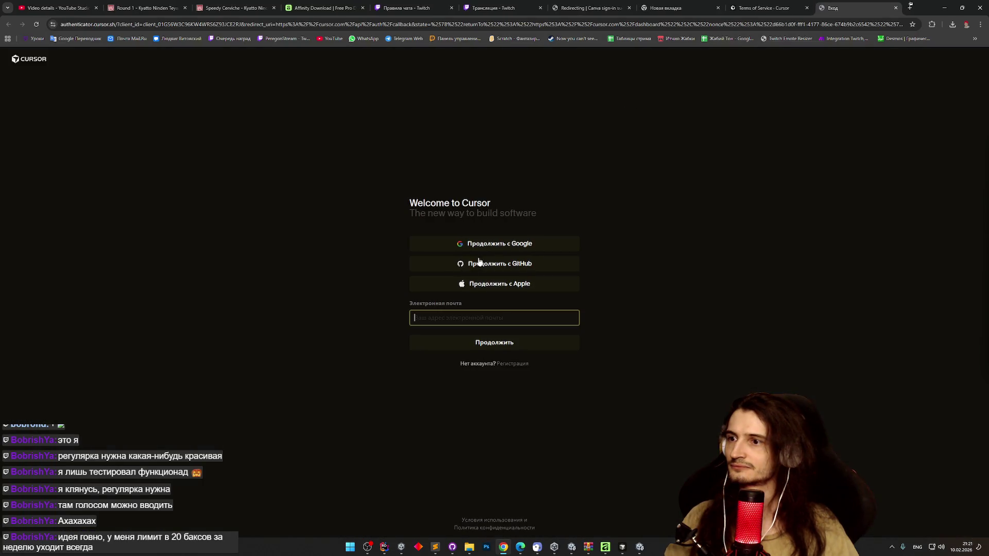
click(488, 247)
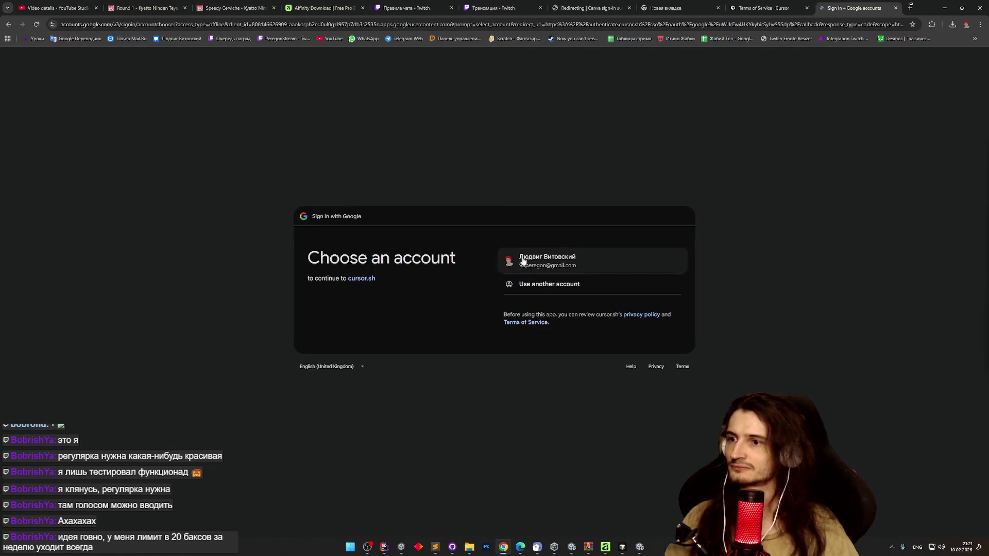
click(523, 261)
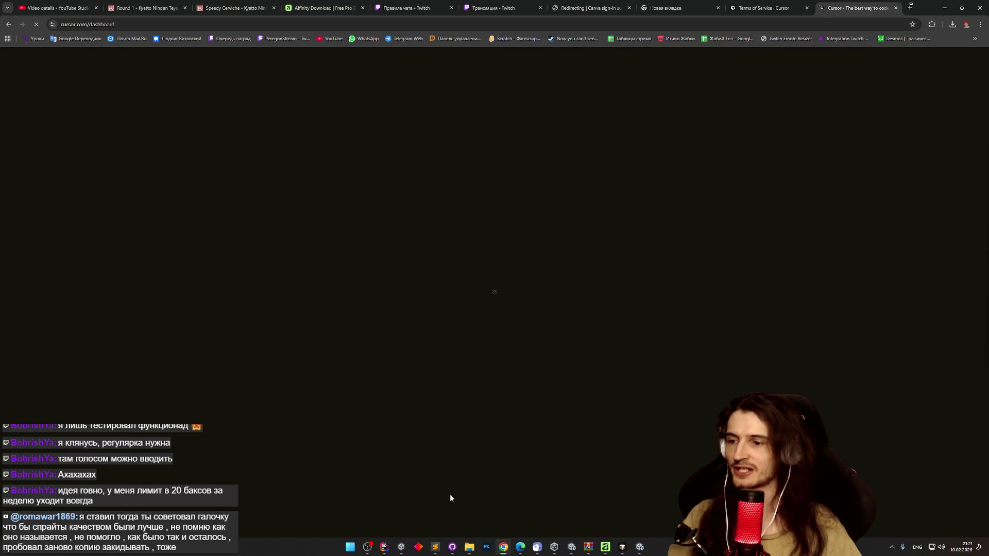
click(402, 548)
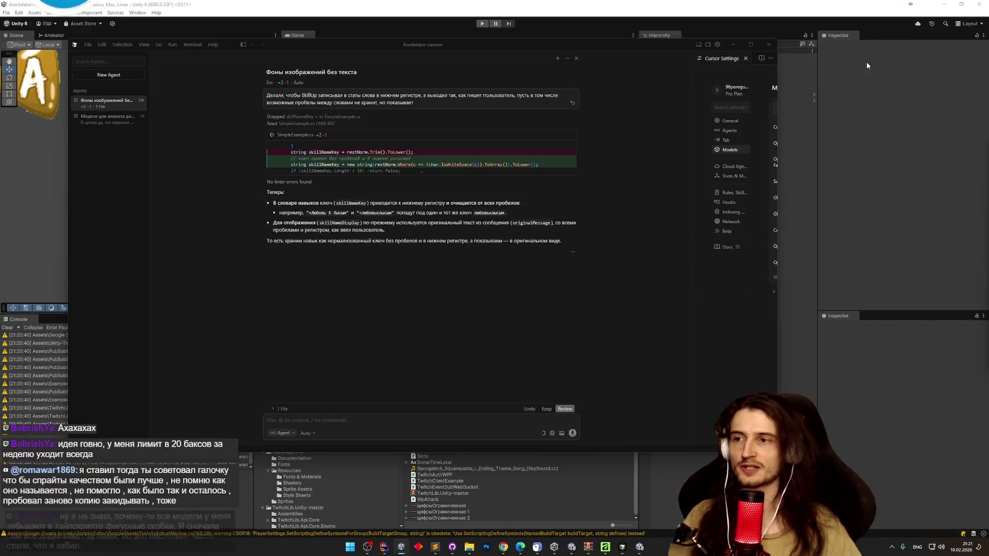
click(733, 44)
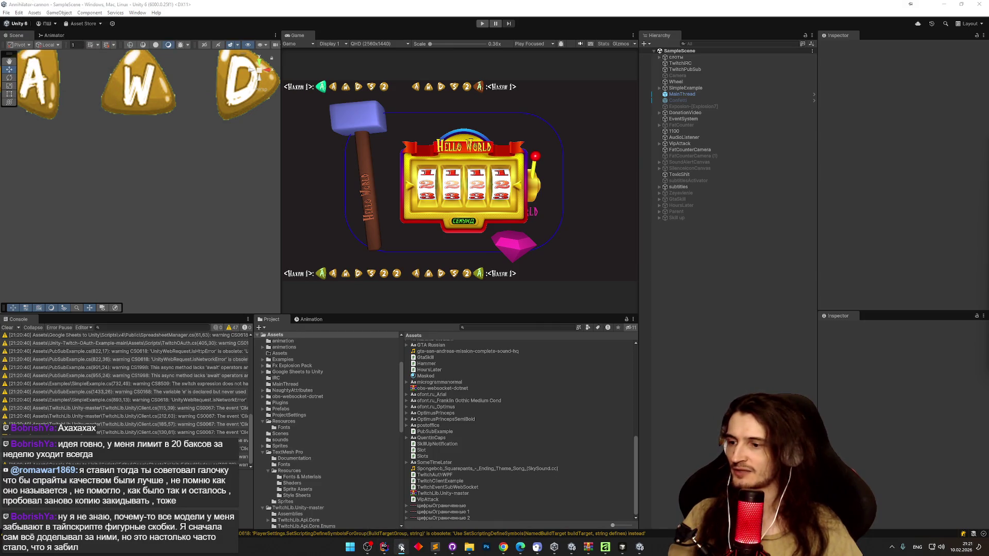
click(385, 549)
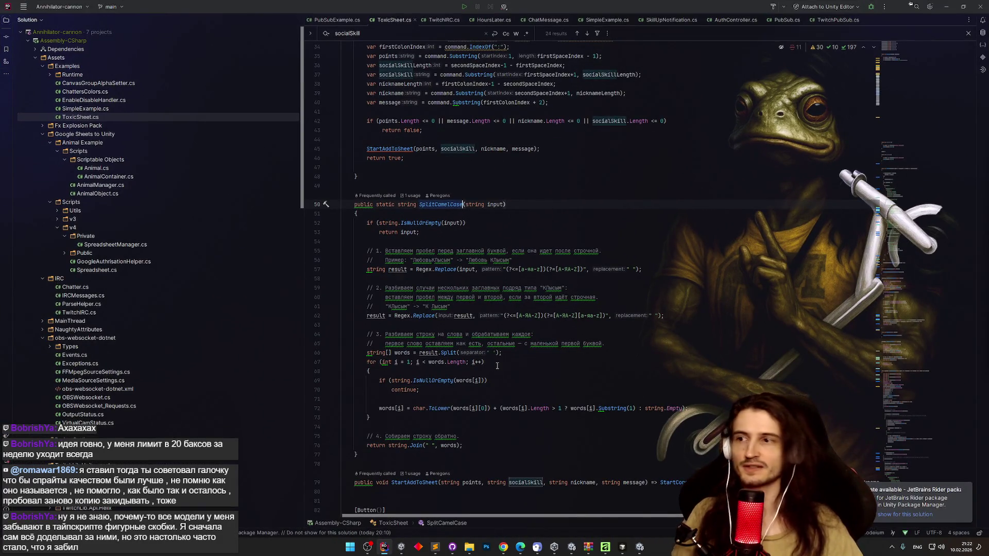
click(385, 549)
click(504, 547)
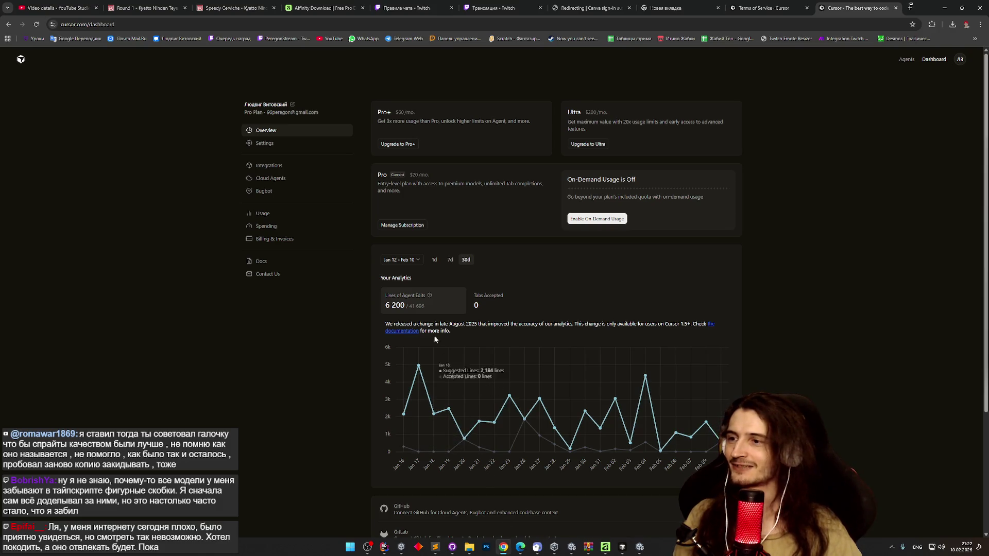
scroll(433, 292, down, 1)
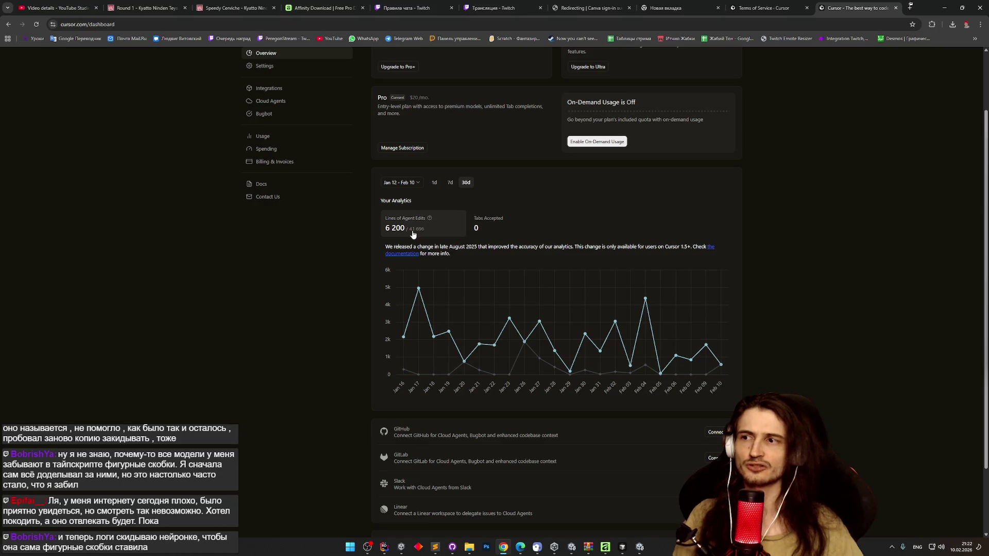
mouse_move(428, 223)
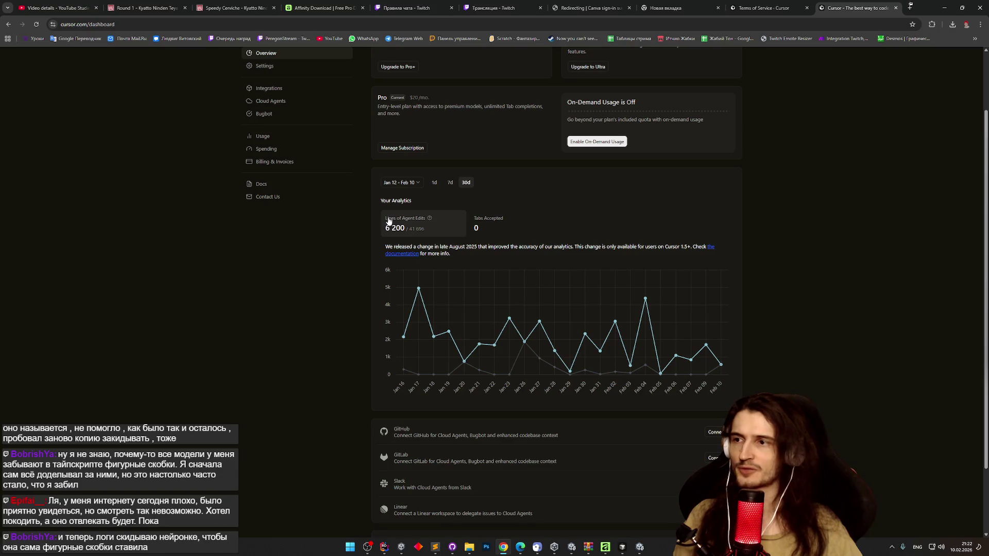
drag(386, 229, 427, 230)
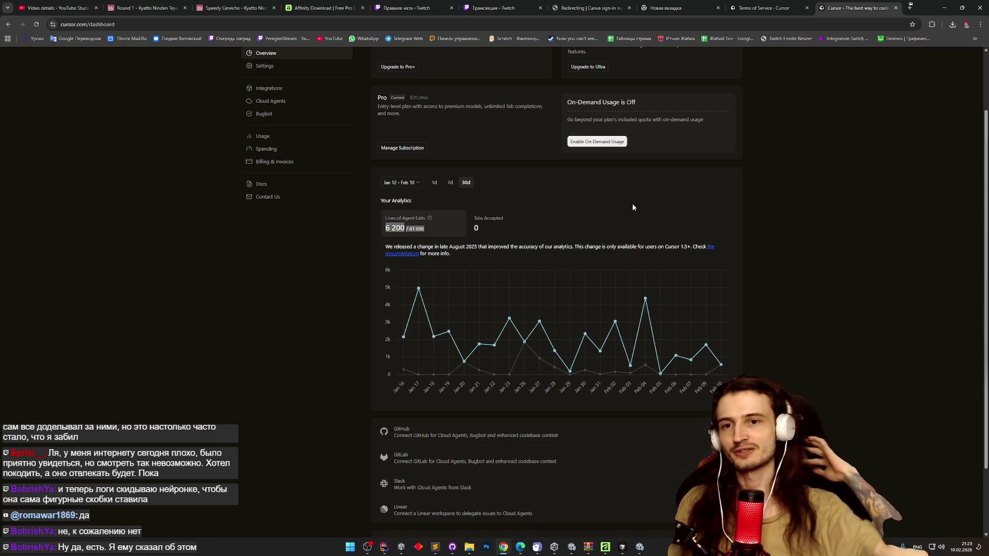
mouse_move(580, 333)
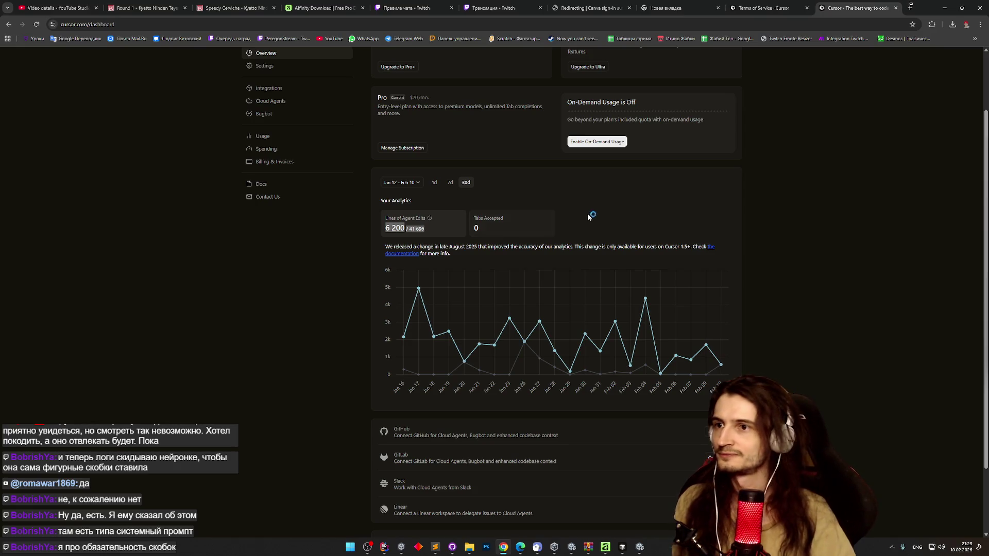
Step: In the Ninja Cats project, open the Sprites folder and select the Speedy sprite
click(944, 8)
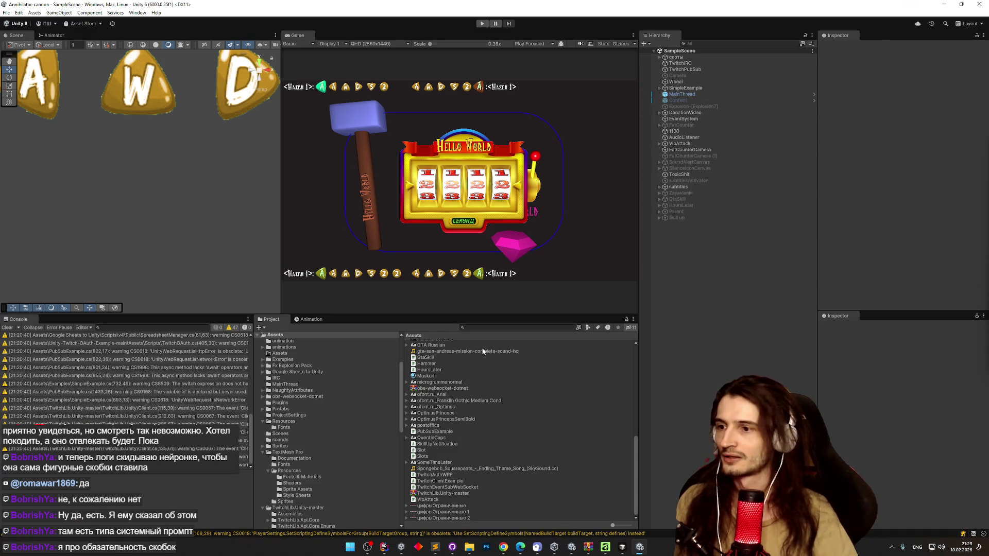
drag(444, 315, 454, 248)
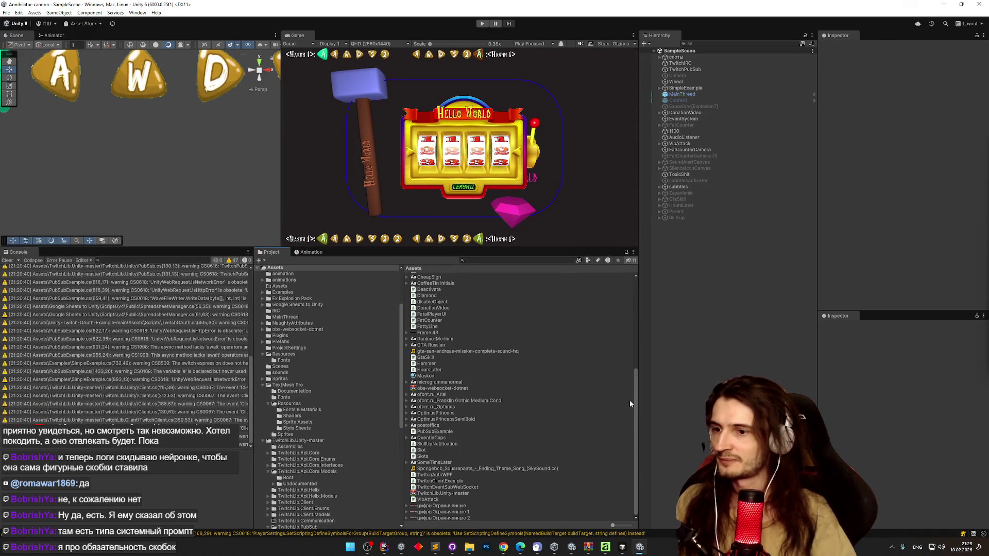
scroll(438, 412, up, 5)
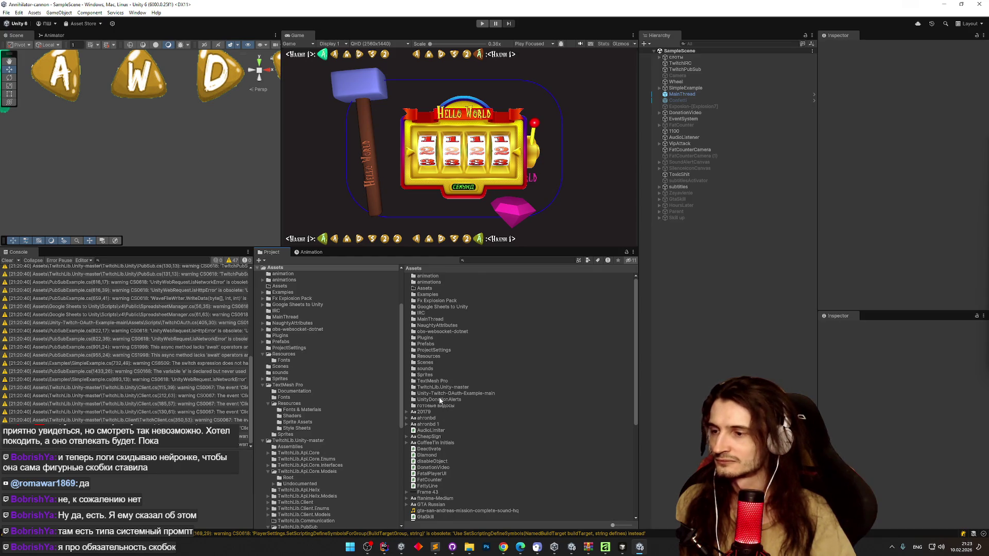
double_click(432, 375)
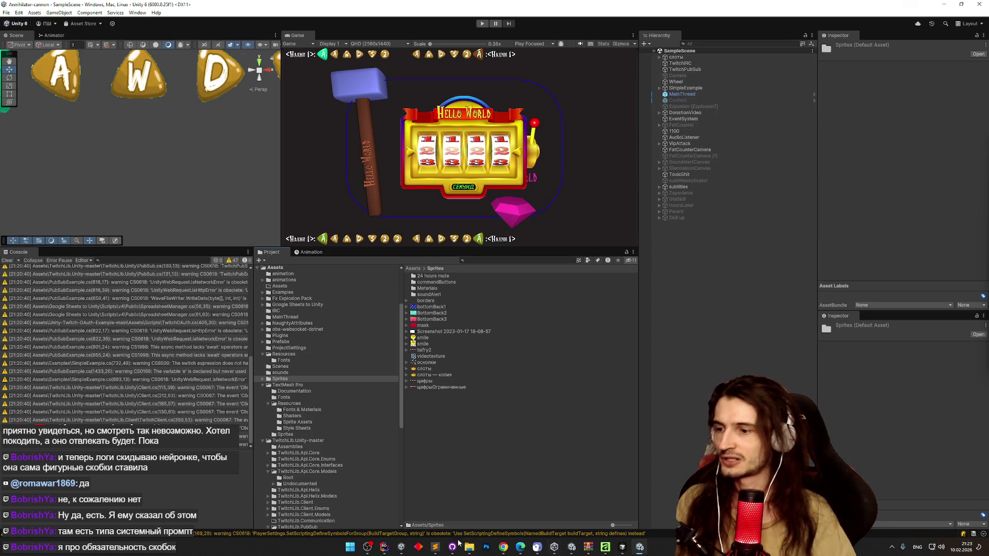
mouse_move(401, 548)
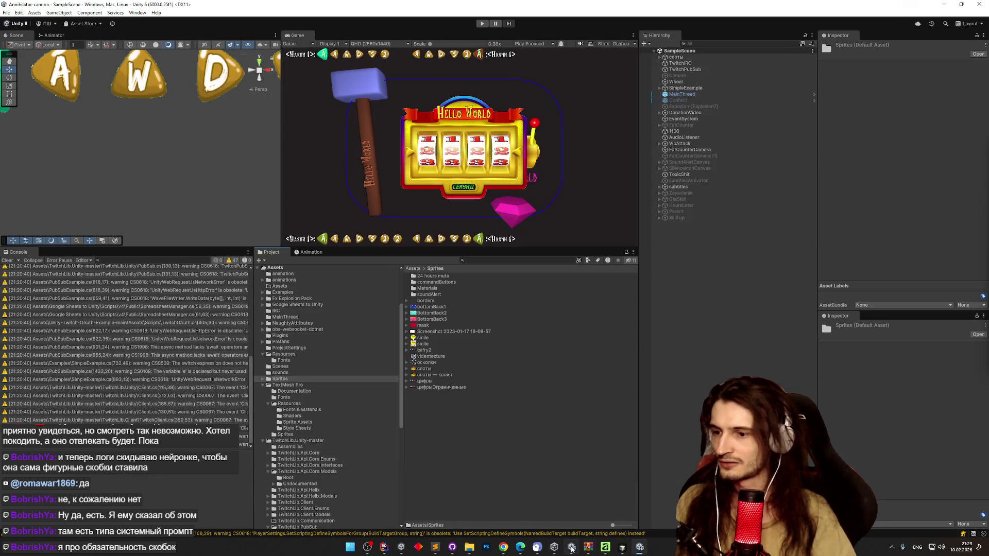
click(572, 548)
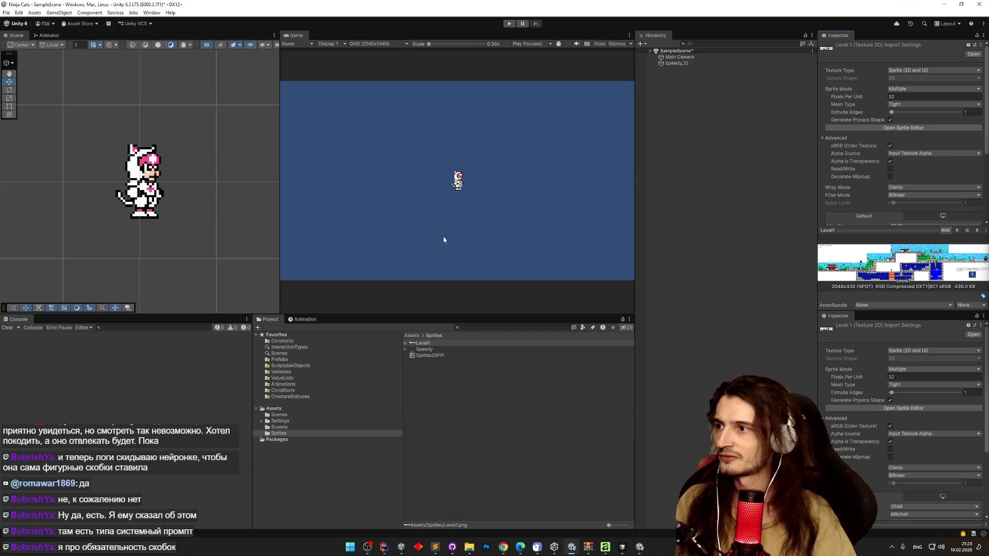
scroll(119, 153, up, 2)
scroll(110, 151, up, 3)
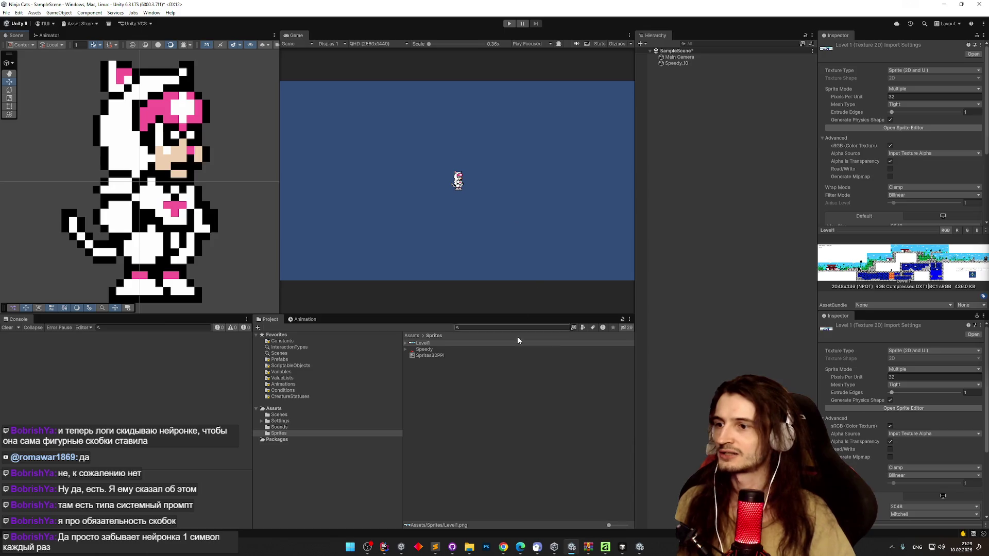
click(424, 349)
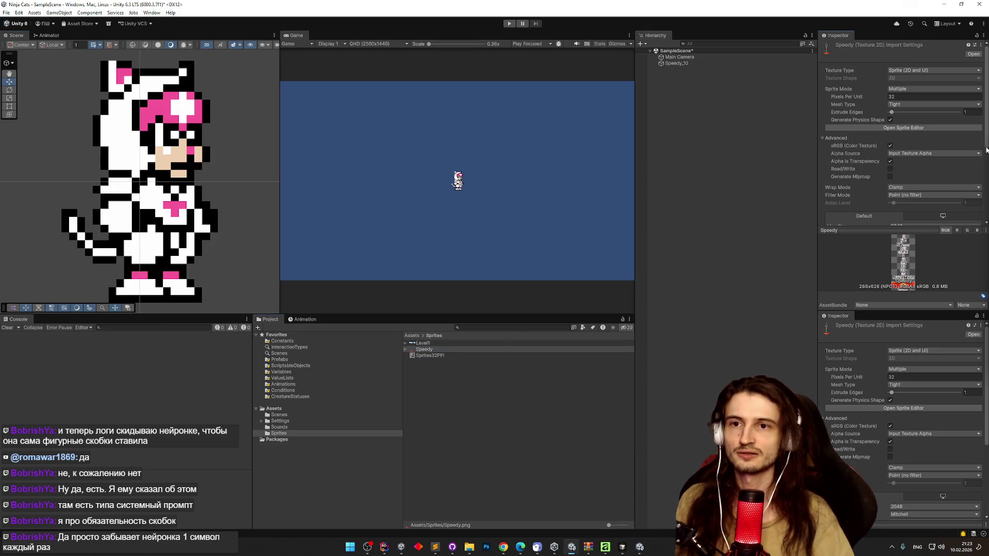
Step: Apply Bilinear filtering to Speedy, then revert it to Point (no filter) and apply
mouse_move(984, 167)
mouse_down()
mouse_move(984, 217)
mouse_move(984, 191)
mouse_up()
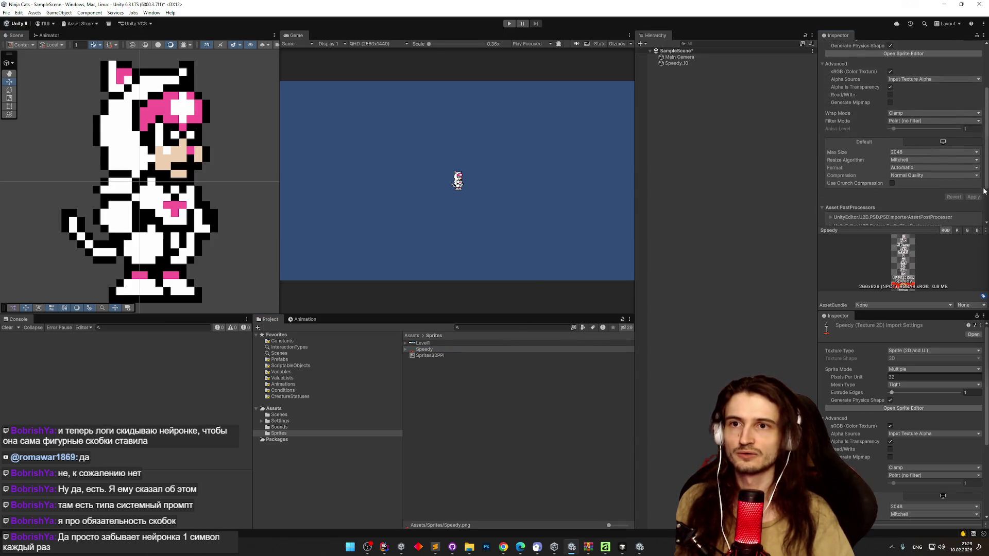
click(905, 121)
click(907, 135)
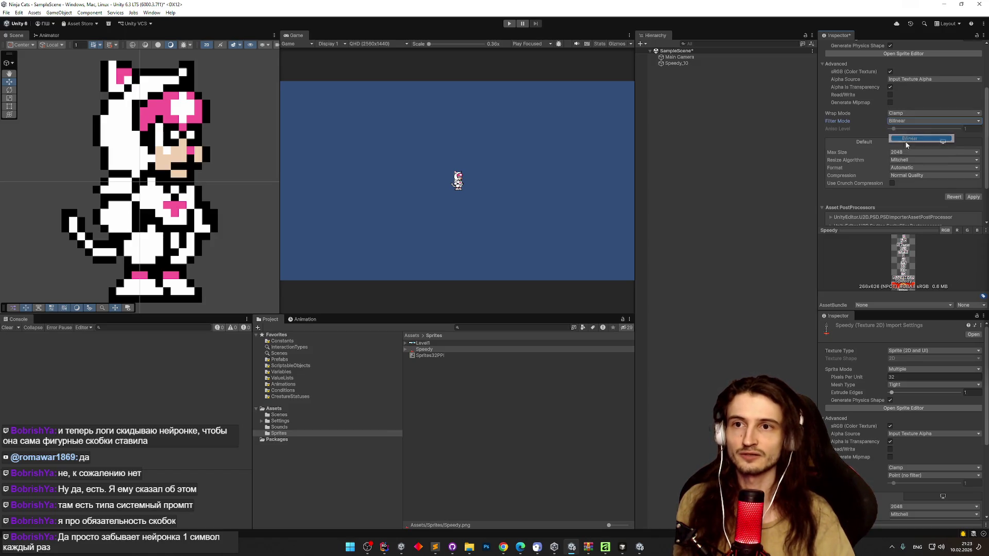
click(973, 198)
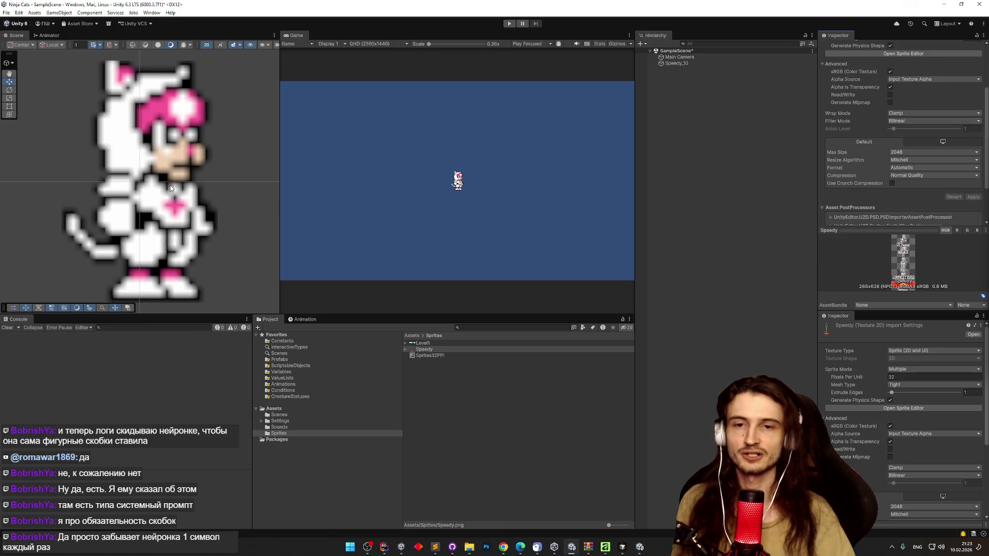
click(898, 121)
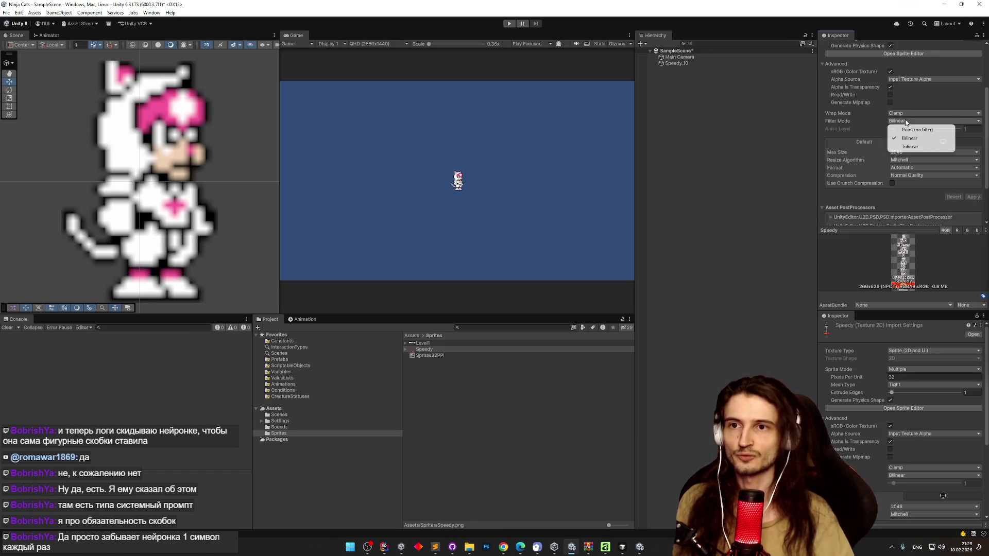
click(902, 127)
click(971, 197)
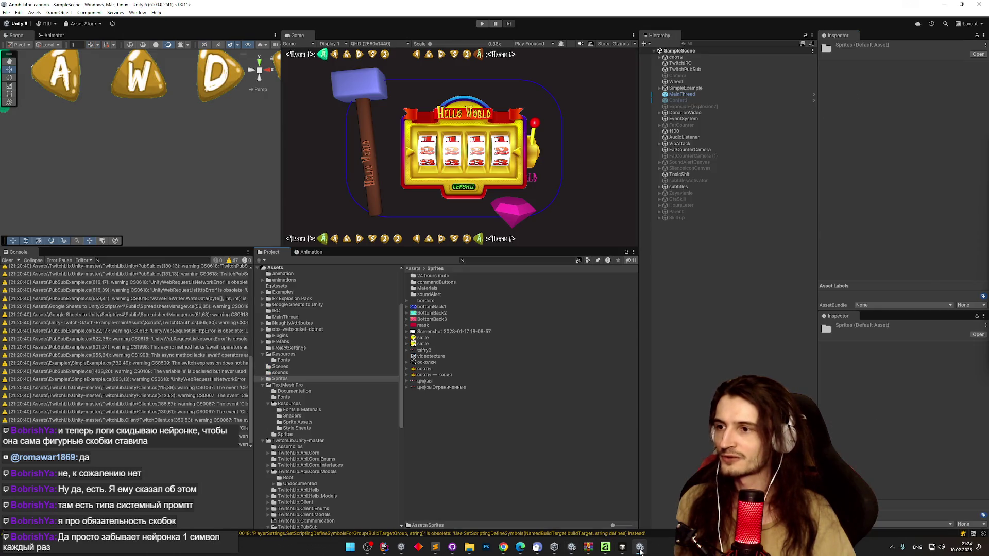
click(640, 548)
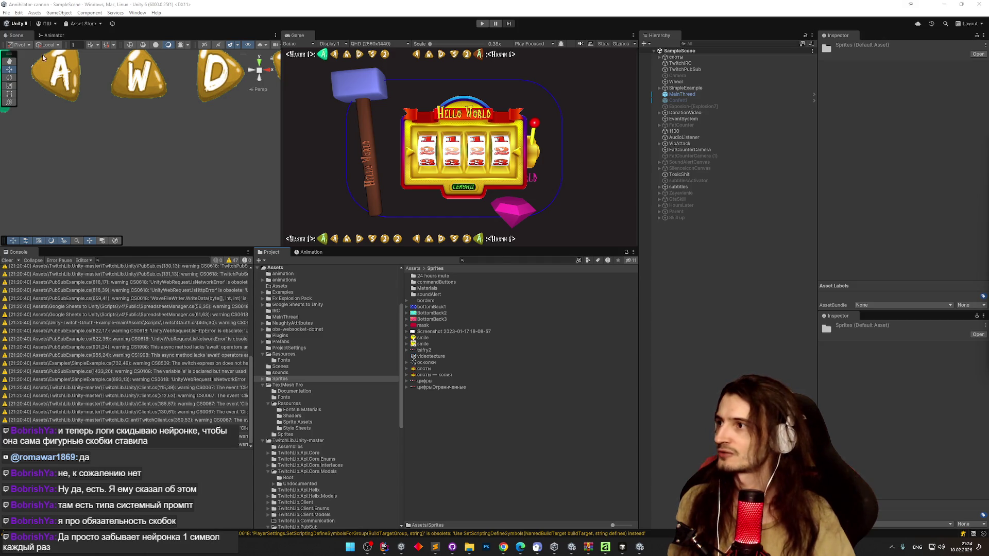
Step: Run File > Build And Run for Annihilator-cannon, then close that project window
click(6, 13)
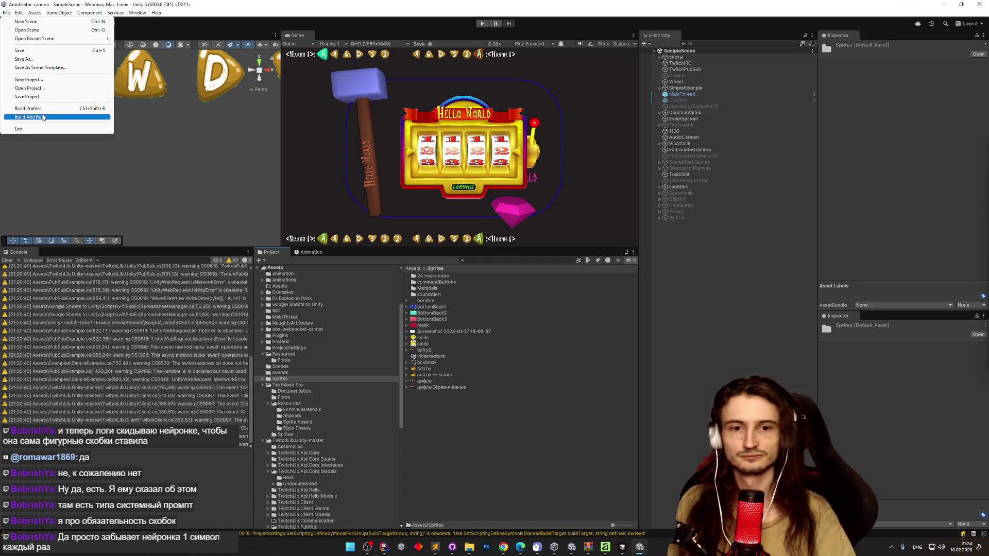
click(44, 117)
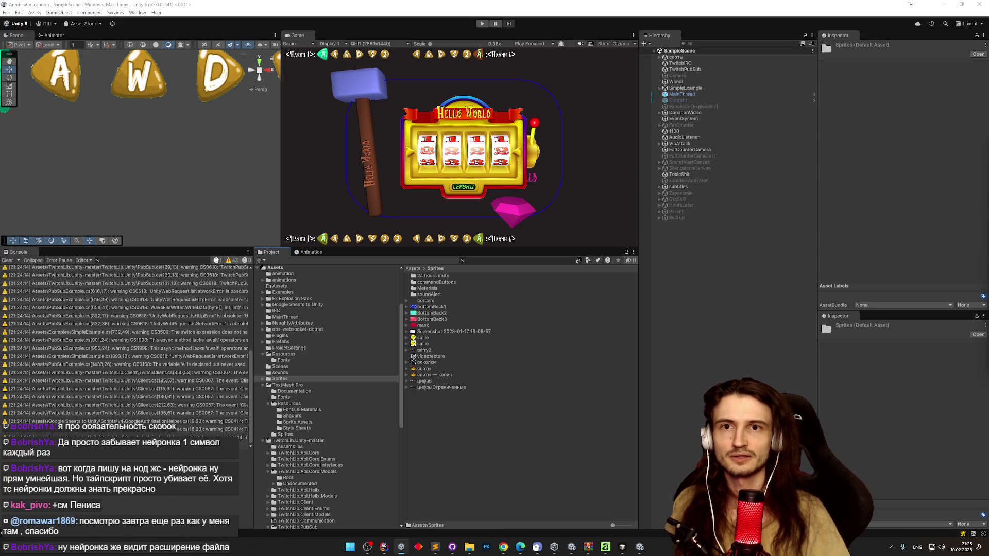
key(alt+Tab)
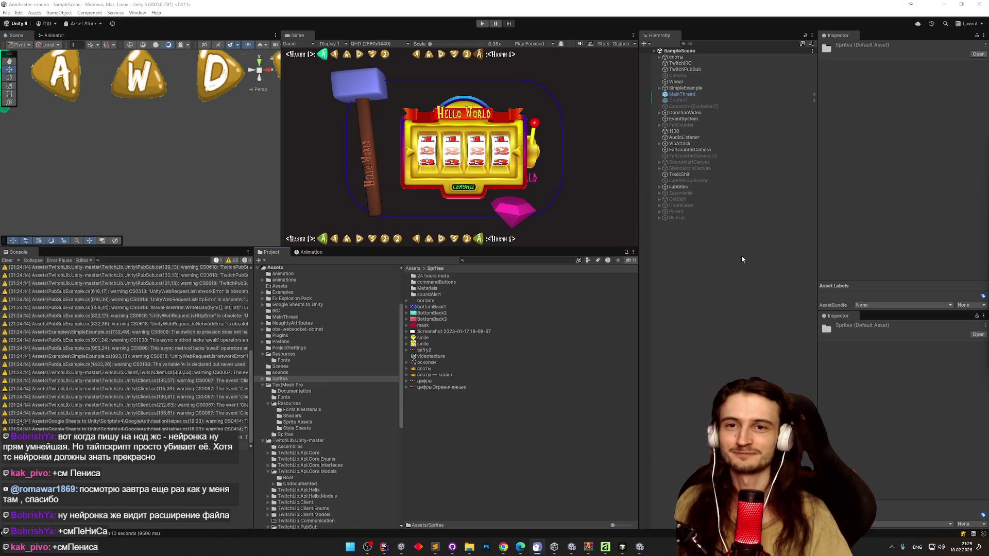
click(979, 4)
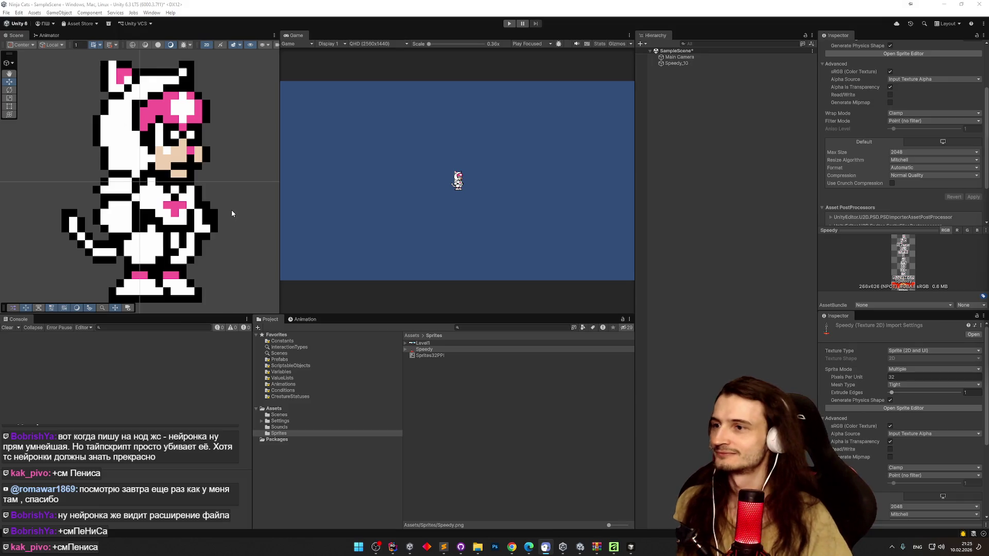
Step: Drag the Speedy_10 cat sprite away, then undo to return it to the origin
scroll(231, 210, down, 5)
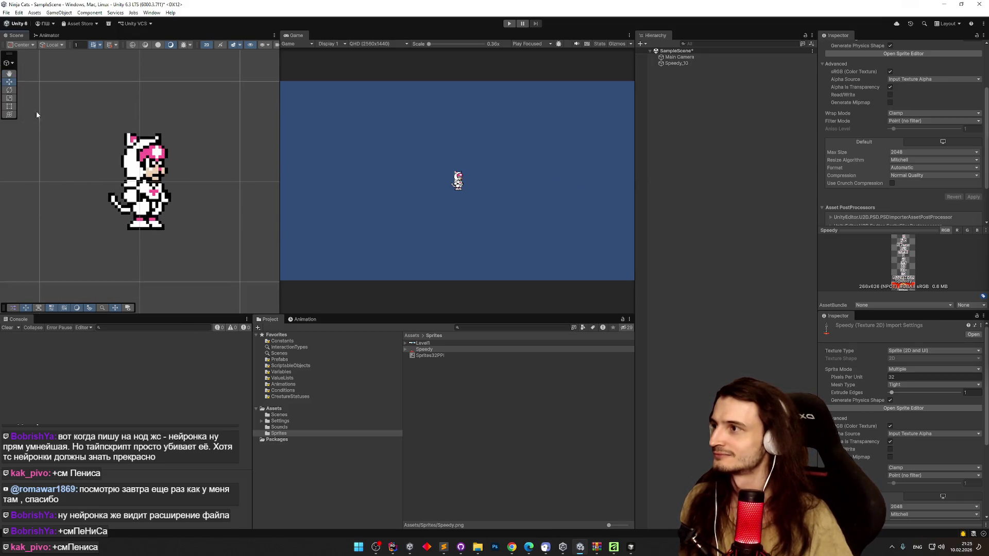
click(676, 63)
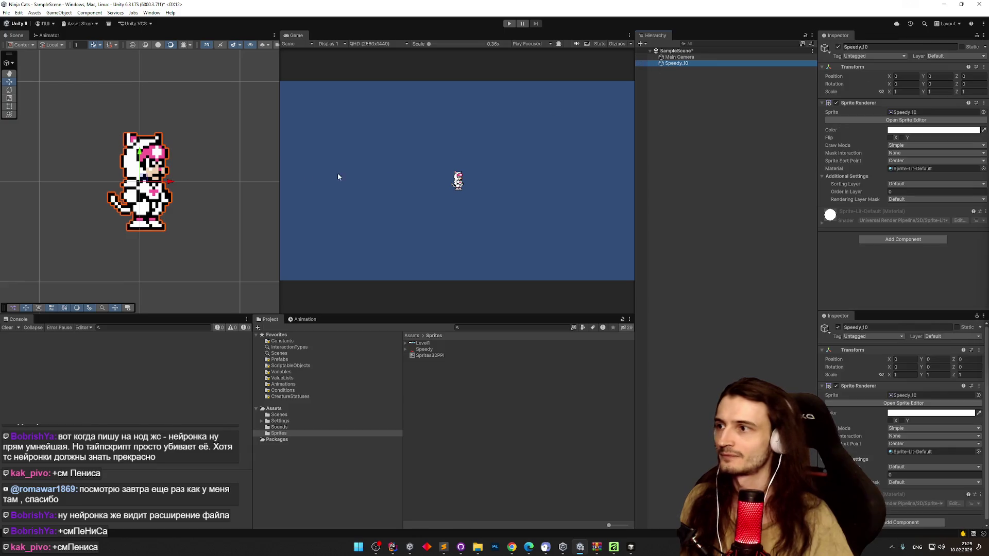
drag(163, 191, 194, 226)
key(ctrl+z)
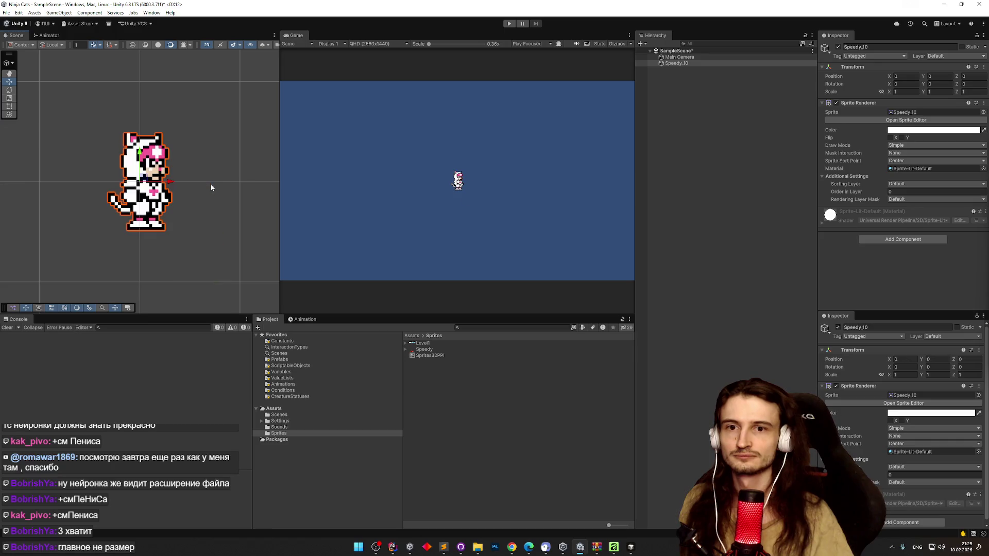
Step: Select the Main Camera, then bring the Sublime Text task list forward
click(680, 57)
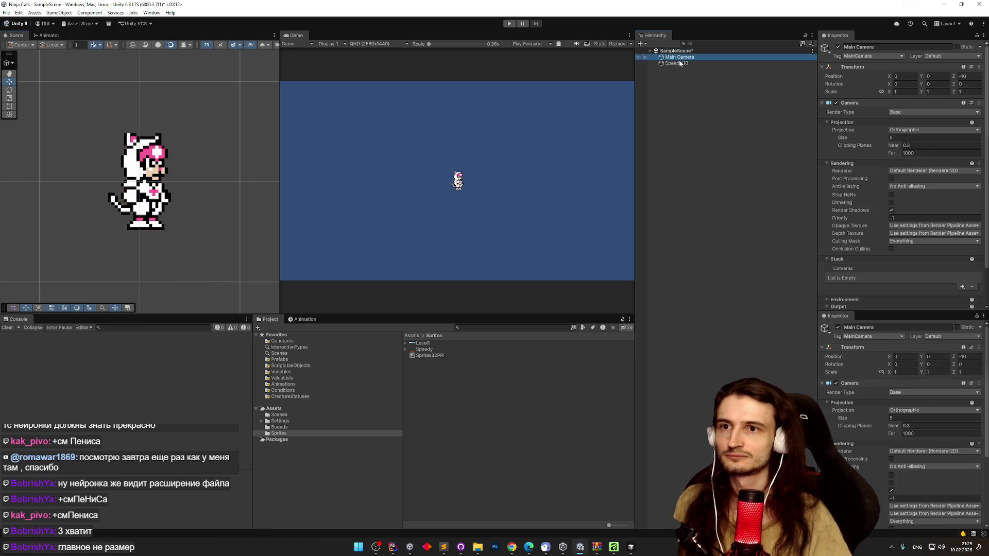
scroll(850, 163, down, 2)
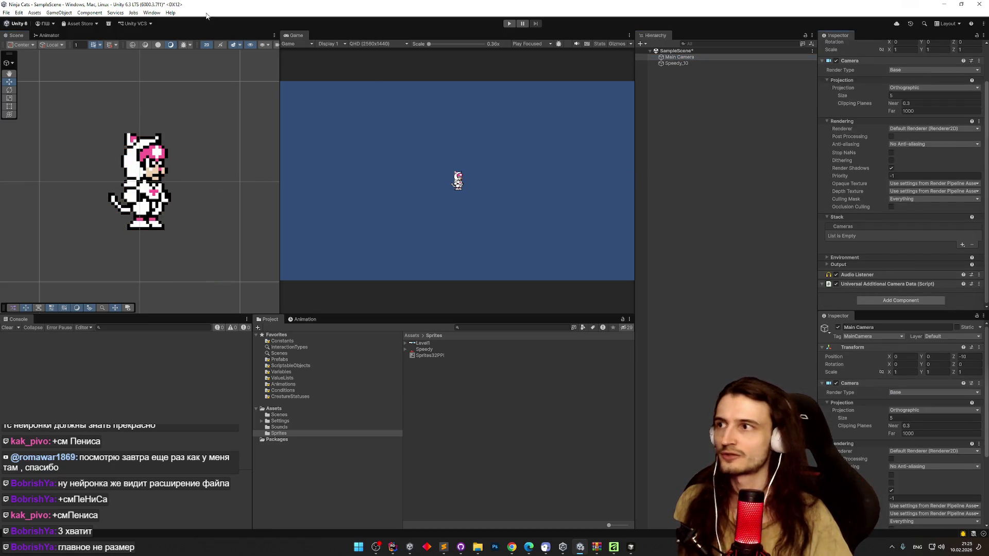
click(152, 12)
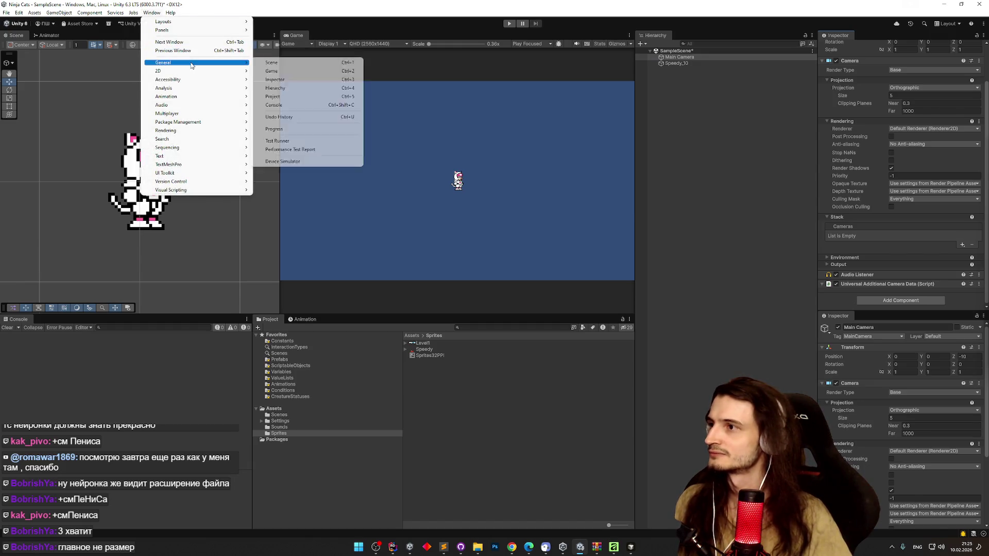
click(448, 548)
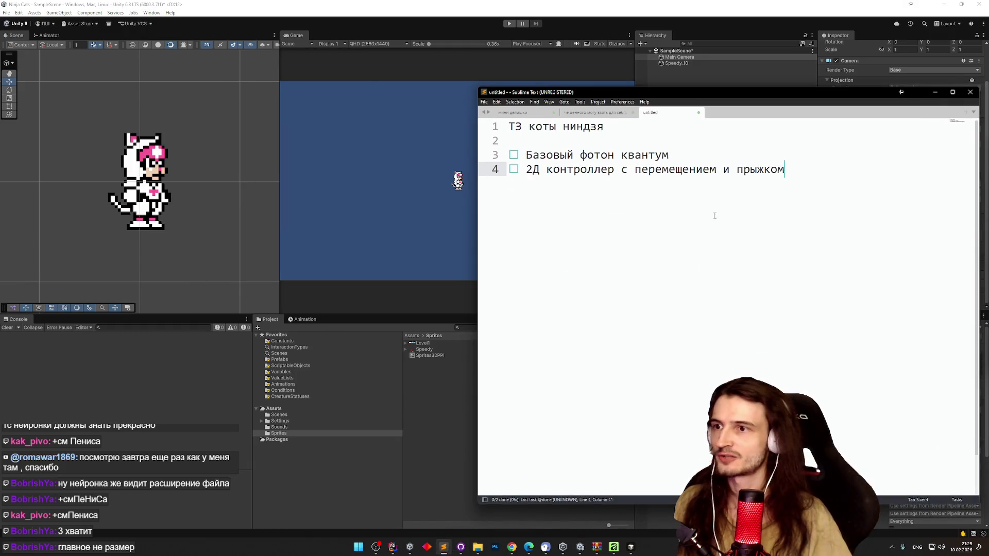
Step: Add a checklist line 'пиксель Перфект камера' and minimise Sublime Text
key(Return)
text(gb)
key(BackSpace)
key(BackSpace)
key(super+space)
text(пиксель Перфект к)
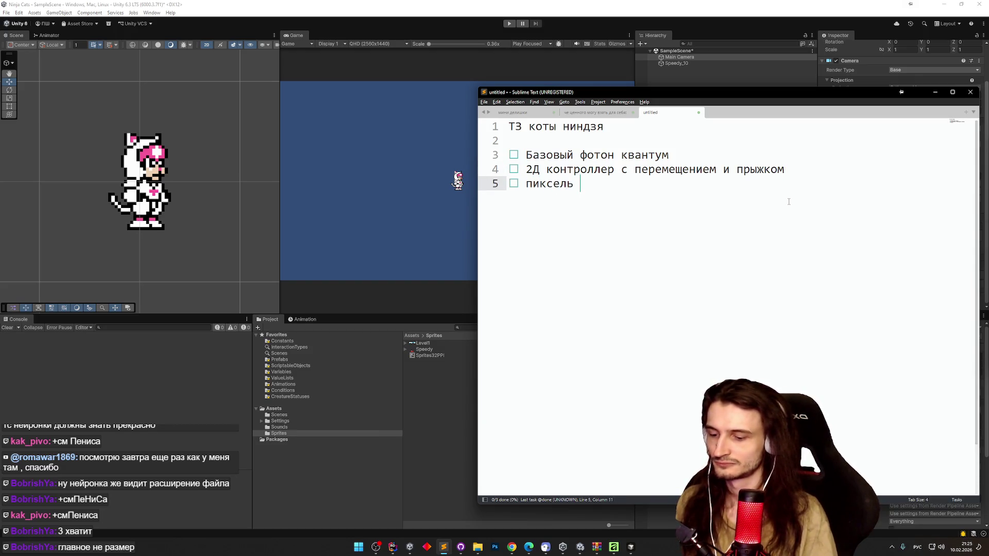
text(амера)
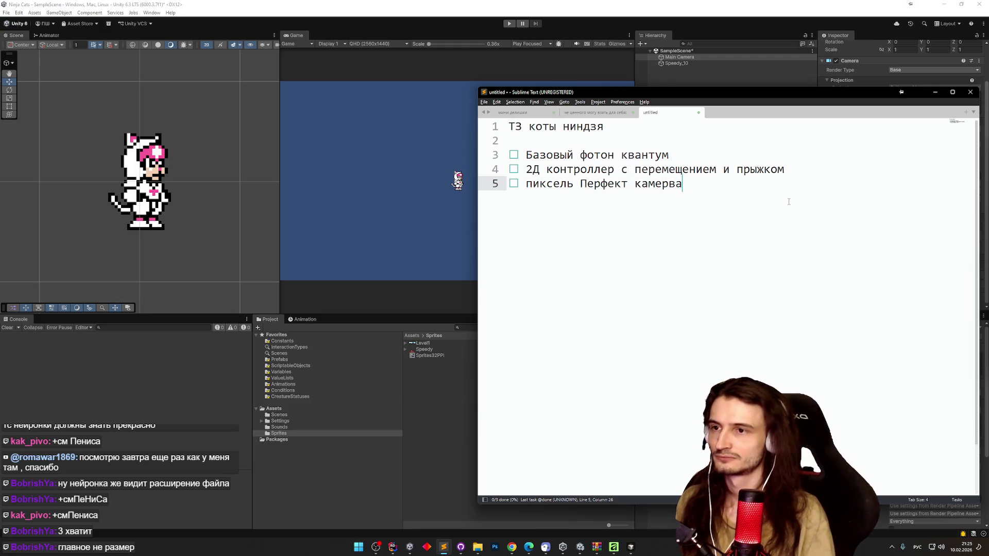
key(BackSpace)
text(а)
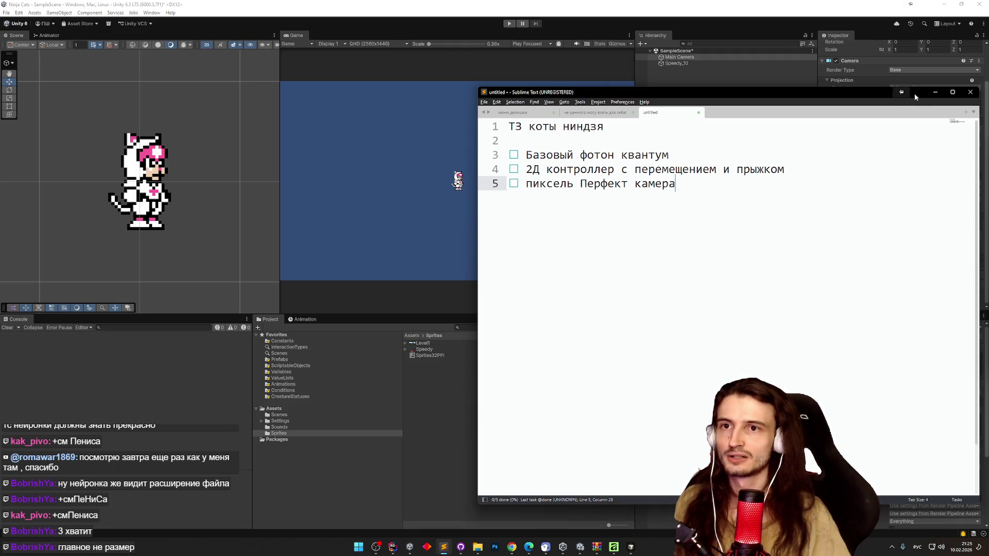
click(935, 92)
Step: Open Window > Package Management > Package Manager and show the Unity Registry
click(151, 12)
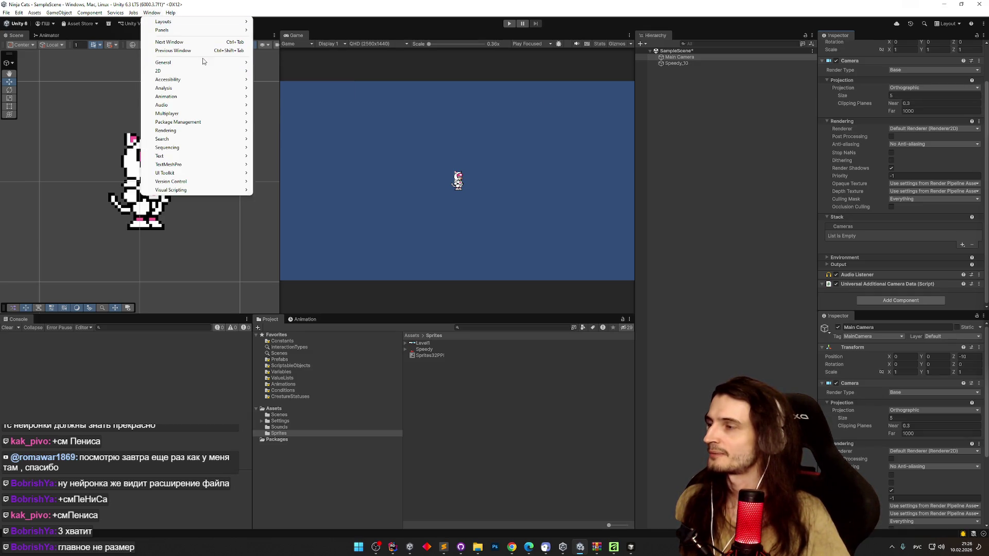
mouse_move(211, 121)
click(266, 122)
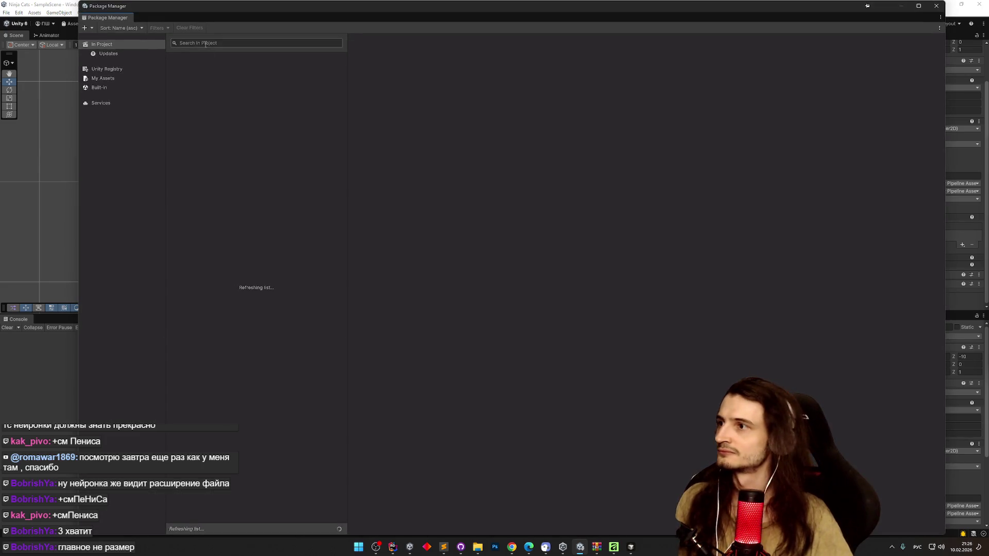
click(109, 69)
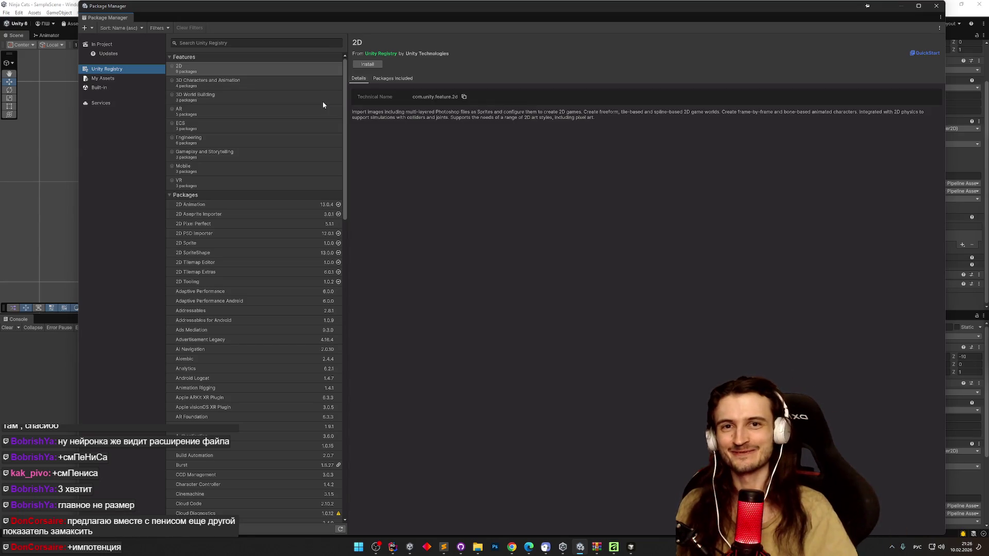
Step: Scroll through the Unity Registry package list to review available packages
mouse_move(346, 125)
mouse_down()
mouse_move(313, 403)
mouse_move(328, 453)
mouse_up()
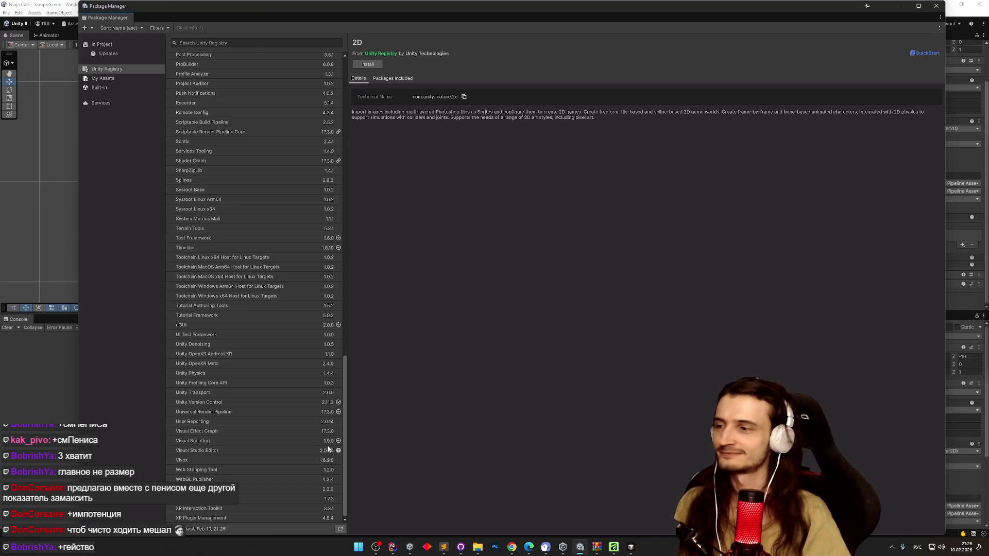
scroll(329, 392, up, 3)
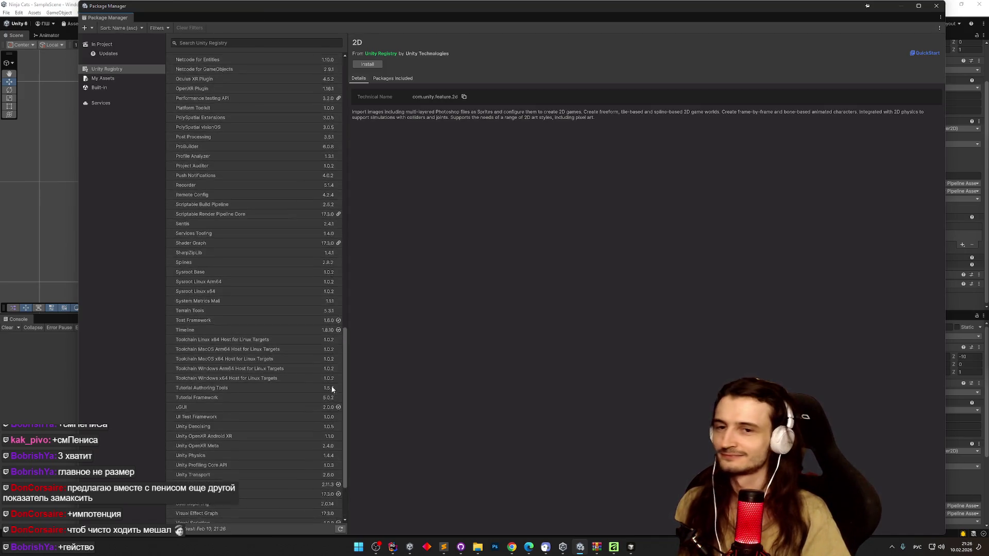
scroll(332, 384, up, 2)
scroll(333, 378, up, 8)
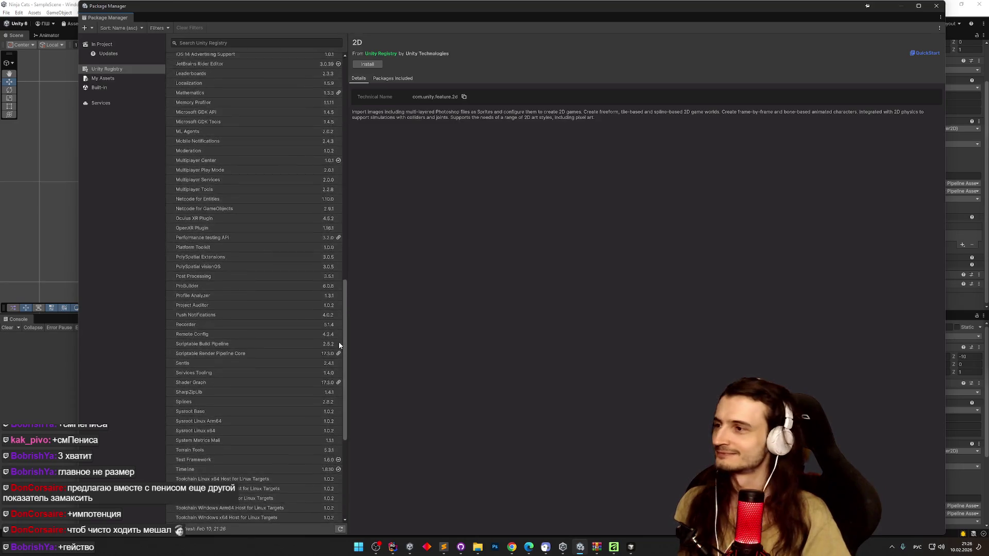
scroll(335, 312, up, 10)
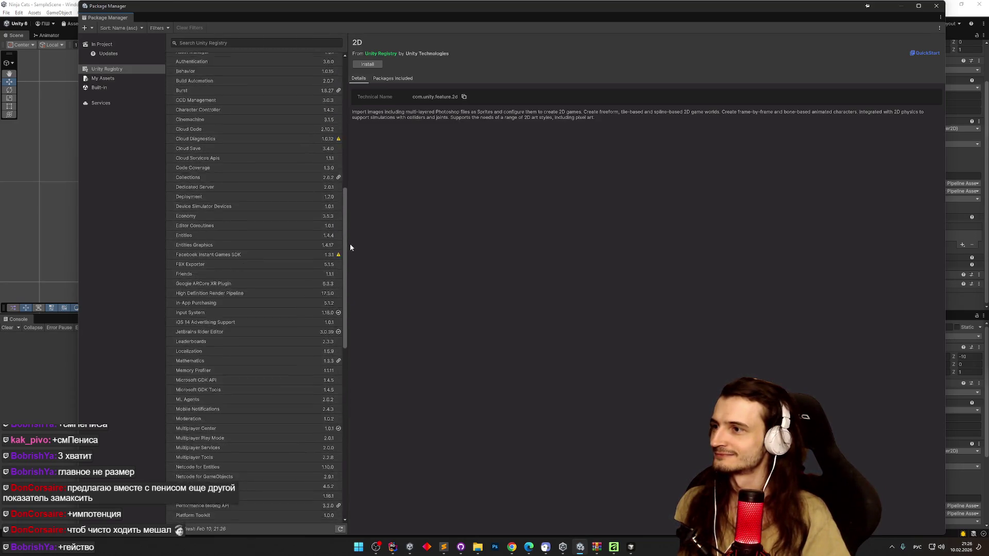
scroll(355, 204, up, 4)
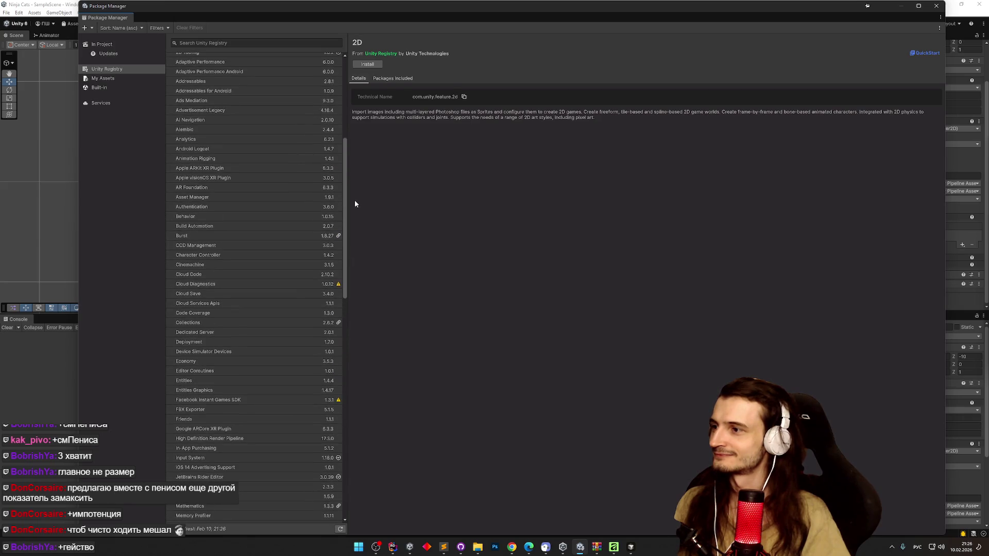
drag(346, 230, 347, 433)
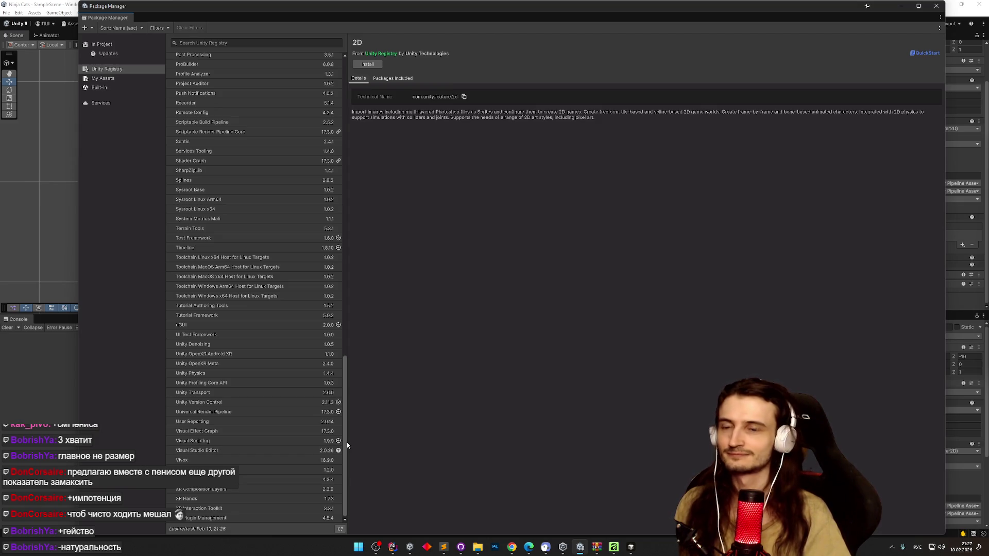
mouse_move(347, 444)
mouse_down()
mouse_move(354, 225)
mouse_move(375, 132)
mouse_move(338, 331)
mouse_move(344, 359)
mouse_move(355, 336)
mouse_move(339, 317)
mouse_up()
Step: Search 'pixel', install 2D Pixel Perfect 5.1.1, and close the Package Manager
click(206, 42)
key(alt+shift)
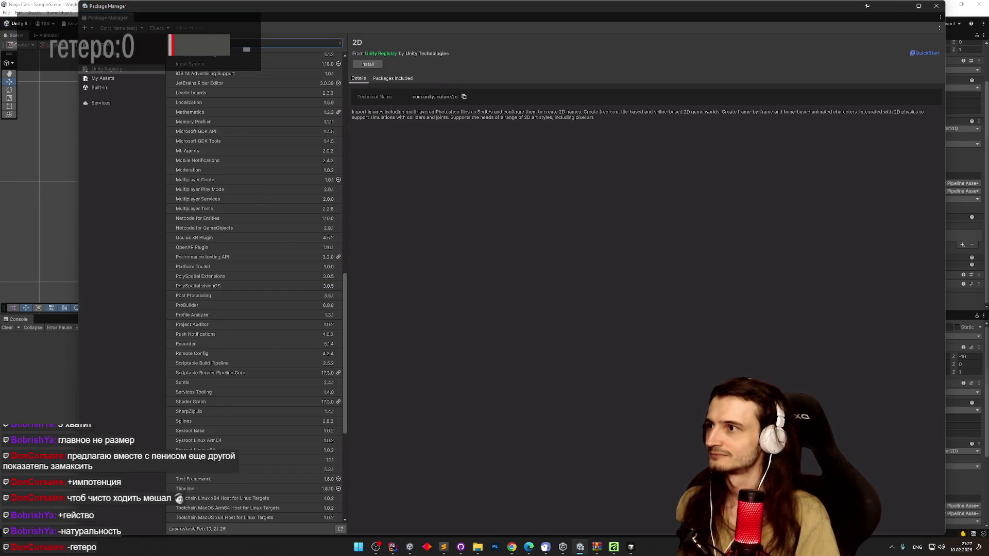
text(pixel)
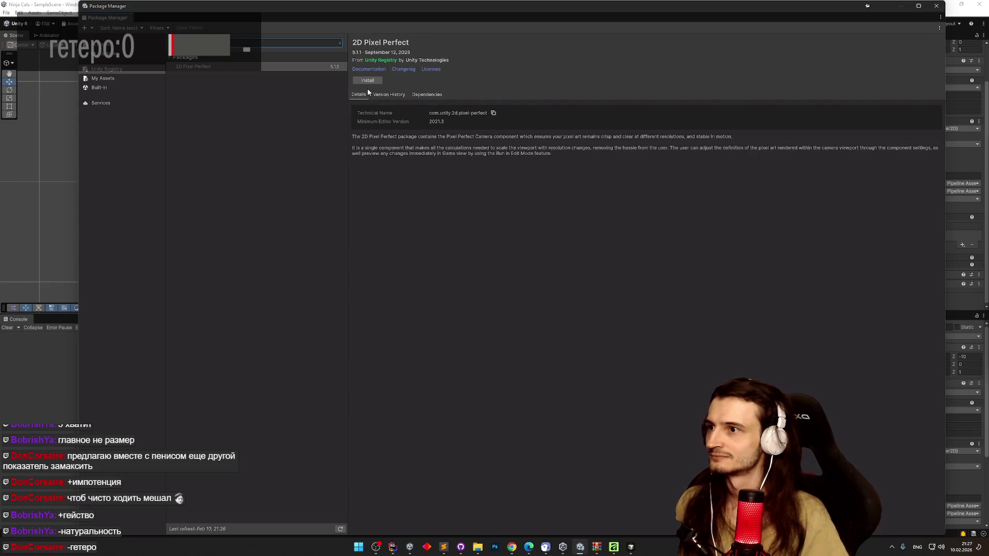
click(370, 82)
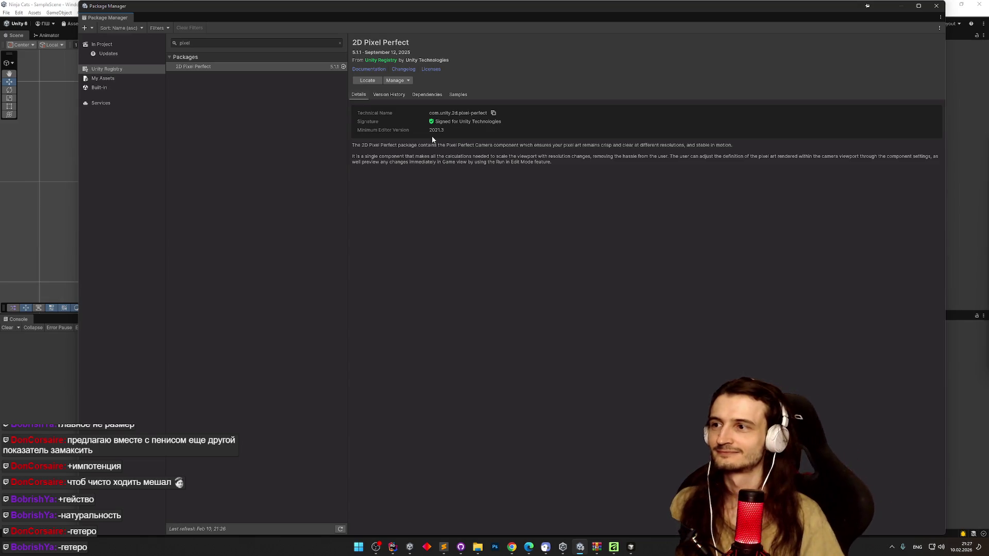
click(936, 5)
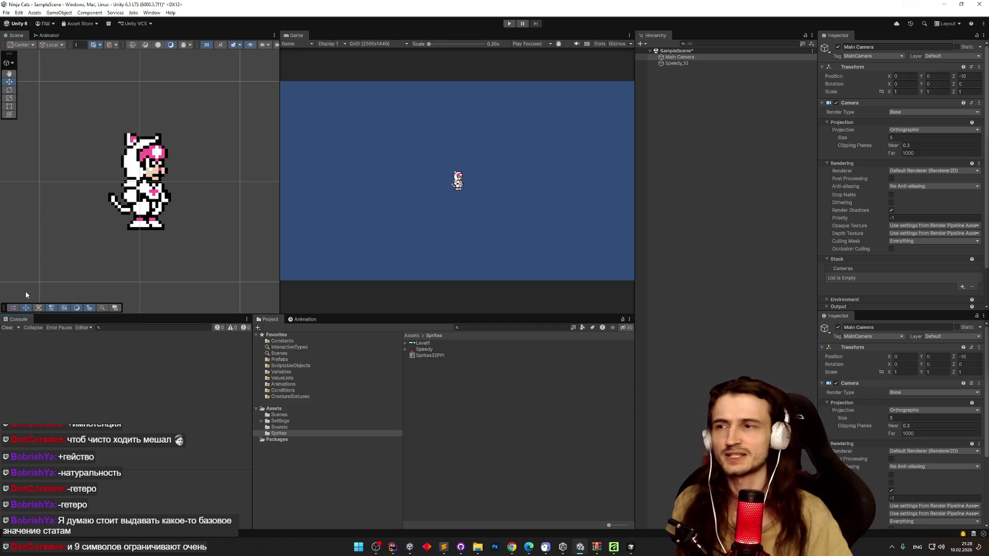
scroll(142, 182, up, 5)
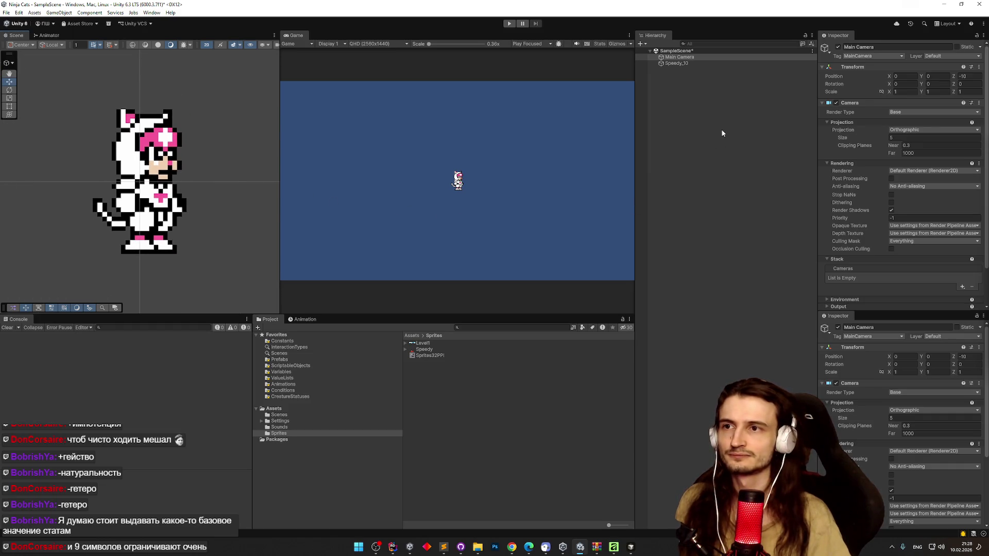
scroll(982, 232, down, 3)
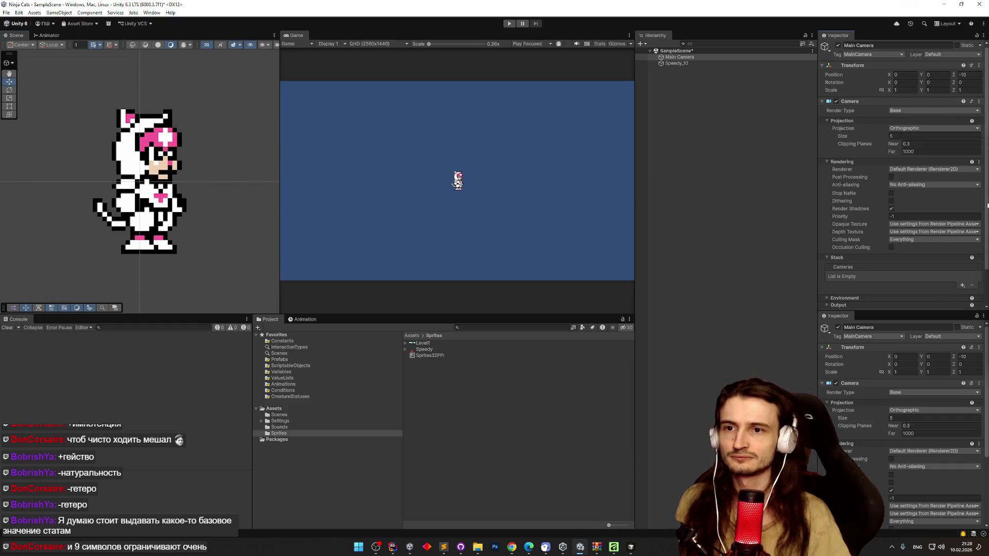
Step: Add a Pixel Perfect Camera component to the Main Camera
click(902, 302)
text(ski)
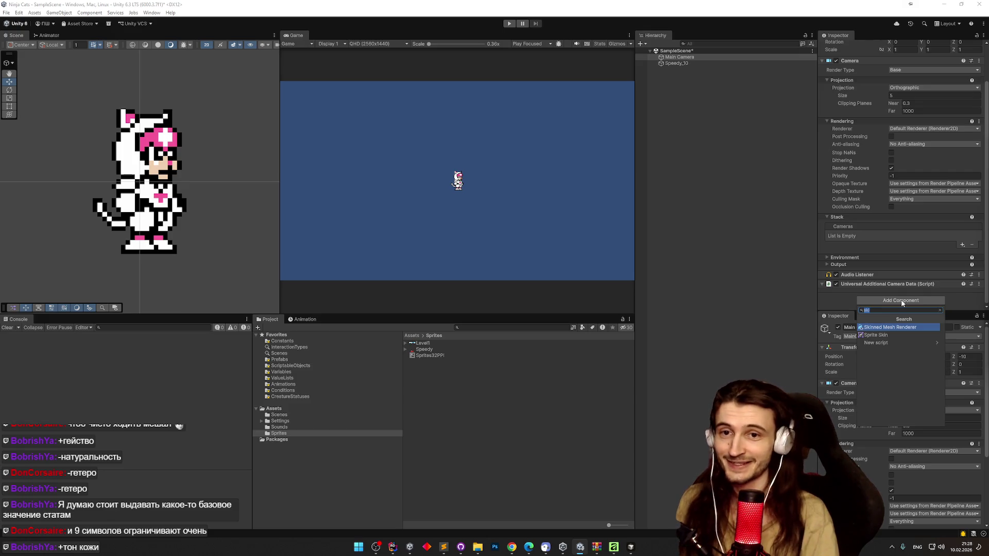
text(p)
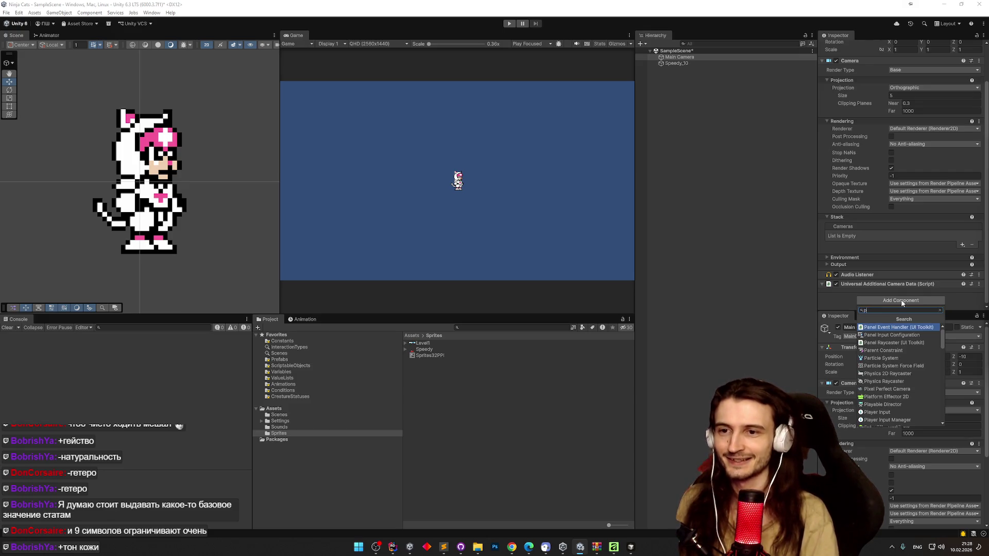
text(ixel)
key(Return)
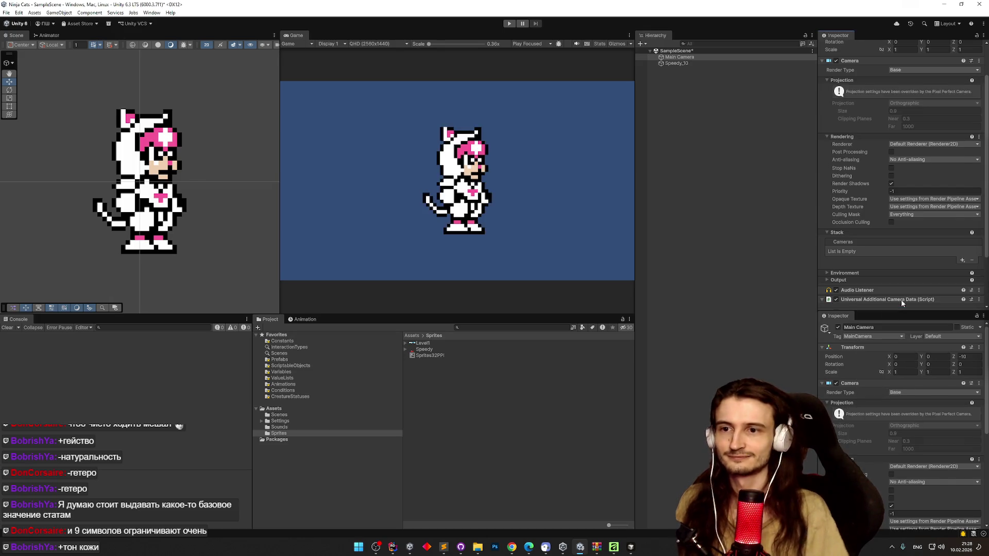
Step: Collapse the Camera component, set Assets Pixels Per Unit to 32, and maximise the game view
scroll(883, 189, up, 2)
right_click(866, 104)
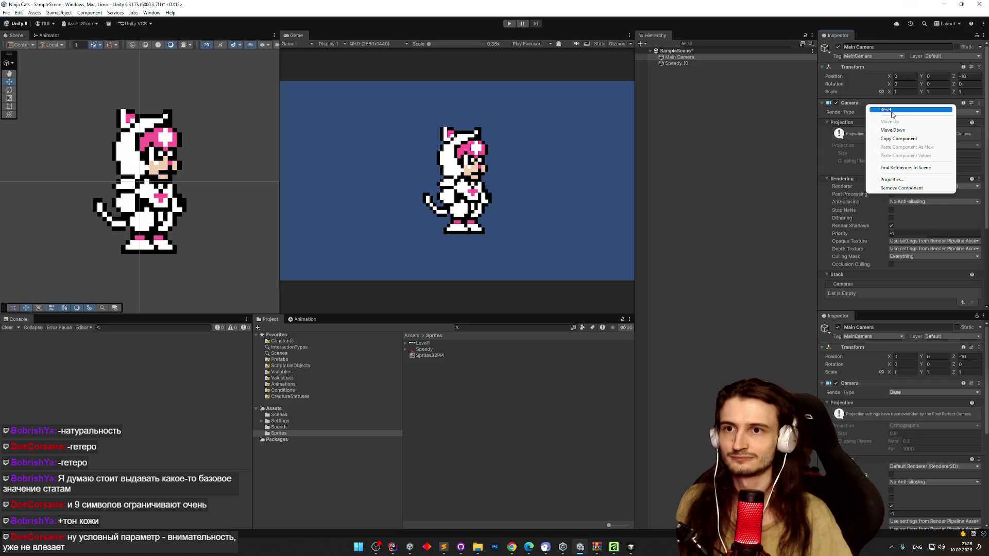
click(829, 115)
click(827, 104)
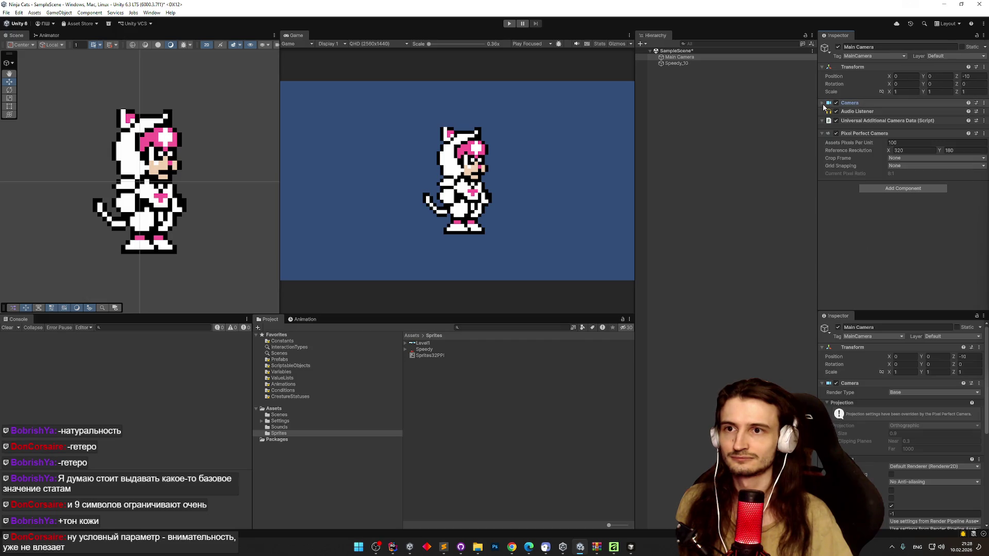
click(890, 142)
text(32)
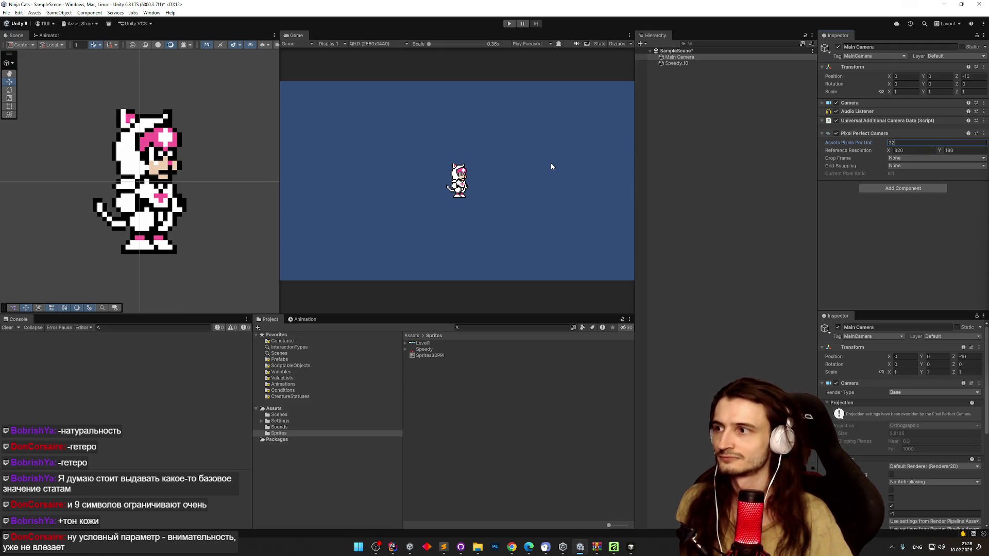
scroll(475, 177, up, 2)
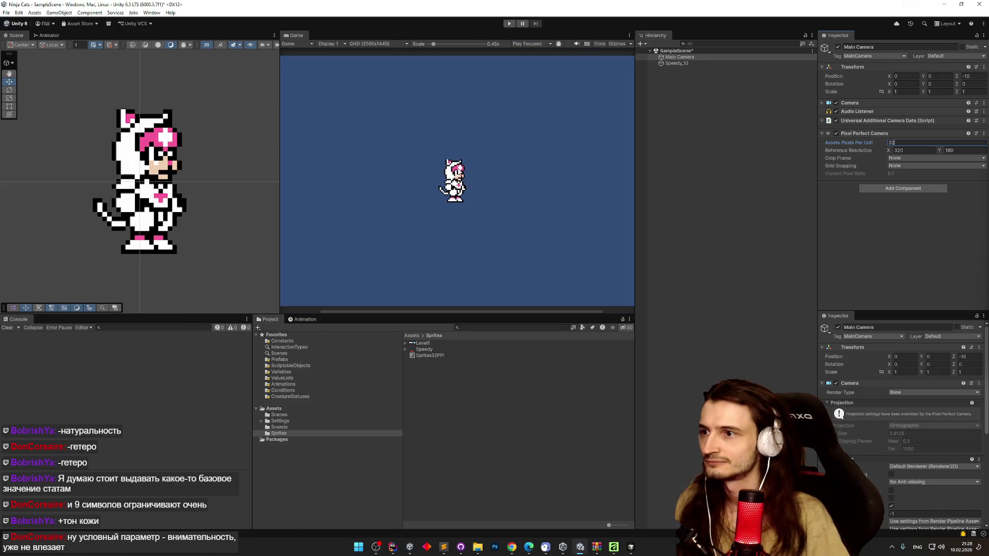
scroll(473, 159, down, 2)
click(472, 157)
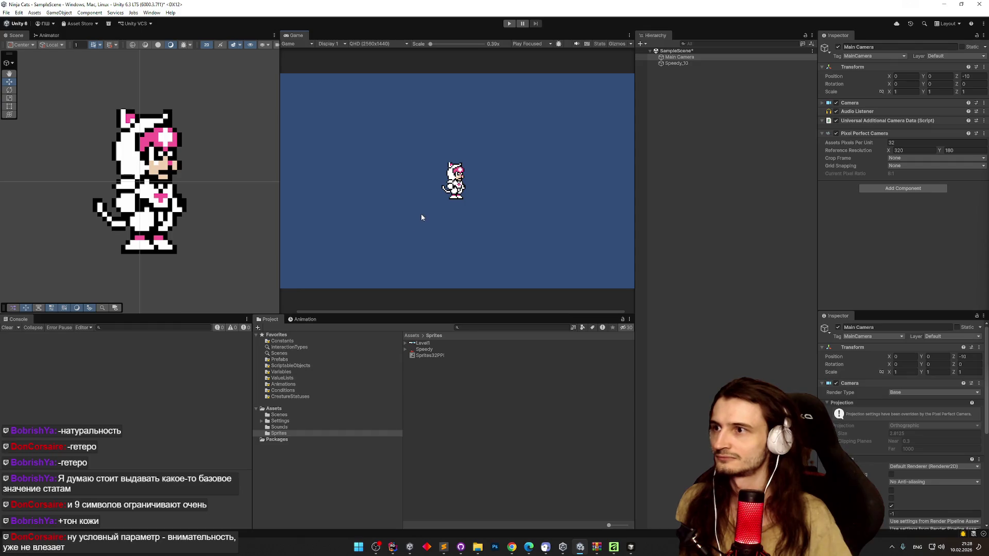
key(shift+space)
key(shift+space)
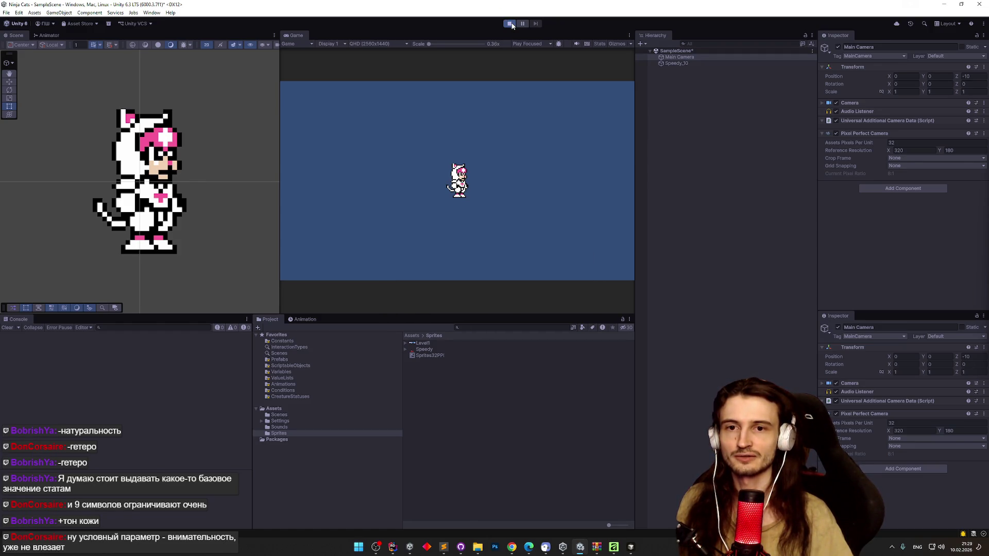
Step: Stop play mode and look through the File, Edit and Assets menus
click(508, 24)
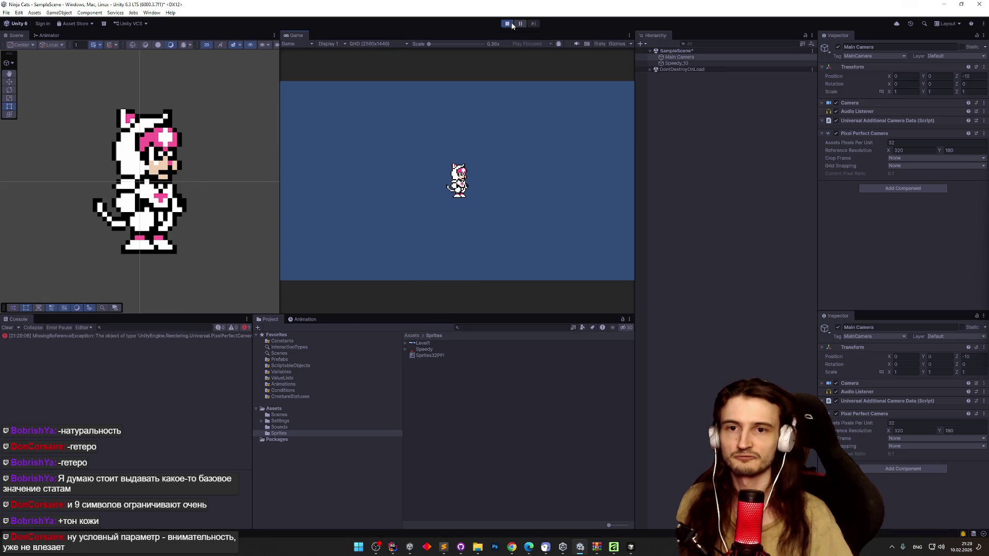
click(5, 13)
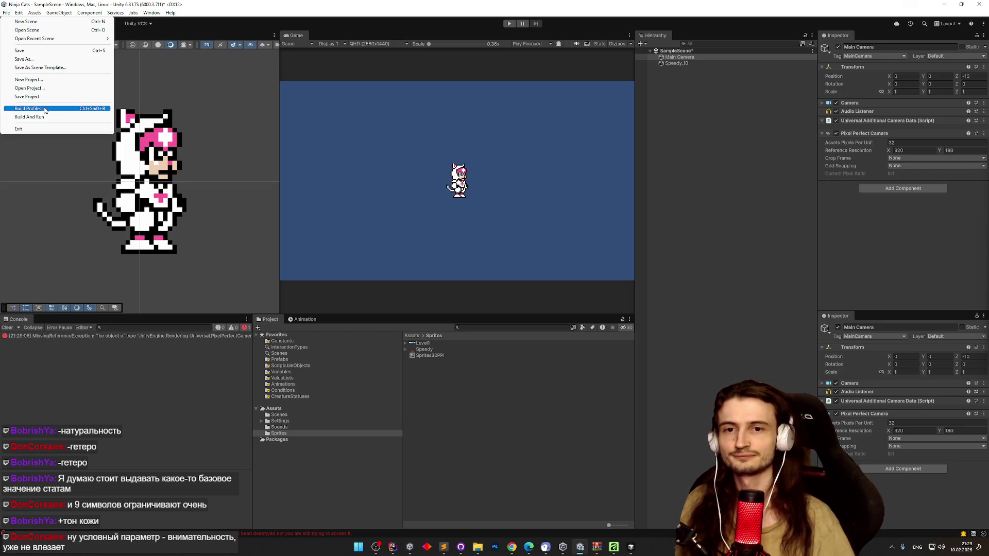
mouse_move(22, 13)
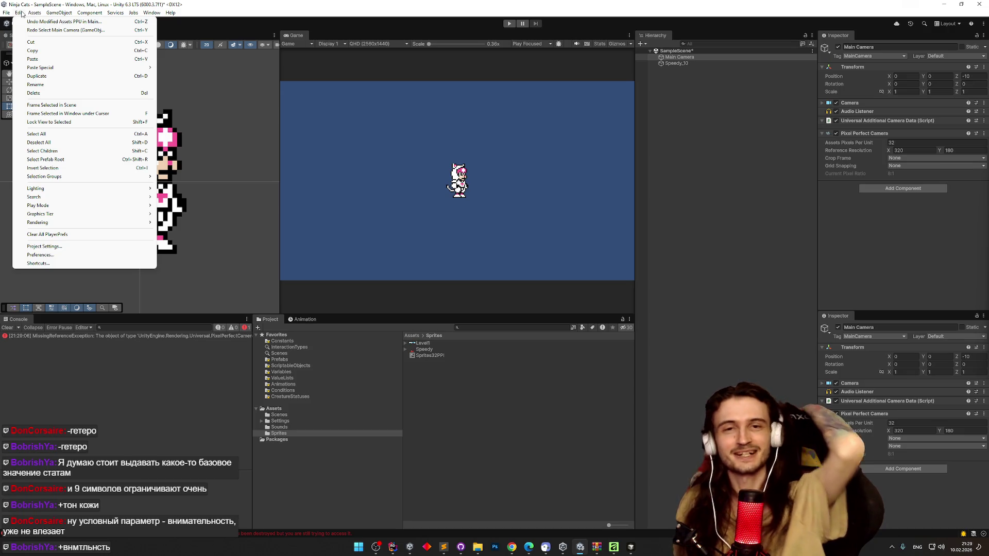
mouse_move(70, 11)
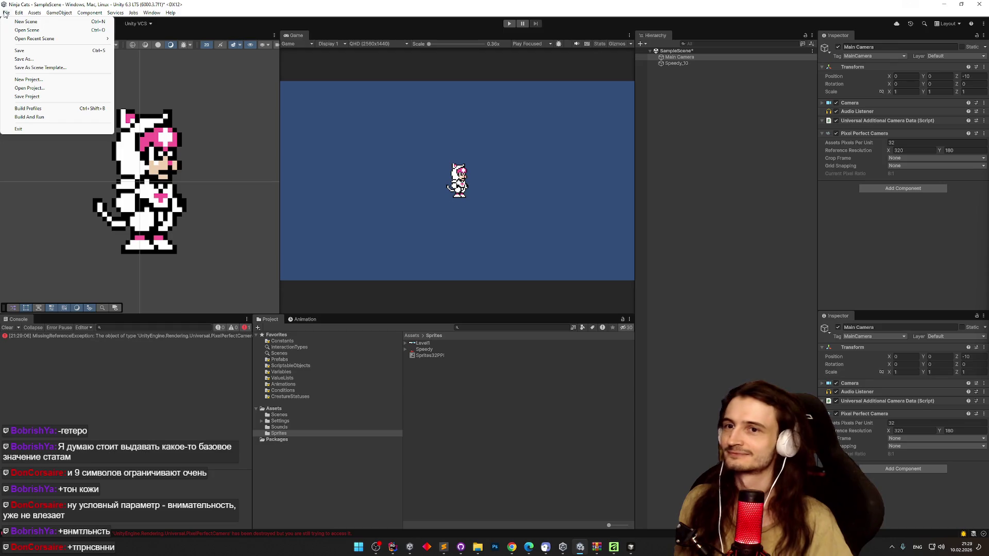
Step: Google 'nes resolution' in a new Chrome tab, finding 256 × 240, then minimize Chrome
click(825, 241)
click(512, 547)
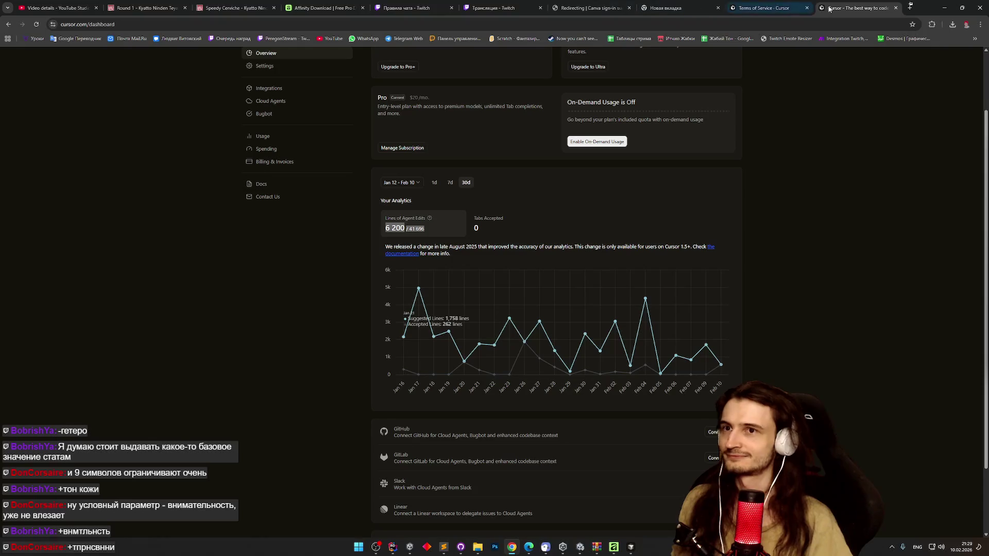
click(910, 8)
text(nes resolution)
key(Return)
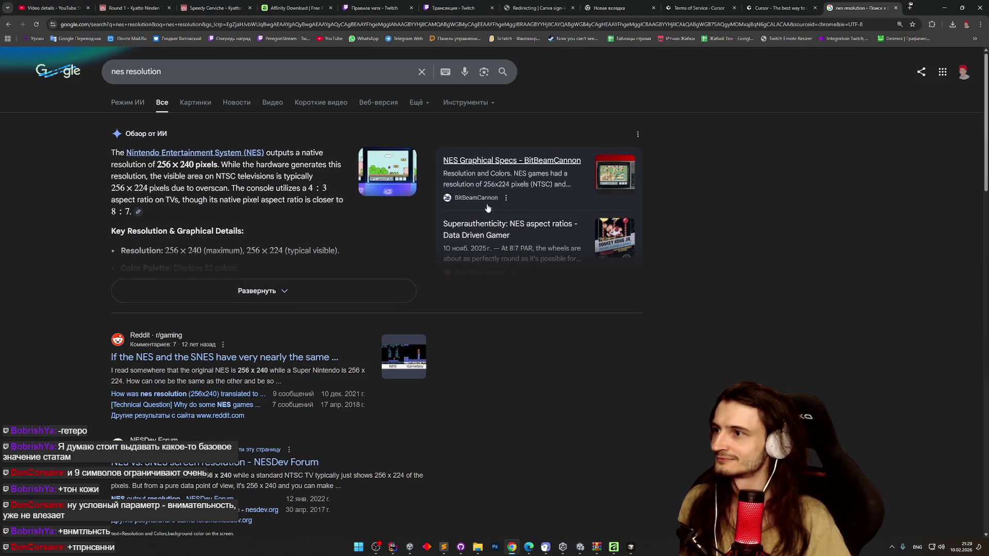
click(945, 8)
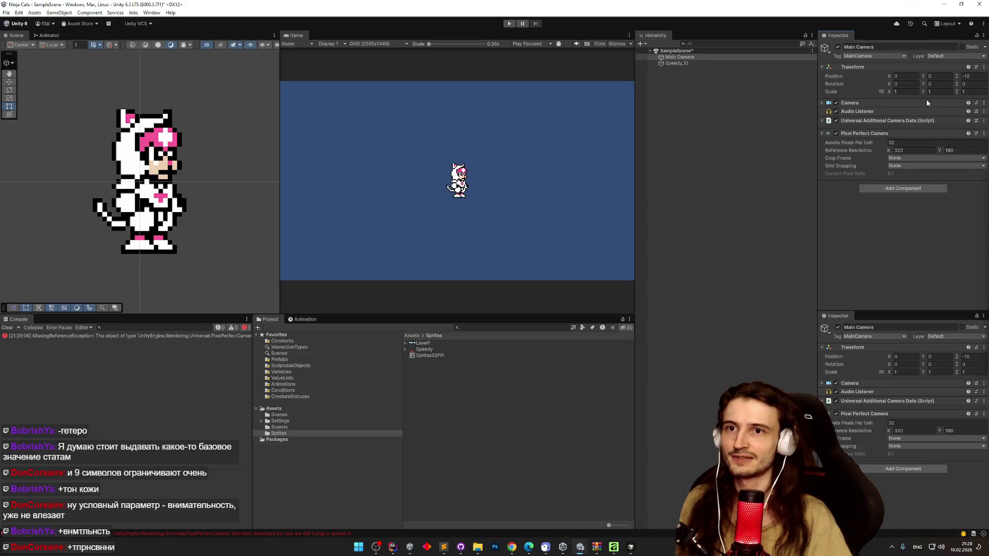
Step: Set the Pixel Perfect Camera reference resolution to 256 × 240
click(918, 150)
text(256)
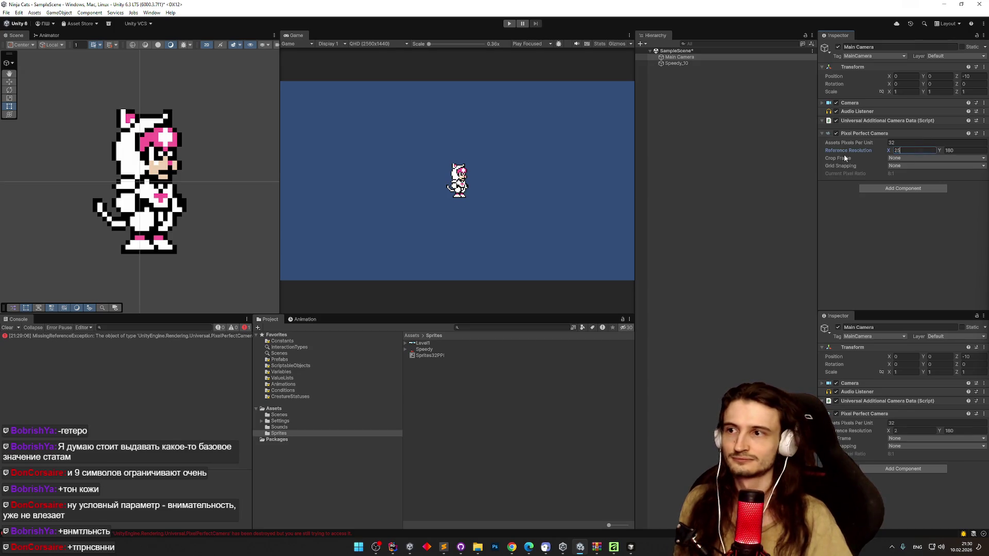
click(951, 150)
text(240)
click(453, 149)
Step: Preview the Game view maximized with Shift+Space, then enter play mode
key(shift+space)
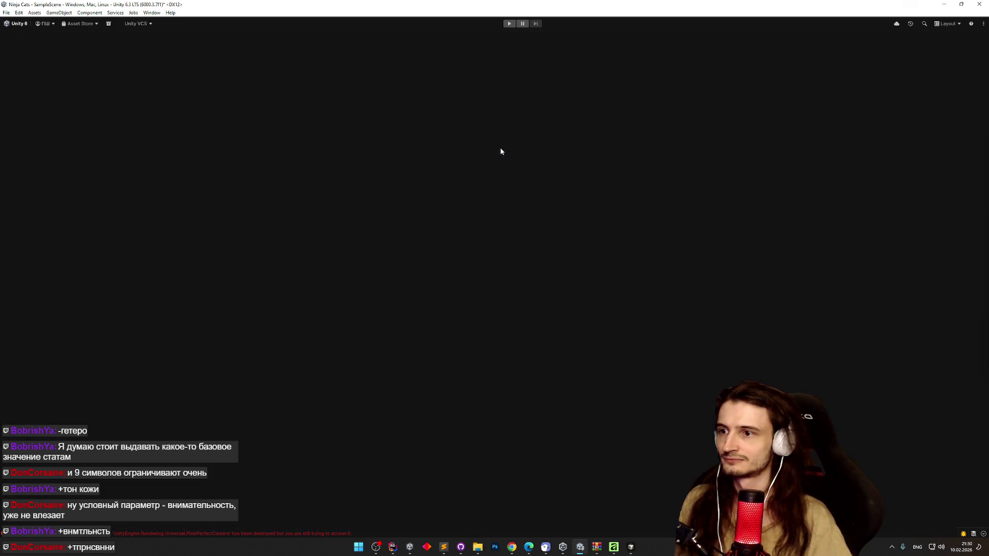
key(shift+space)
key(shift+space)
key(shift+space)
key(shift+space)
key(shift+space)
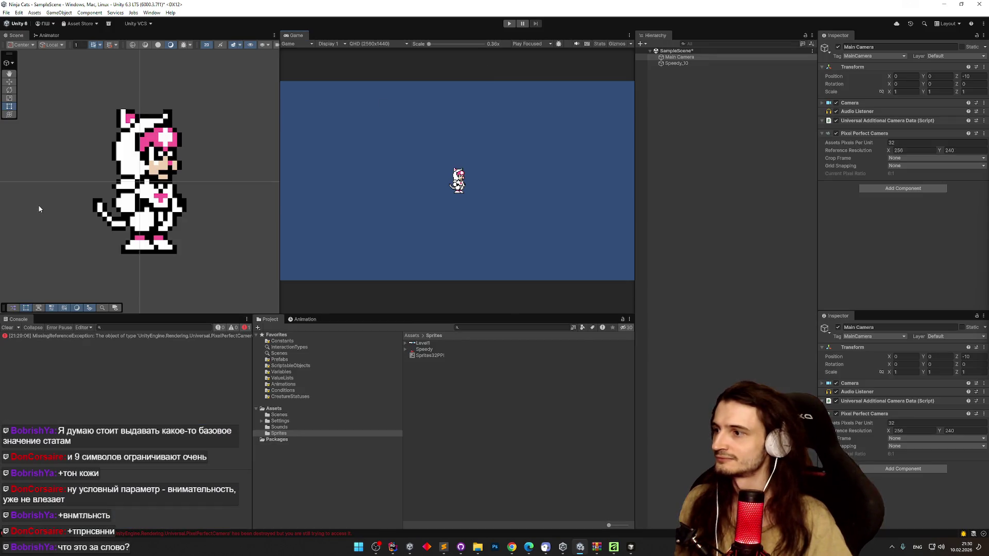
key(shift+space)
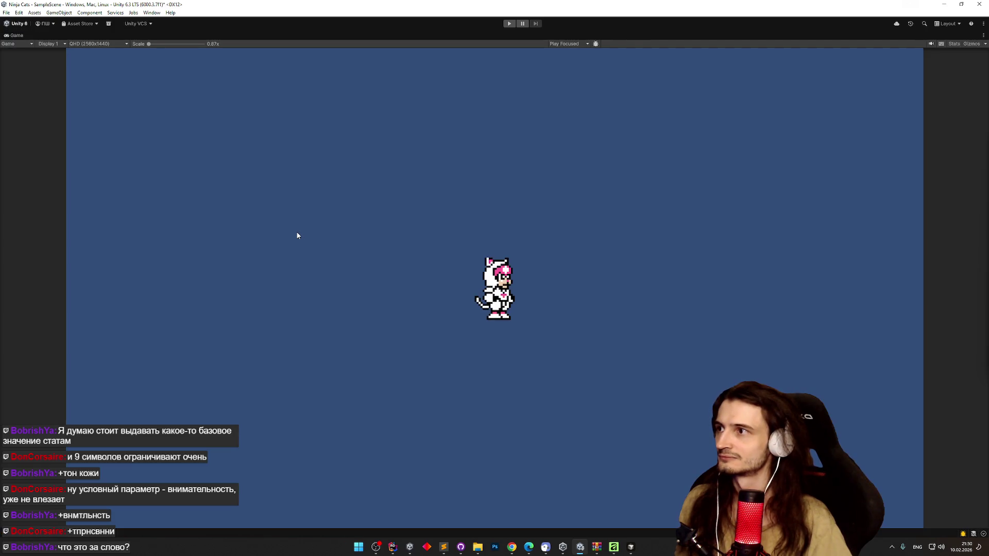
key(shift+space)
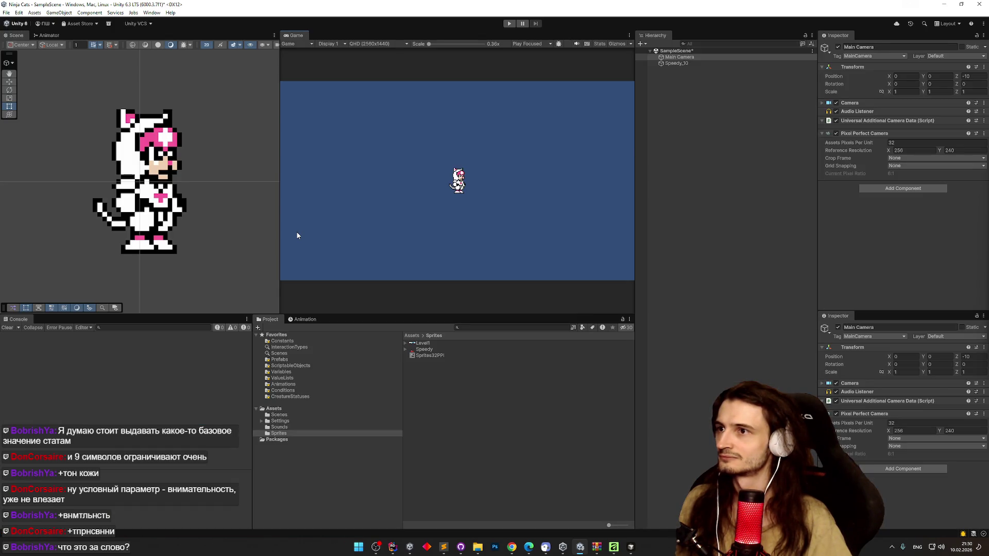
key(shift+space)
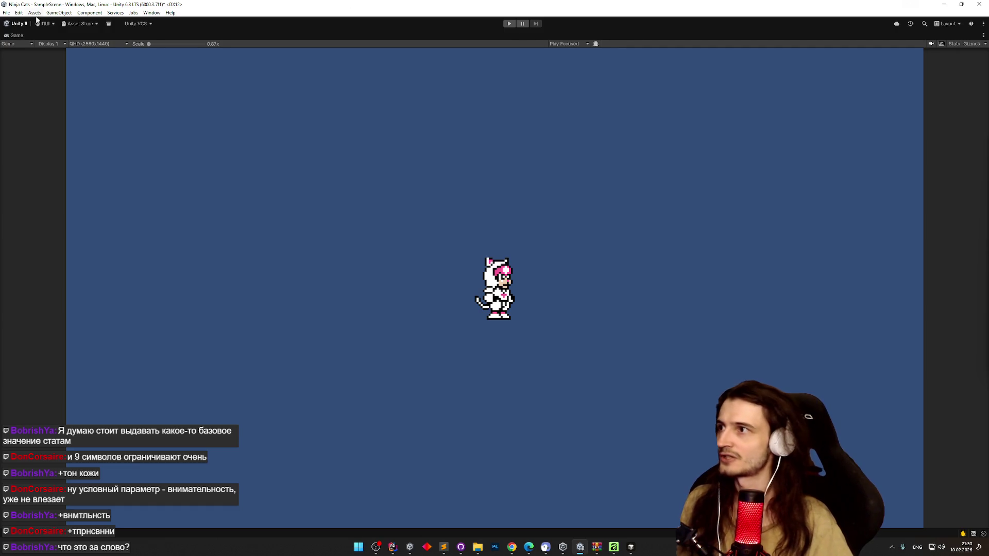
key(shift+space)
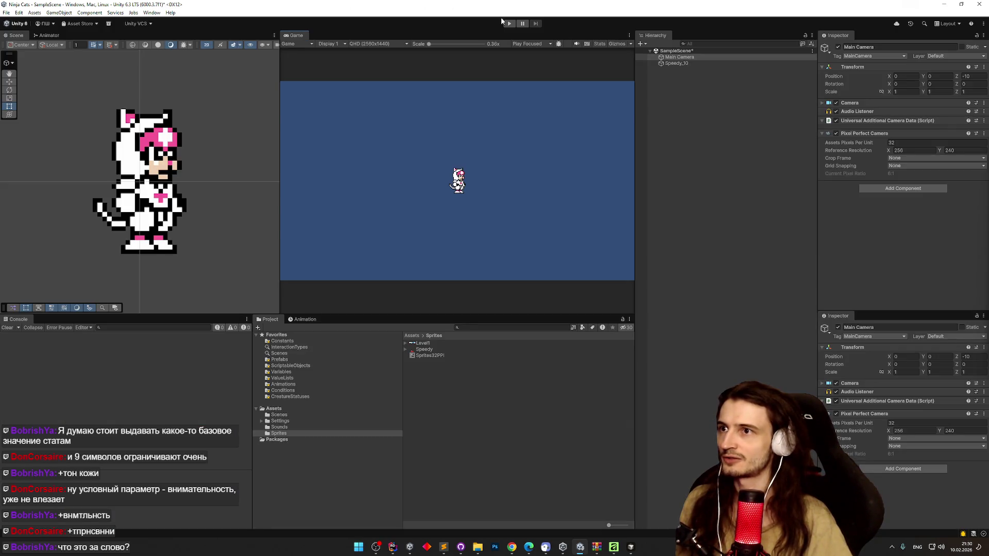
click(509, 23)
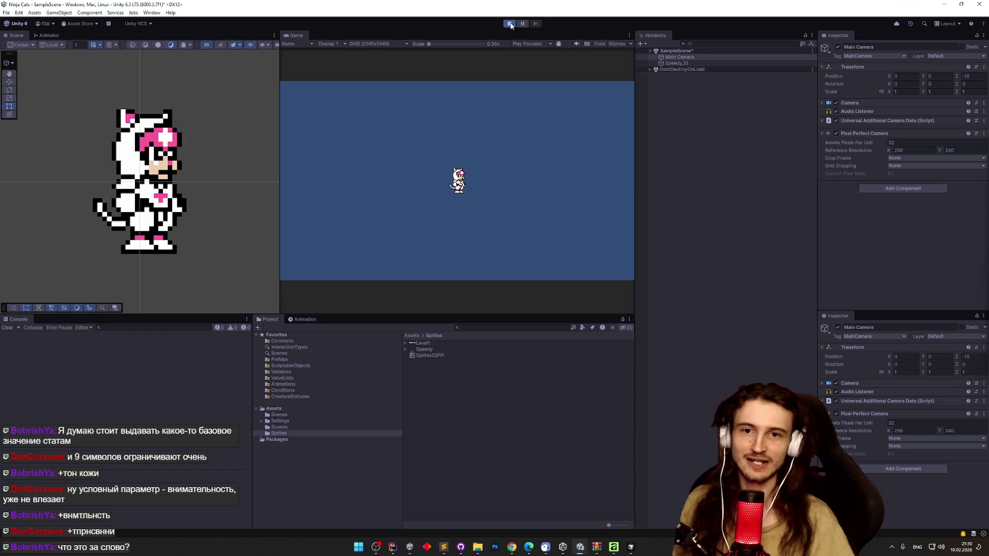
Step: Stop the game and browse Project Settings' Script Execution Order page before closing it
click(508, 24)
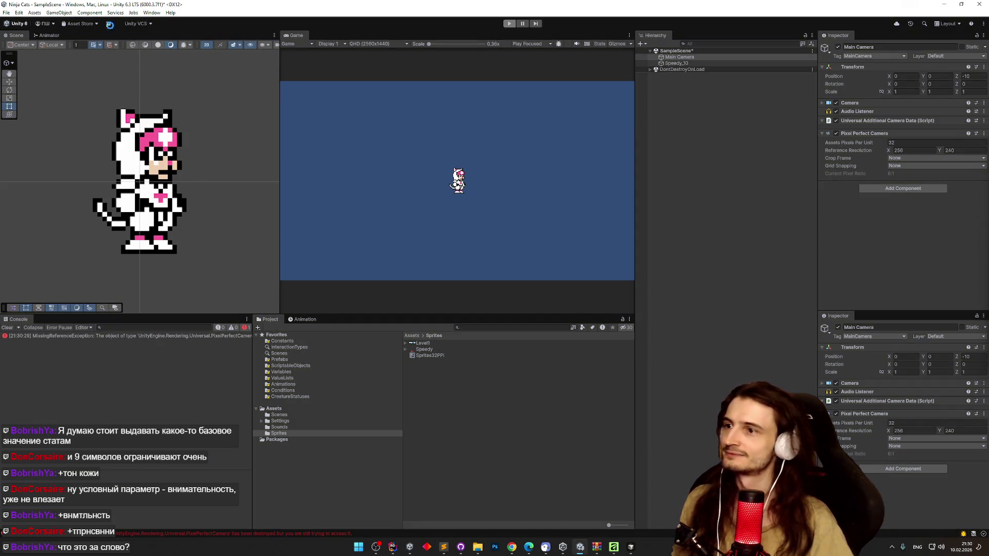
click(7, 14)
mouse_move(19, 14)
click(57, 246)
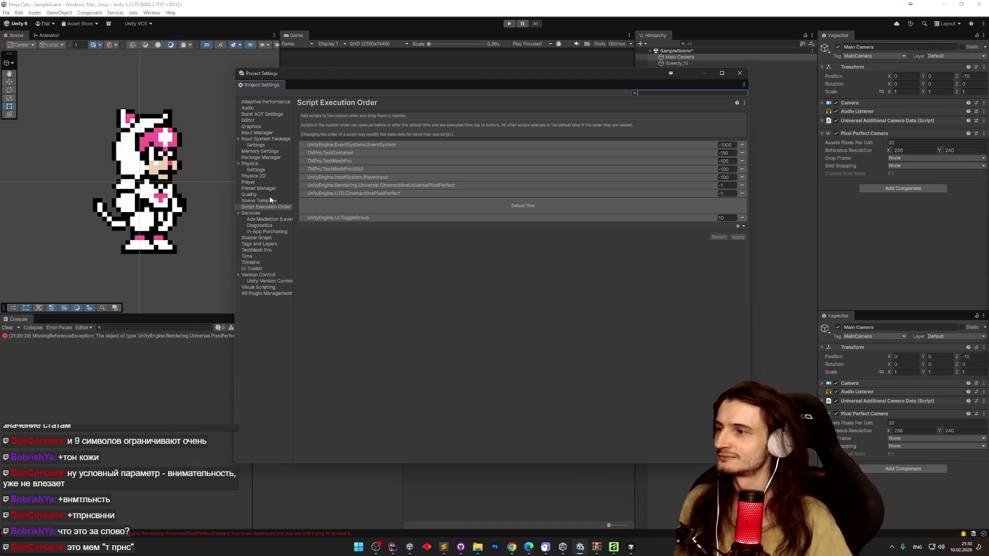
click(268, 206)
click(740, 73)
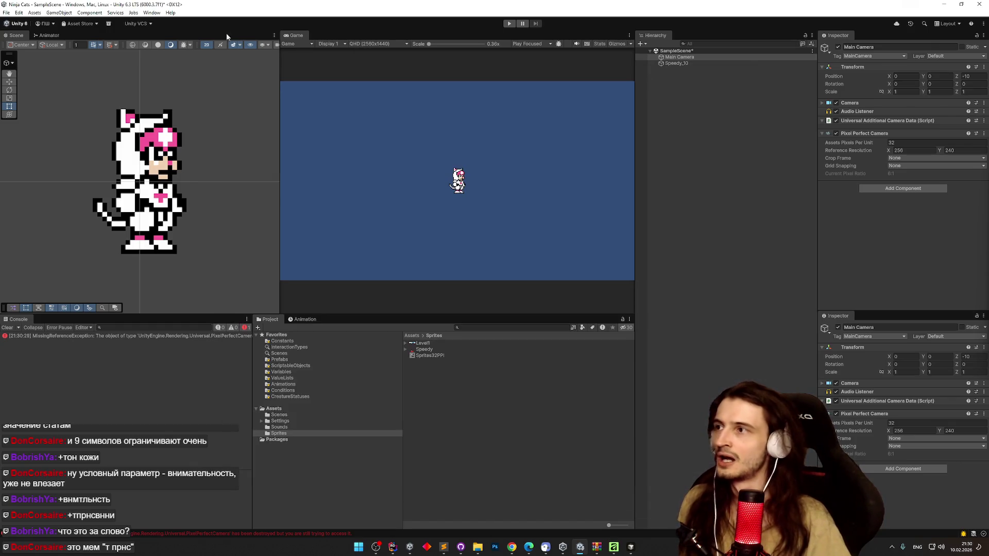
Step: Open Preferences and go to the Colors page
click(18, 12)
click(55, 254)
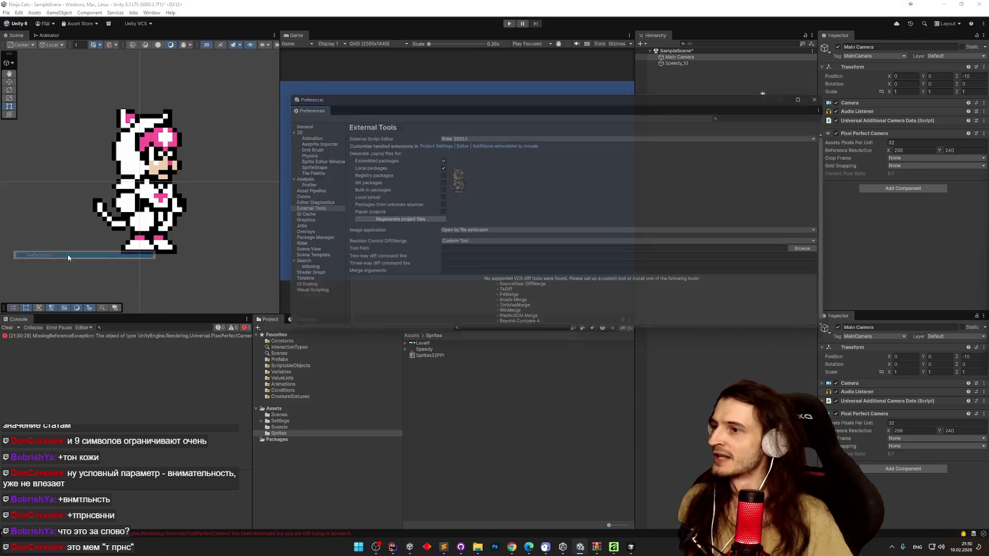
click(311, 213)
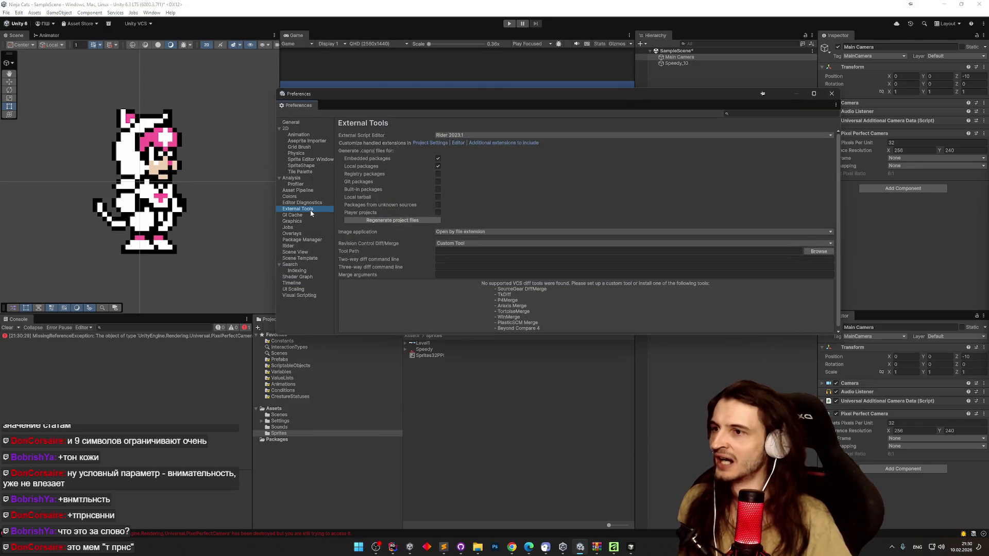
click(313, 197)
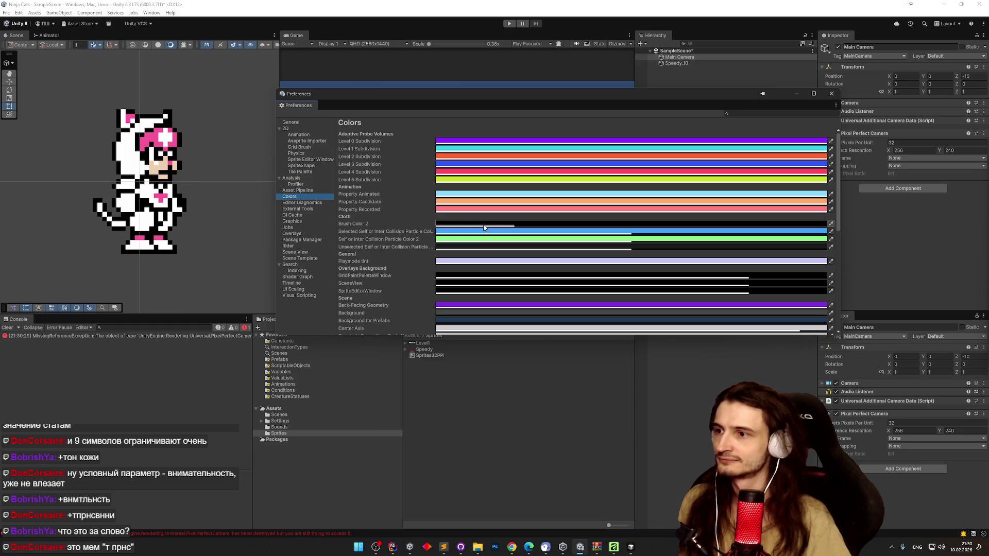
Step: Set the Playmode tint to 6365E5 and run the game to see it
click(473, 262)
mouse_move(516, 307)
mouse_down()
mouse_move(506, 305)
mouse_move(520, 306)
mouse_up()
click(556, 257)
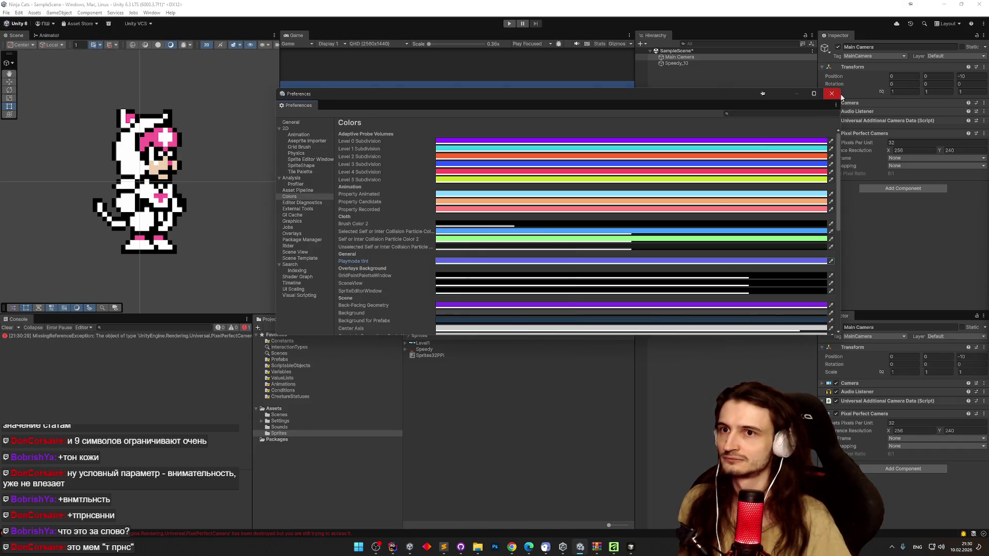
click(832, 93)
click(514, 25)
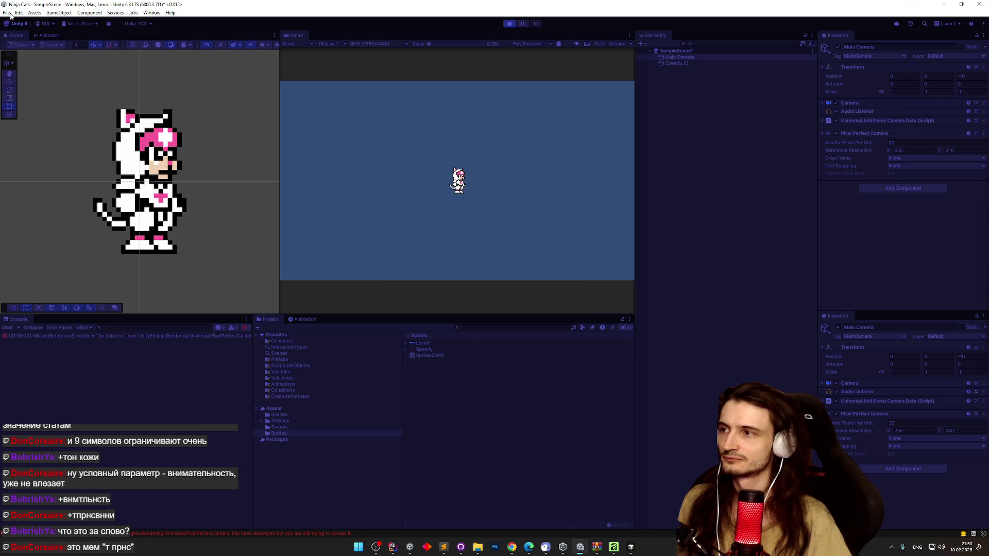
click(8, 14)
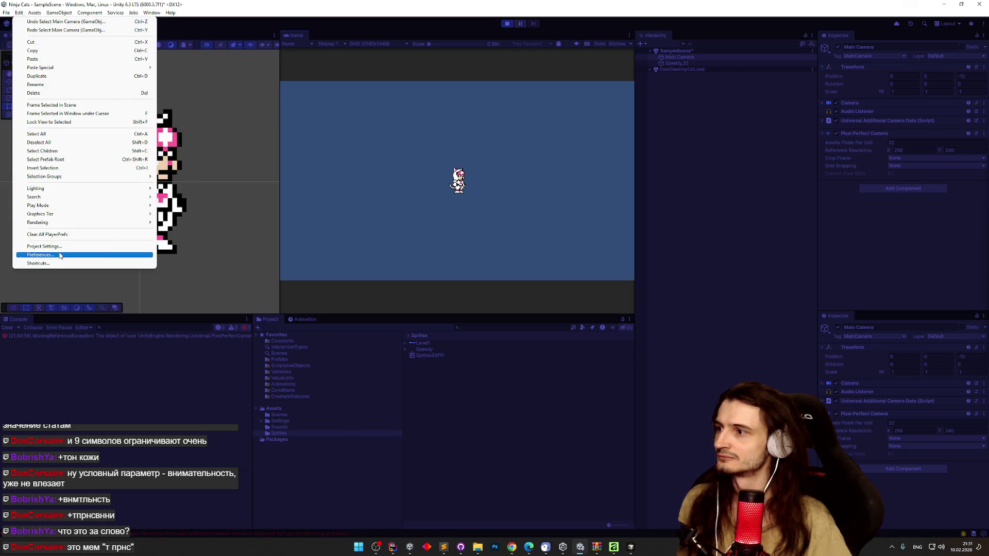
Step: Change the Playmode tint in Preferences > Colors to pale yellow FAFF90
click(40, 255)
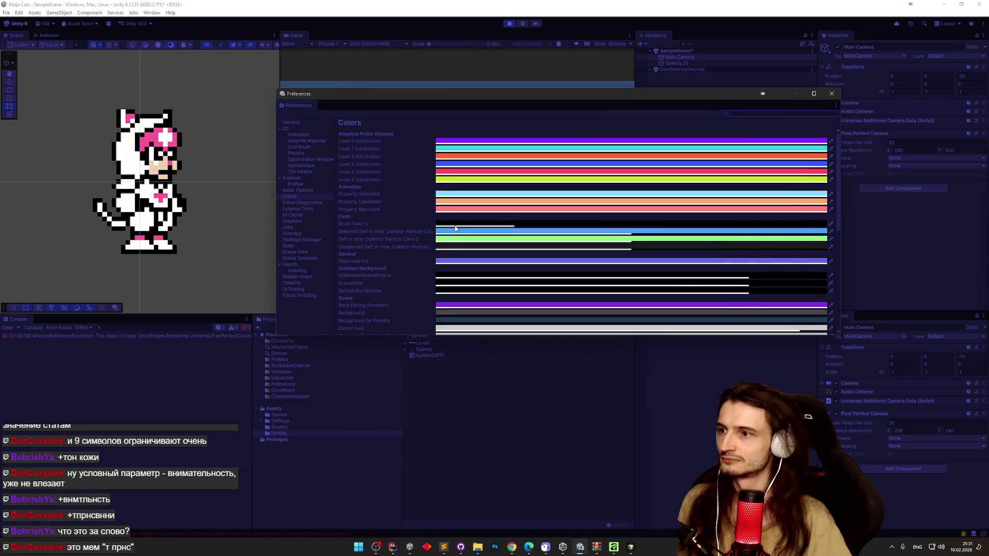
click(454, 261)
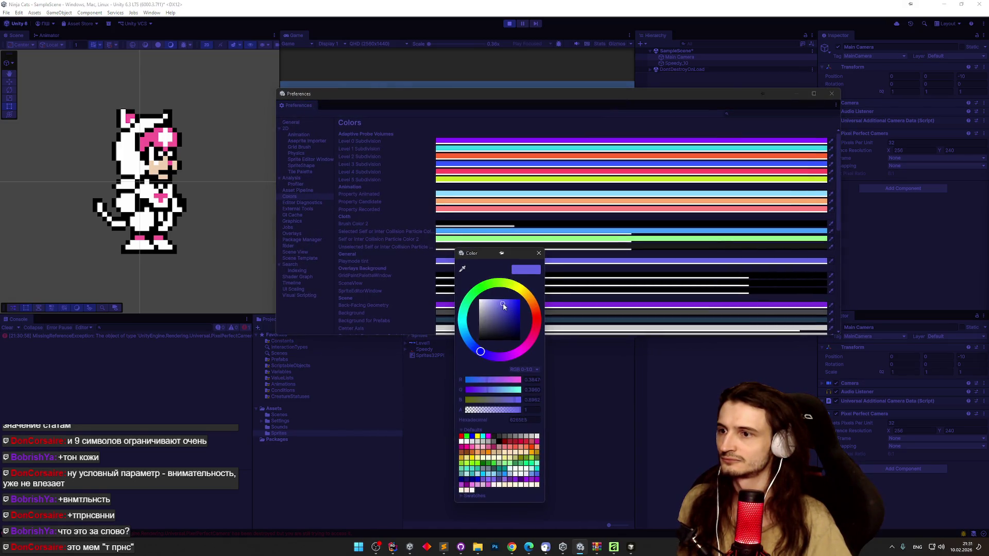
drag(489, 319, 487, 303)
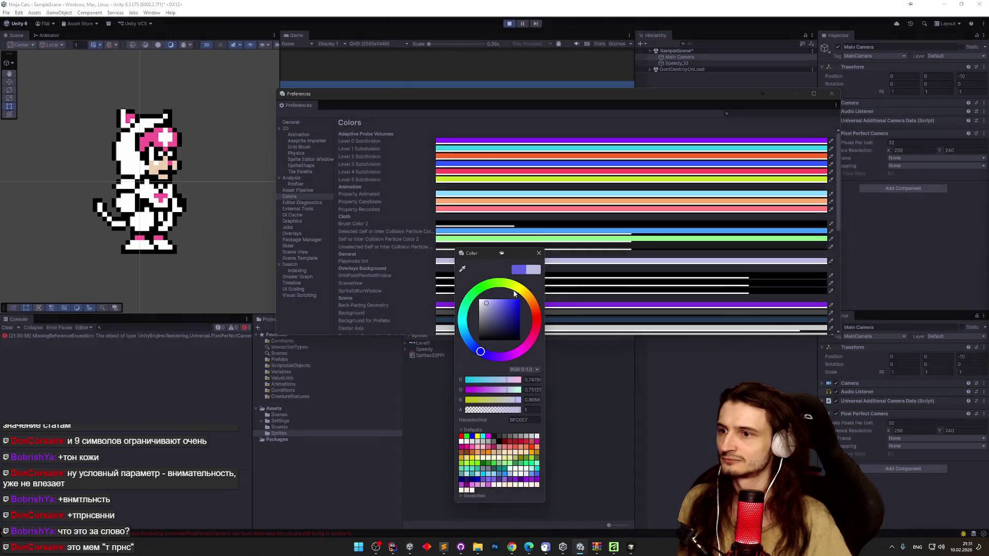
click(518, 285)
click(498, 301)
drag(499, 303, 491, 302)
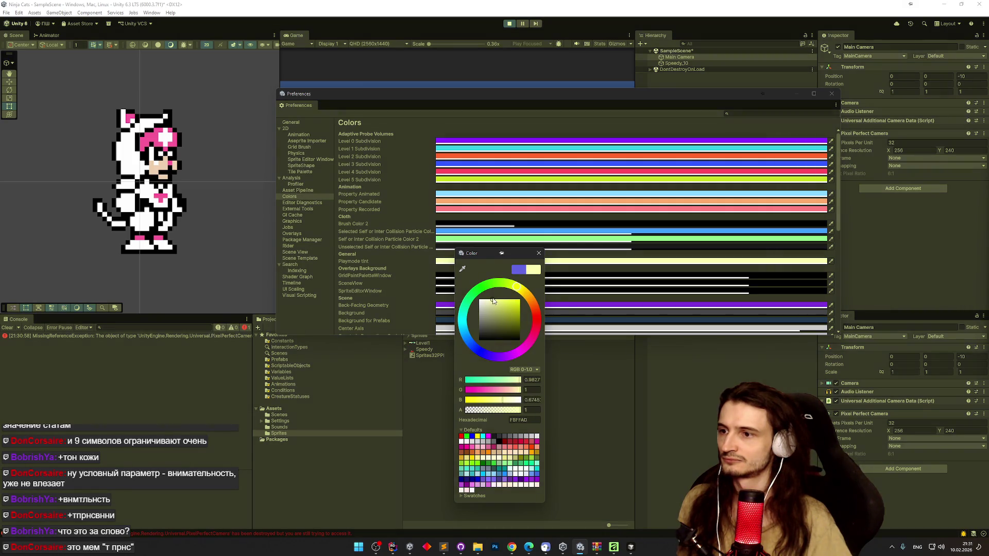
click(539, 253)
click(832, 94)
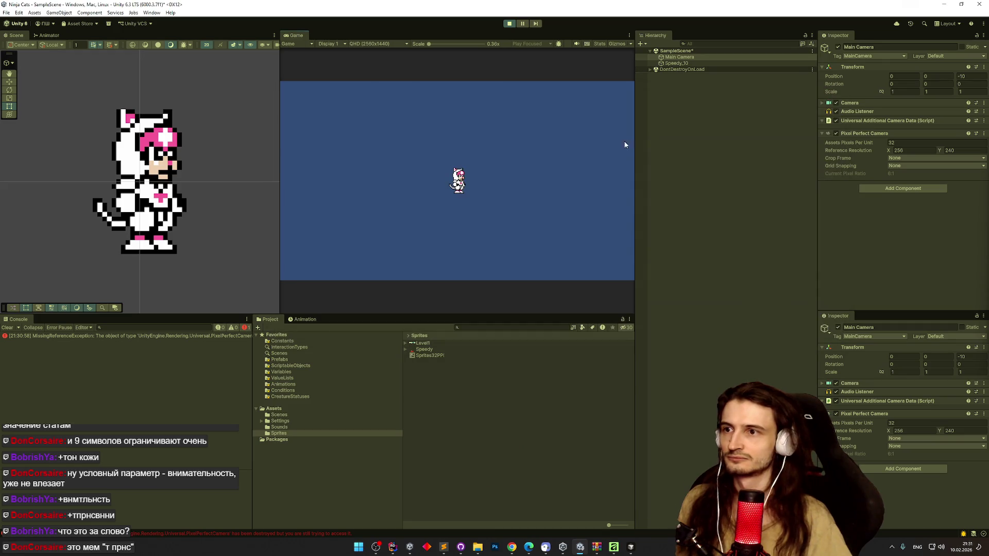
Step: Stop the game and filter the Shortcuts manager for 'play' commands
click(509, 24)
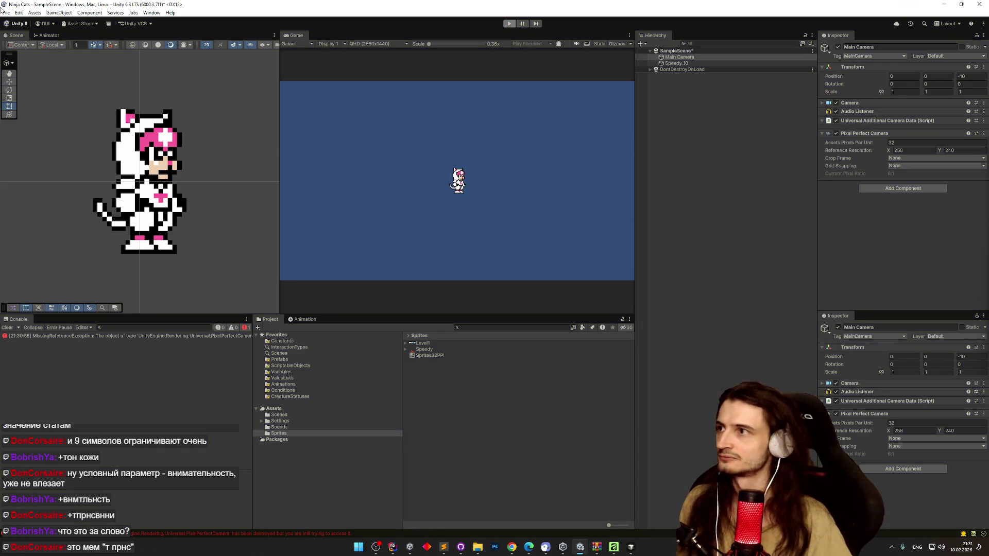
click(6, 13)
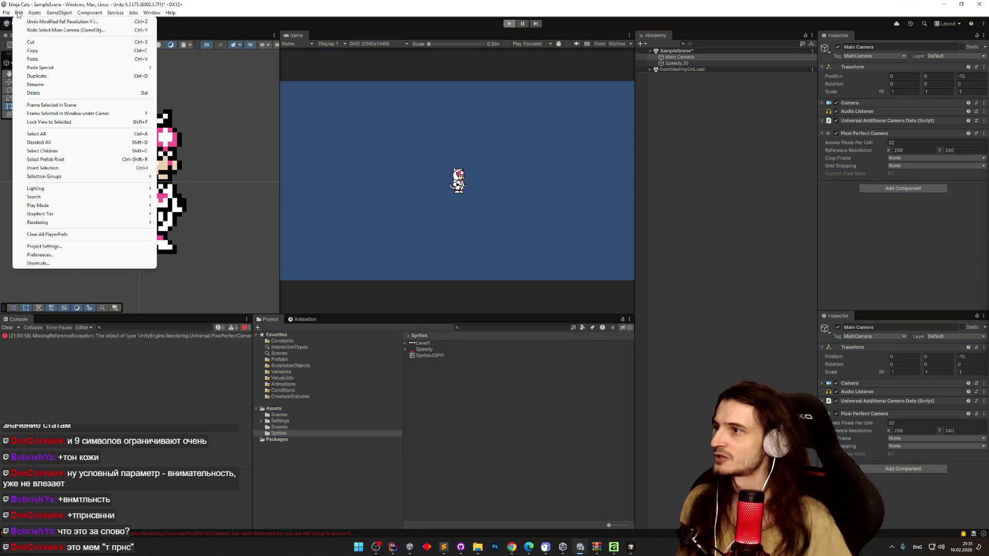
click(42, 264)
click(660, 251)
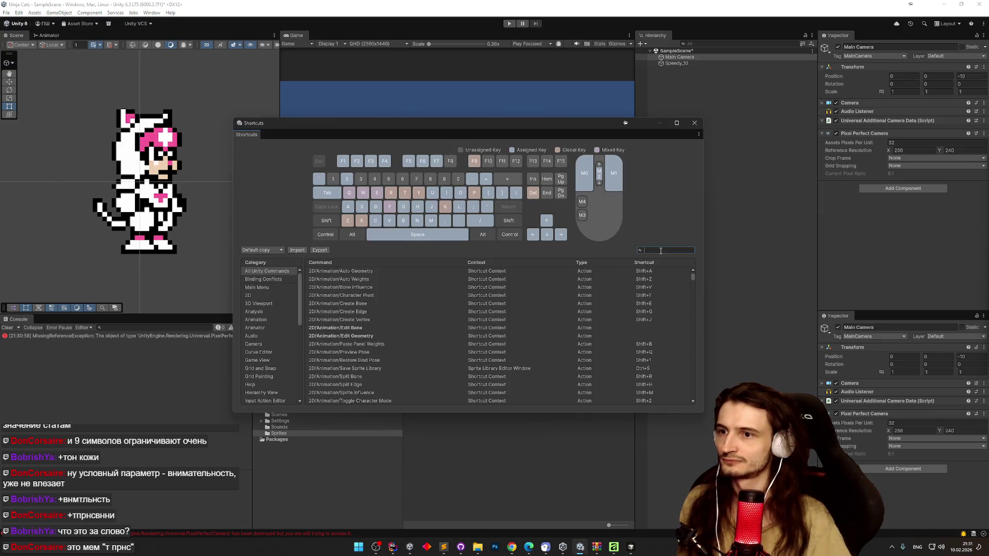
text(play)
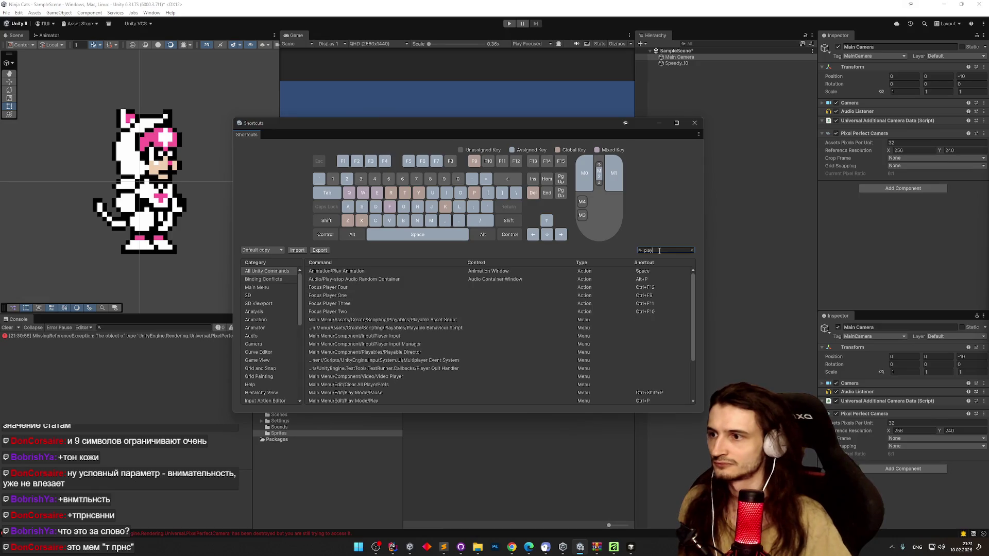
drag(694, 323, 694, 359)
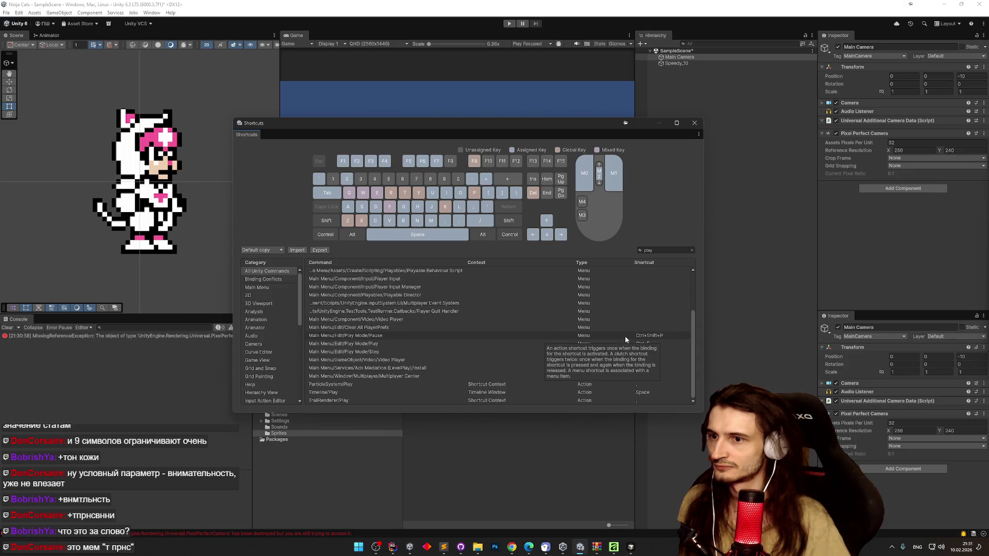
Step: Bind Pause to F2, Play to F1 and Step to F3, then start the game with F1
click(664, 336)
key(F2)
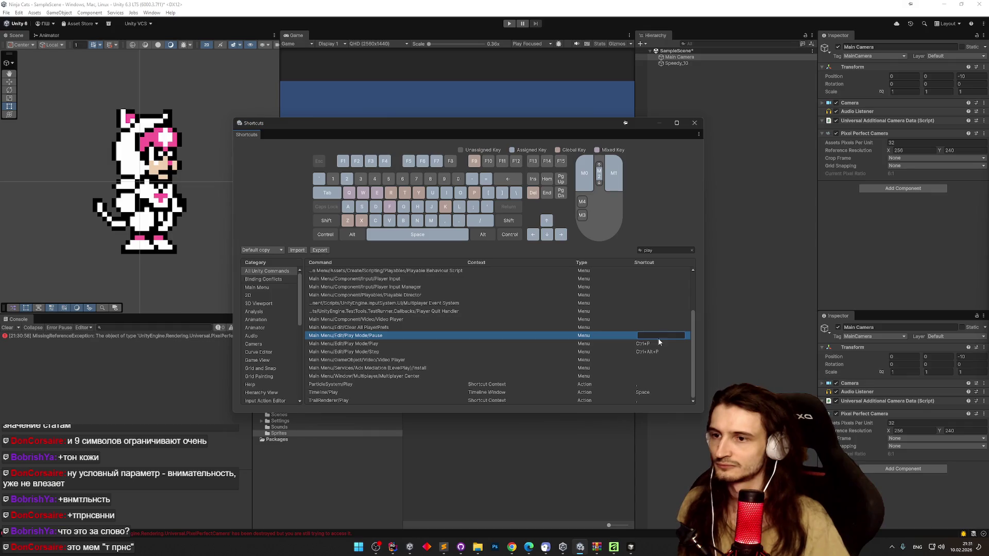
double_click(652, 344)
key(F1)
double_click(649, 352)
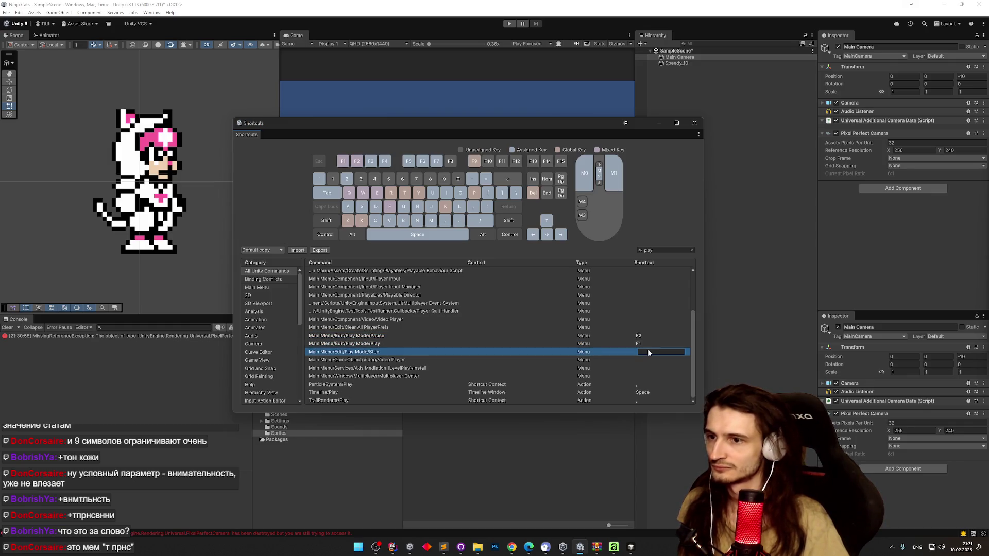
key(F3)
click(696, 127)
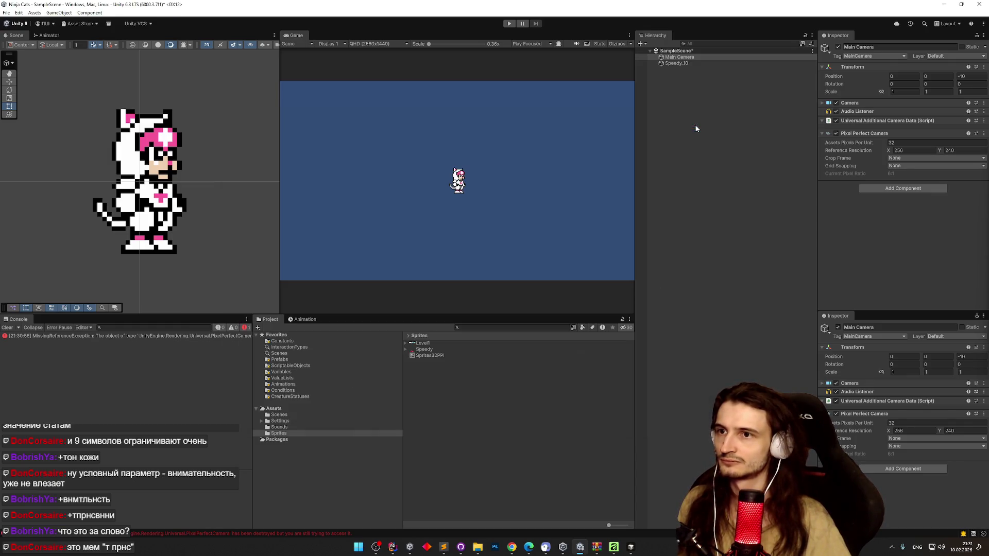
key(F1)
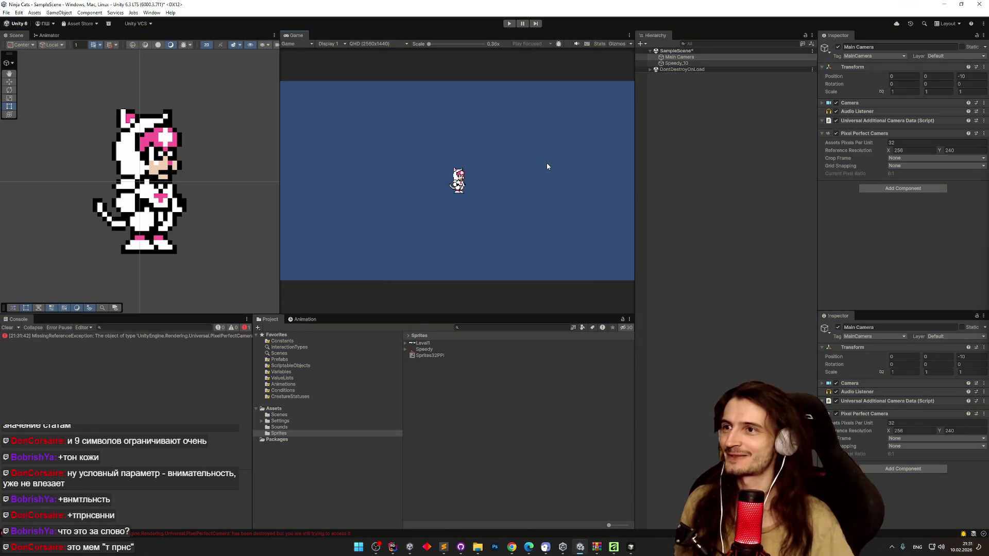
Step: Stop play mode with Ctrl+P and open the Edit menu
key(ctrl+p)
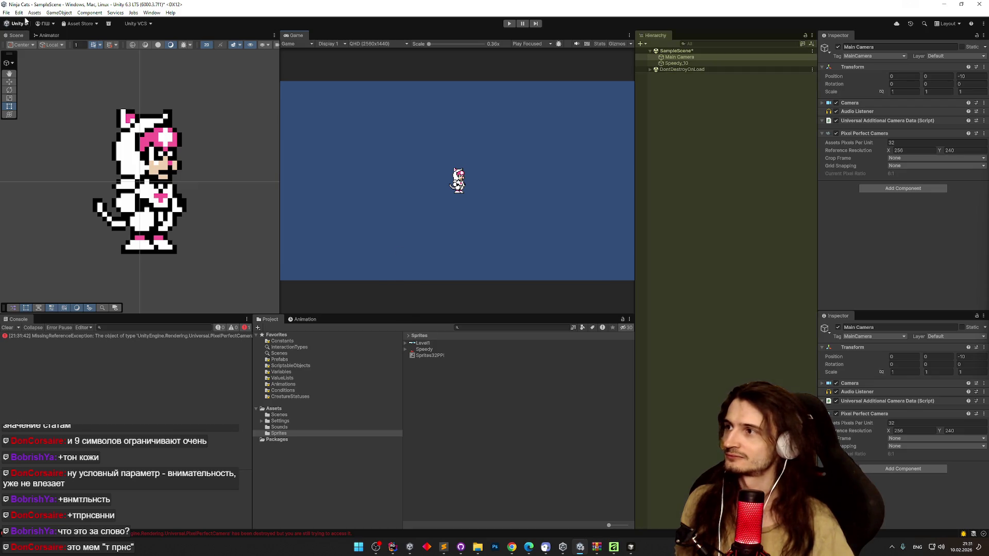
click(19, 12)
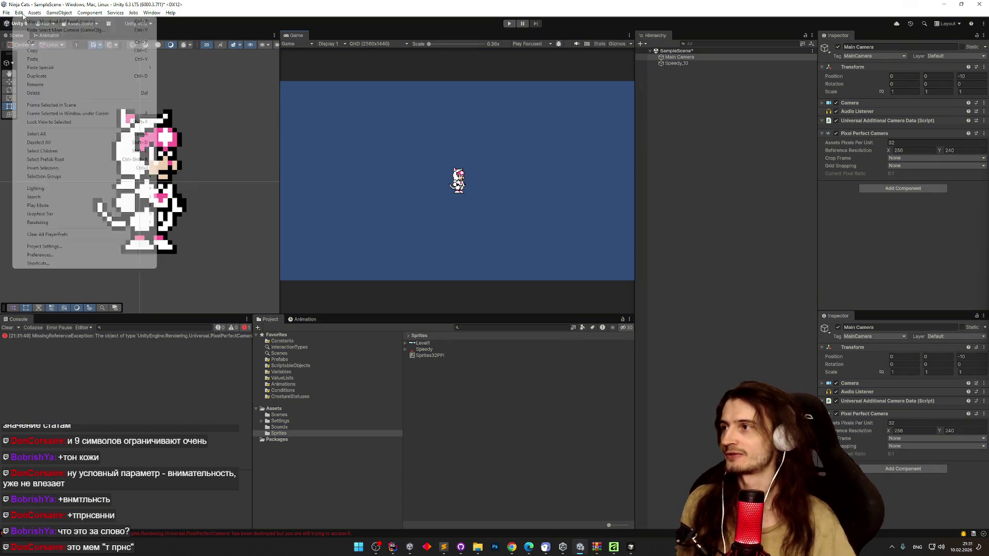
Step: Open Project Settings, reposition it, widen the category list and show the Editor page
click(78, 248)
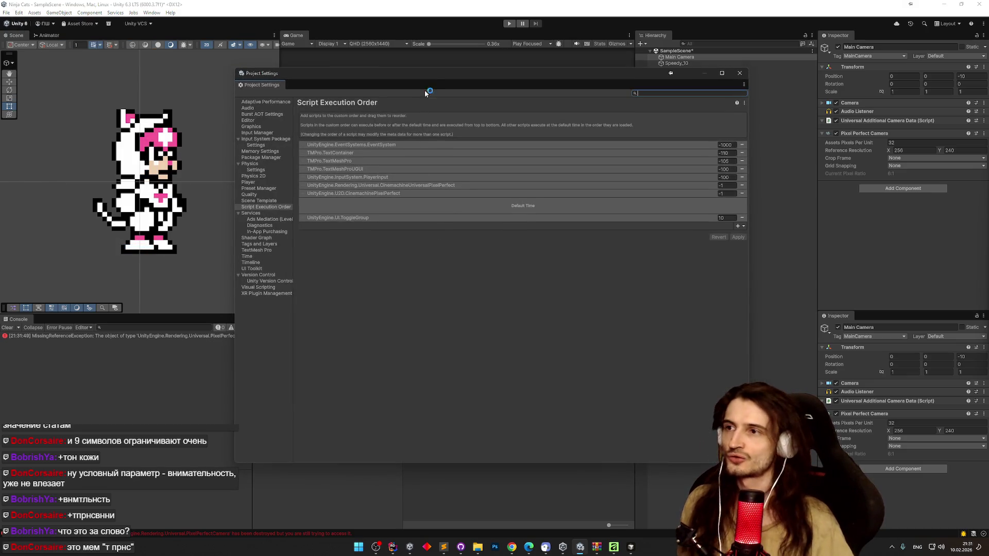
drag(435, 81, 525, 97)
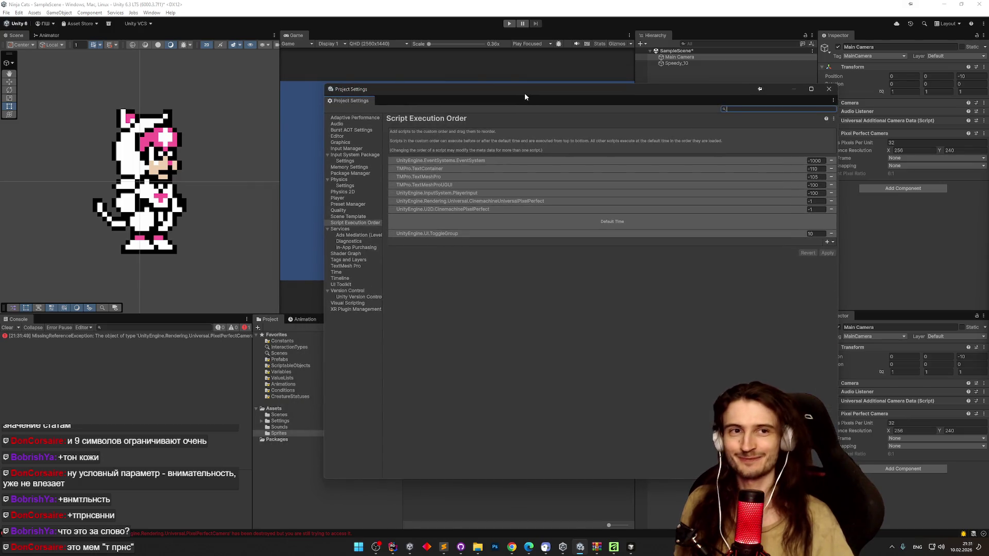
mouse_move(382, 204)
mouse_down()
mouse_move(428, 213)
mouse_move(418, 205)
mouse_up()
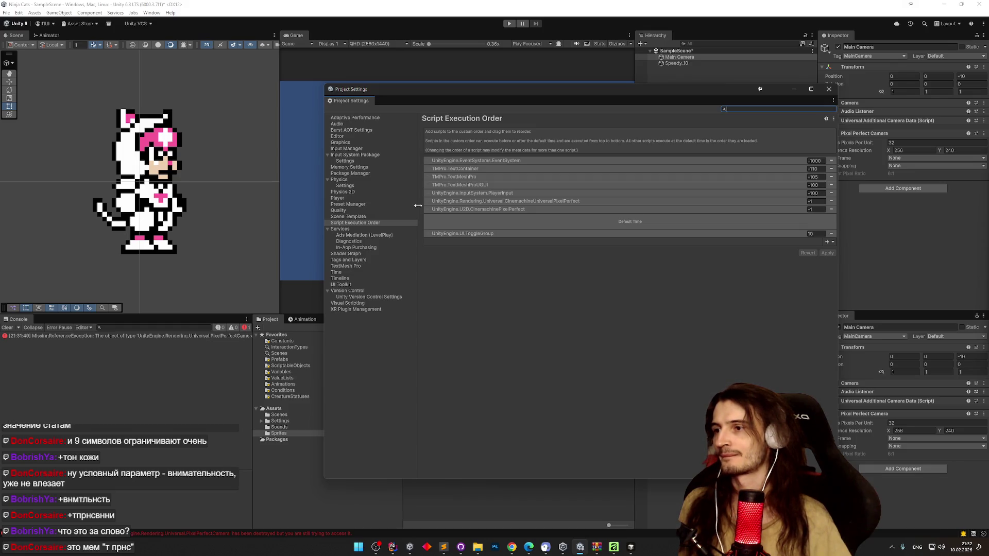
click(336, 137)
drag(832, 192, 830, 289)
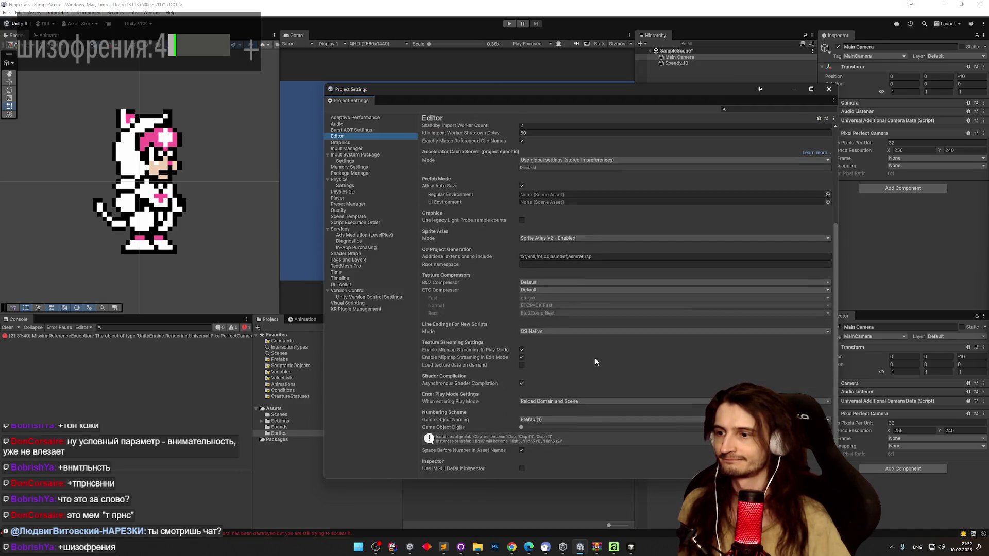
Step: Choose Reload Scene only for entering Play Mode and review the Game Object Naming options
click(551, 402)
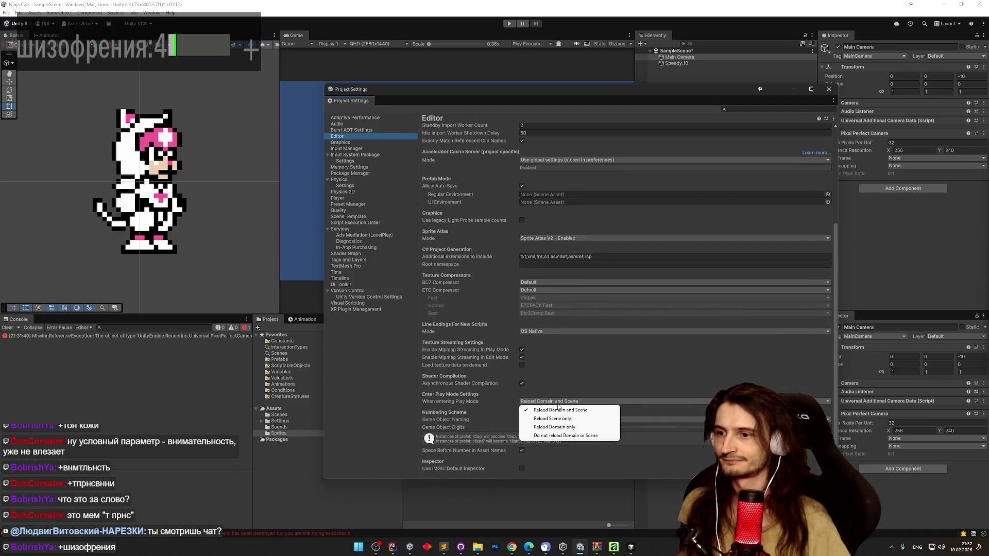
click(589, 420)
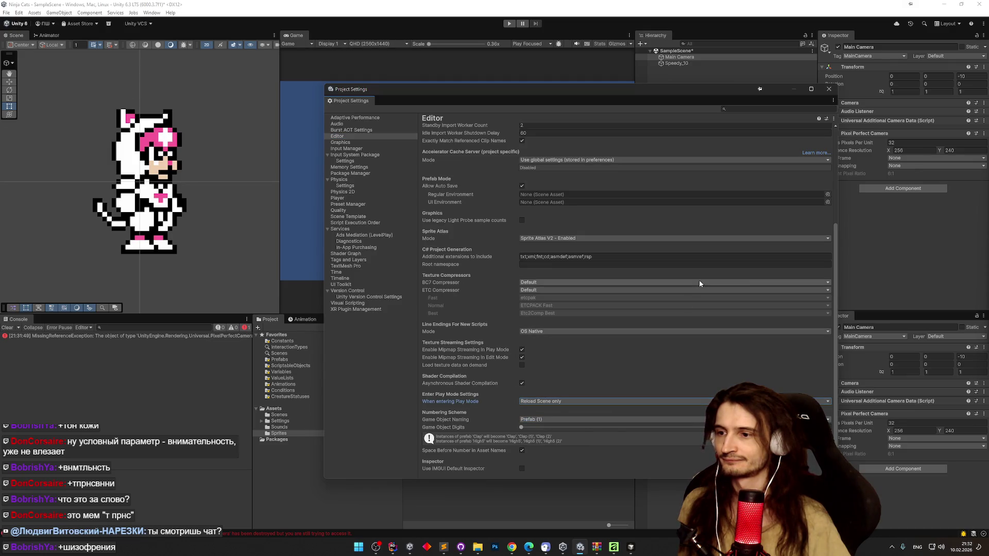
click(599, 420)
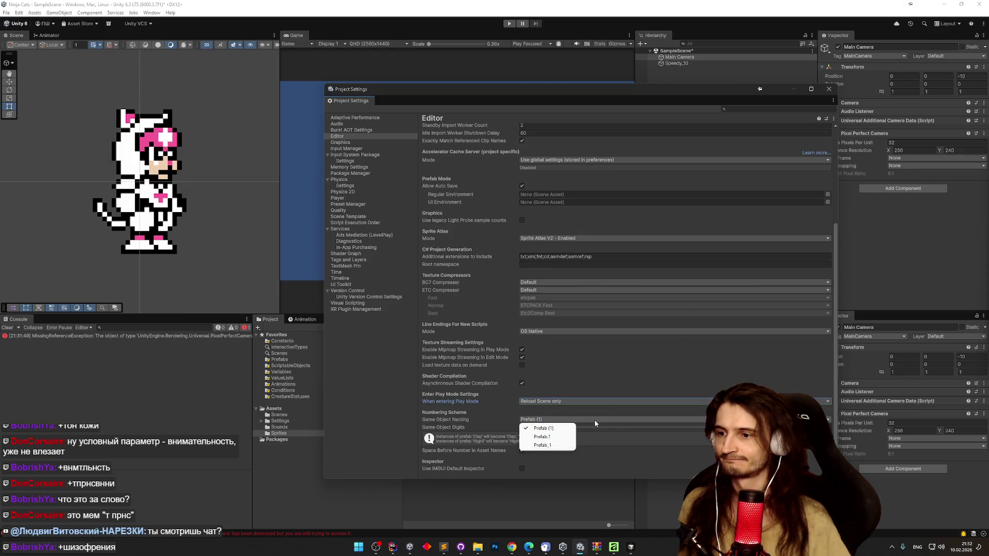
click(595, 419)
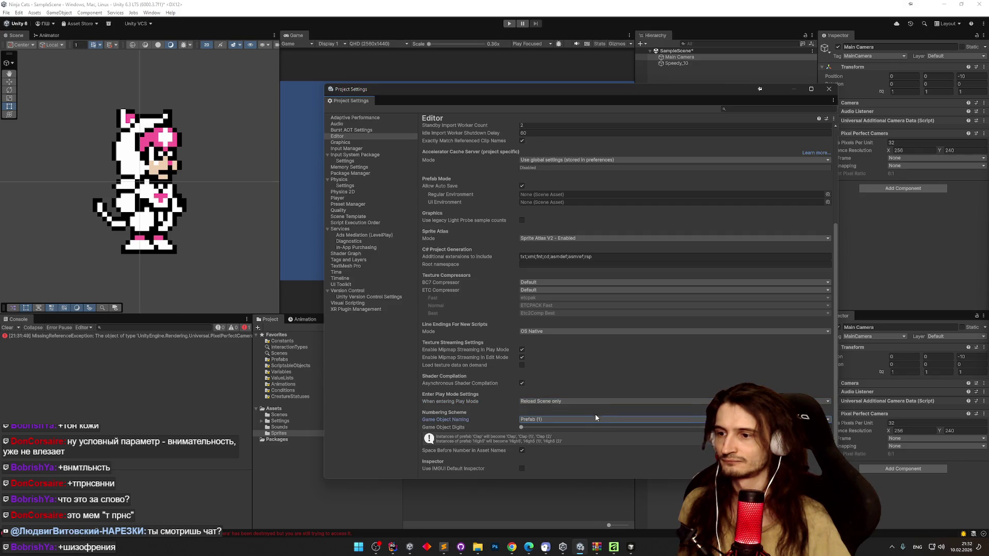
click(592, 420)
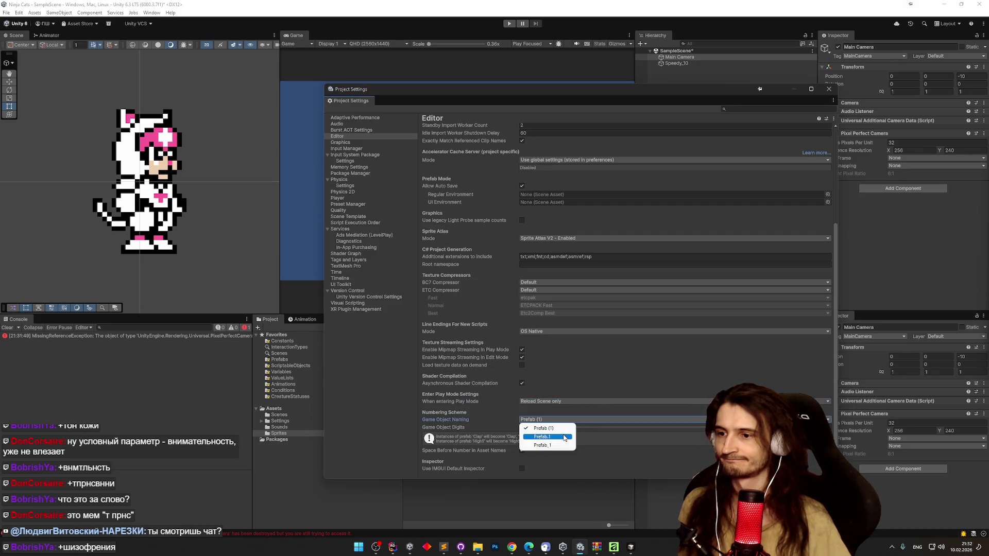
click(592, 402)
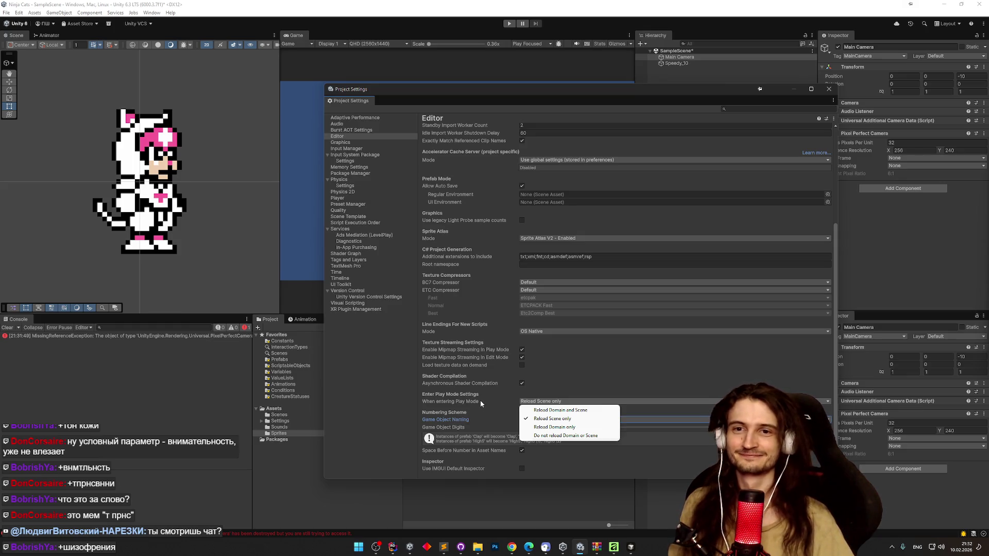
click(593, 429)
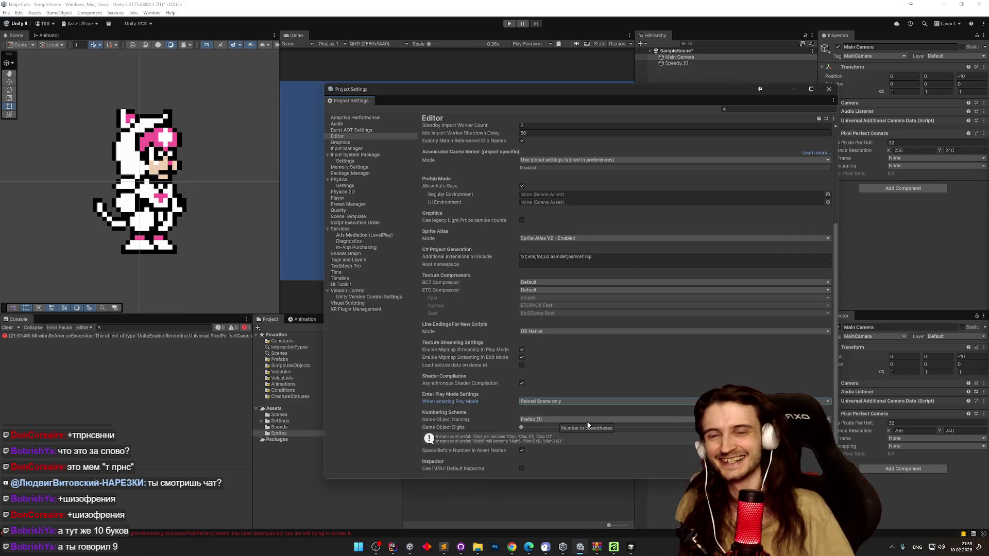
Step: Fix the wording after '10' in the second Twitch chat rule and save it
click(516, 545)
click(382, 11)
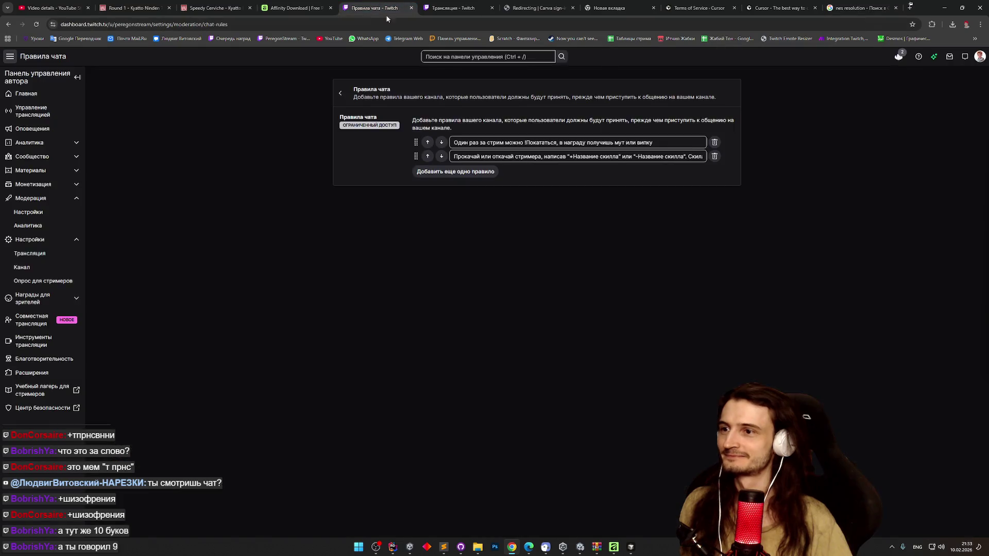
drag(632, 157, 749, 159)
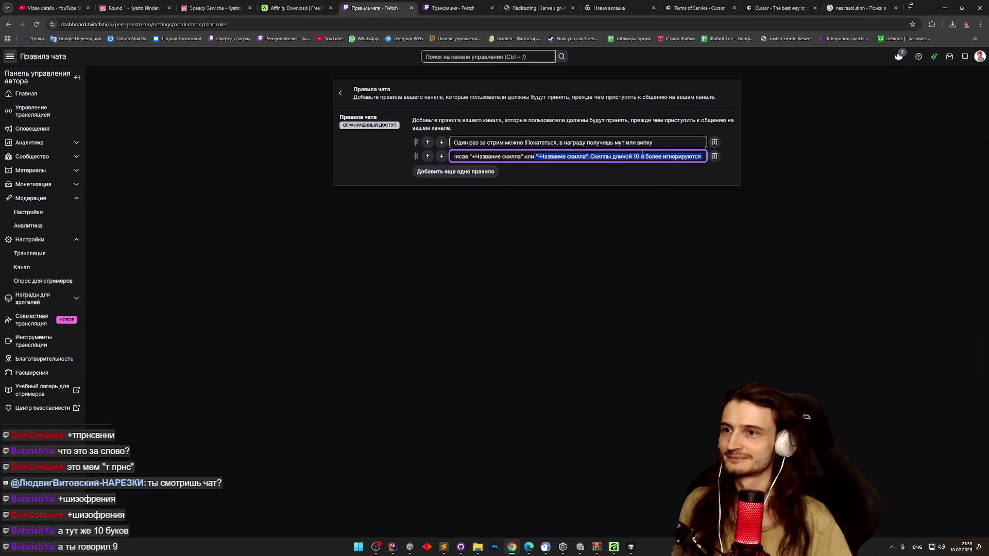
drag(633, 157, 640, 157)
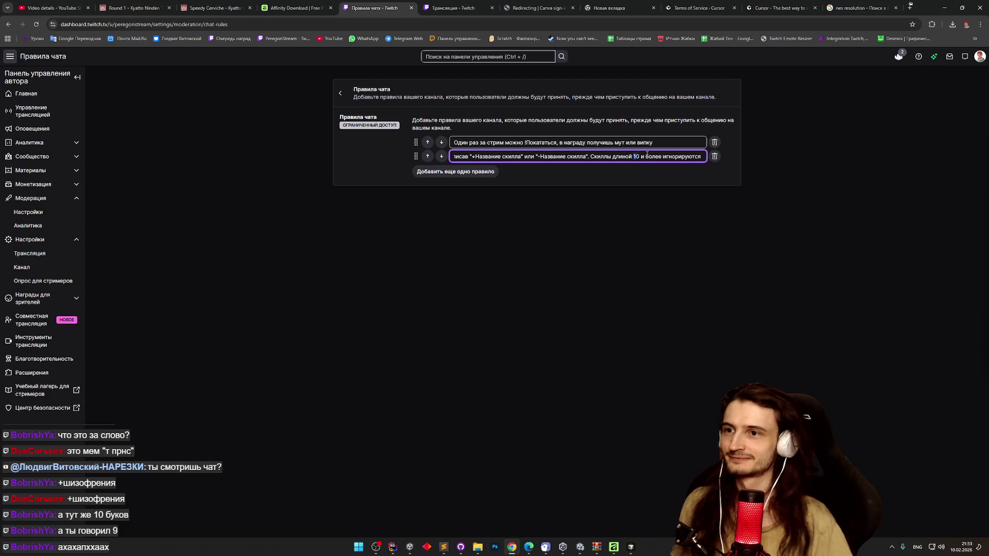
key(BackSpace)
key(ctrl+z)
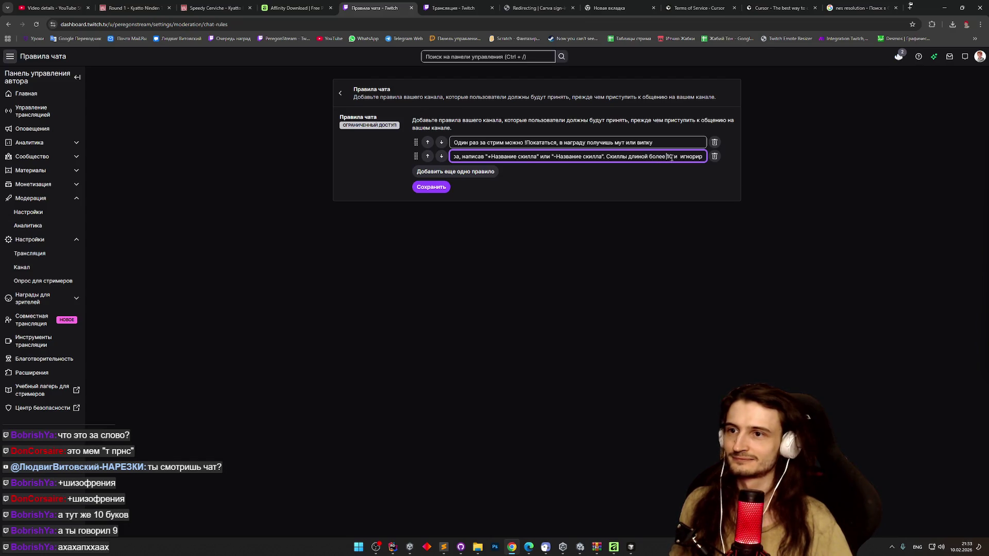
key(BackSpace)
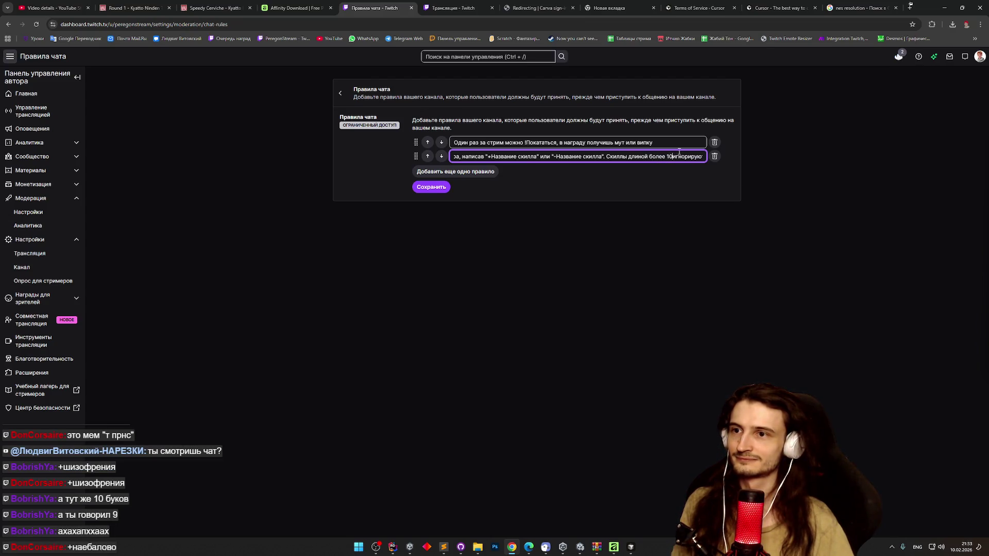
click(446, 189)
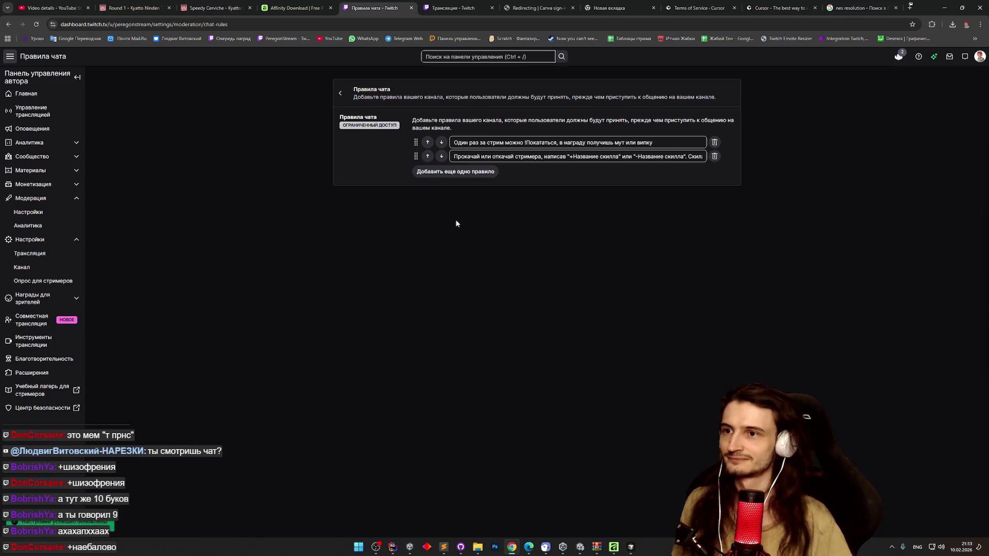
key(alt+Tab)
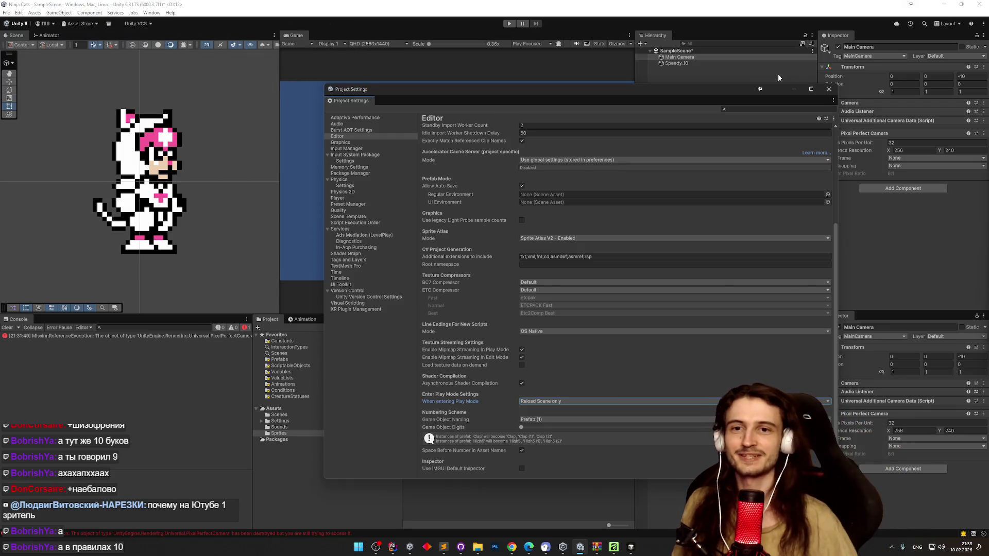
Step: Close the Project Settings window and open the Pixel Perfect Camera crop frame choices
click(829, 88)
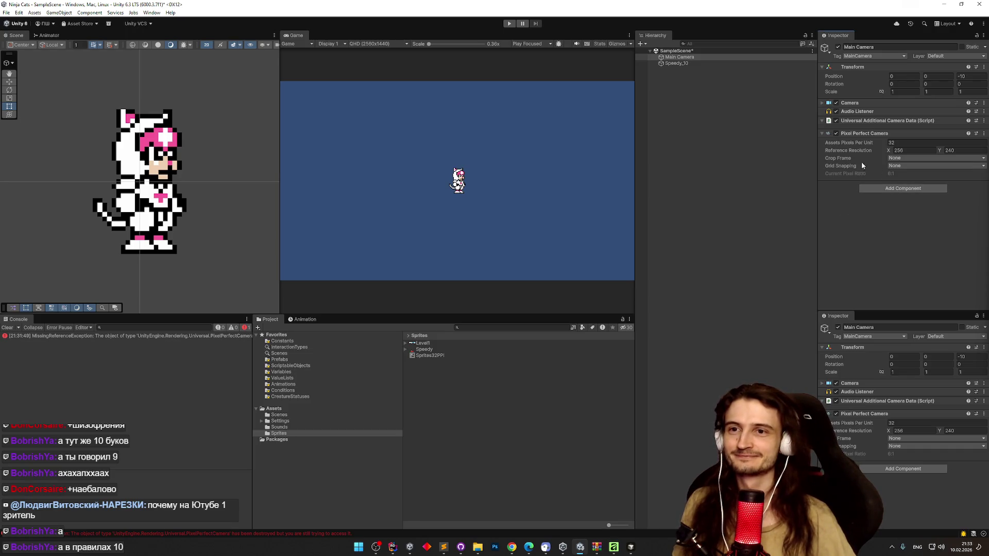
click(913, 158)
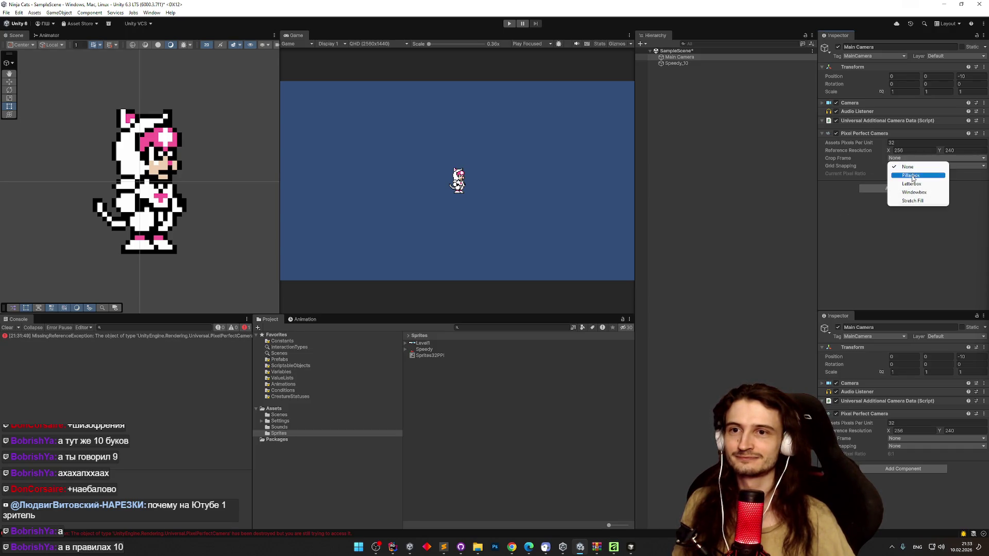
Step: Try each Pixel Perfect Camera crop frame mode, then settle on Pillarbox
click(911, 175)
click(912, 158)
click(912, 183)
click(911, 158)
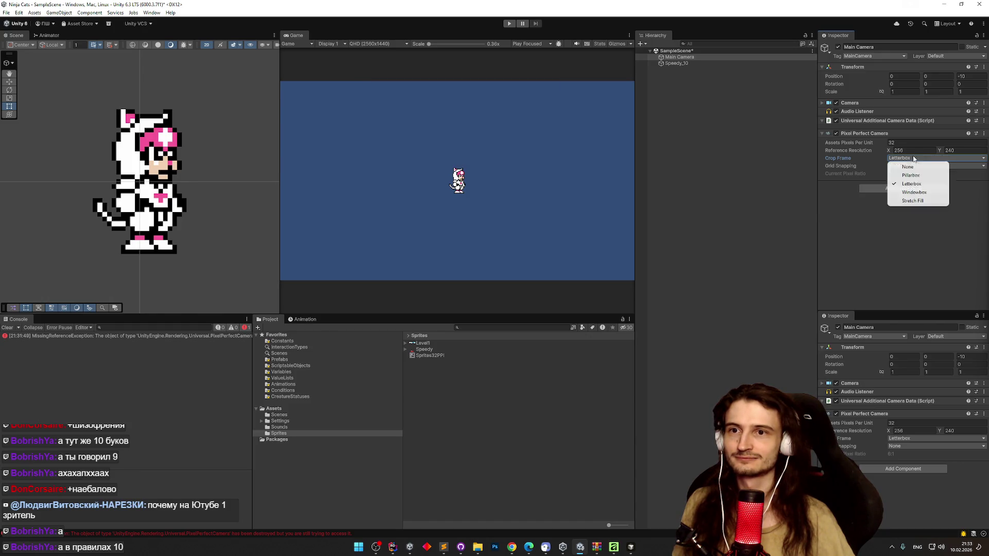
click(915, 193)
click(911, 158)
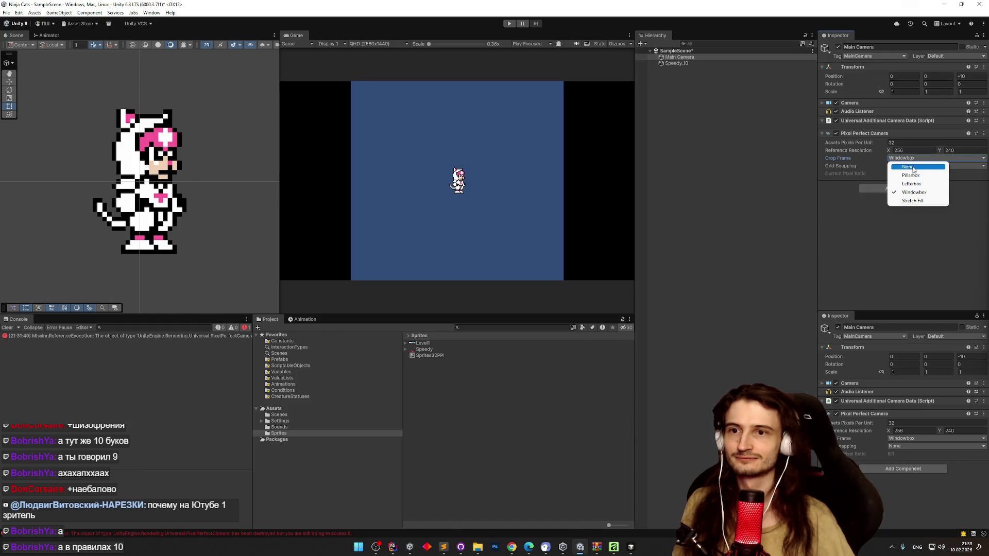
click(913, 201)
click(912, 158)
click(912, 168)
click(912, 158)
click(912, 183)
click(914, 159)
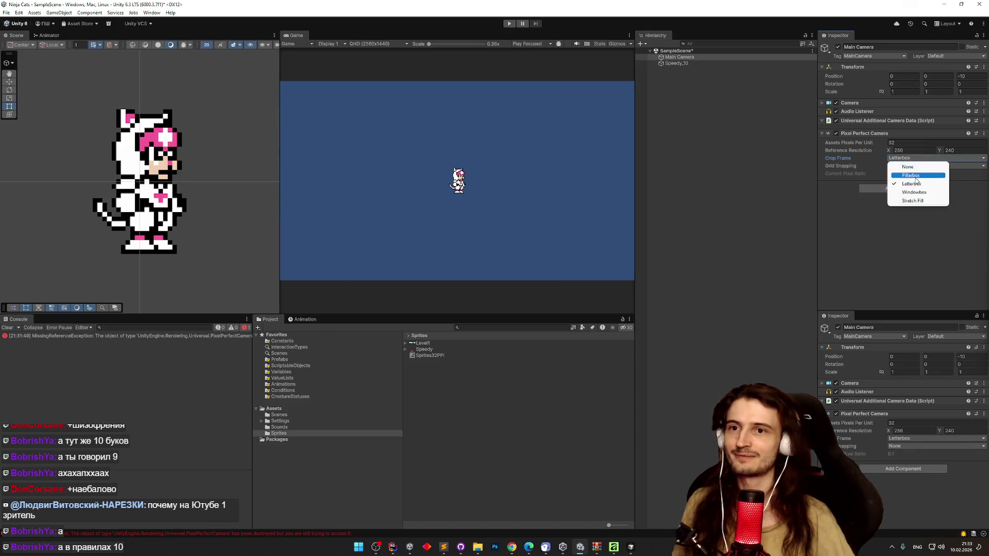
click(917, 176)
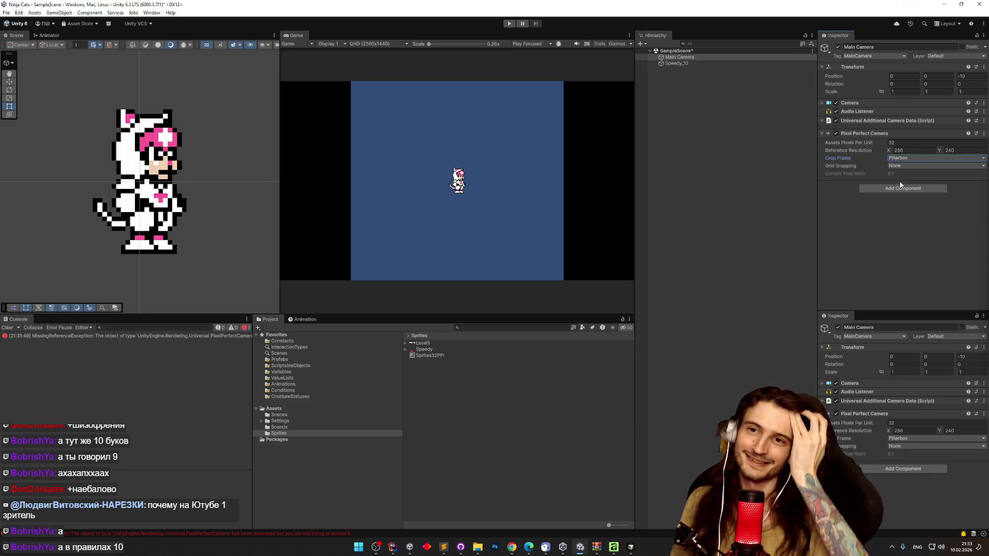
Step: Set Grid Snapping to Pixel Snapping and clear the console error
click(894, 166)
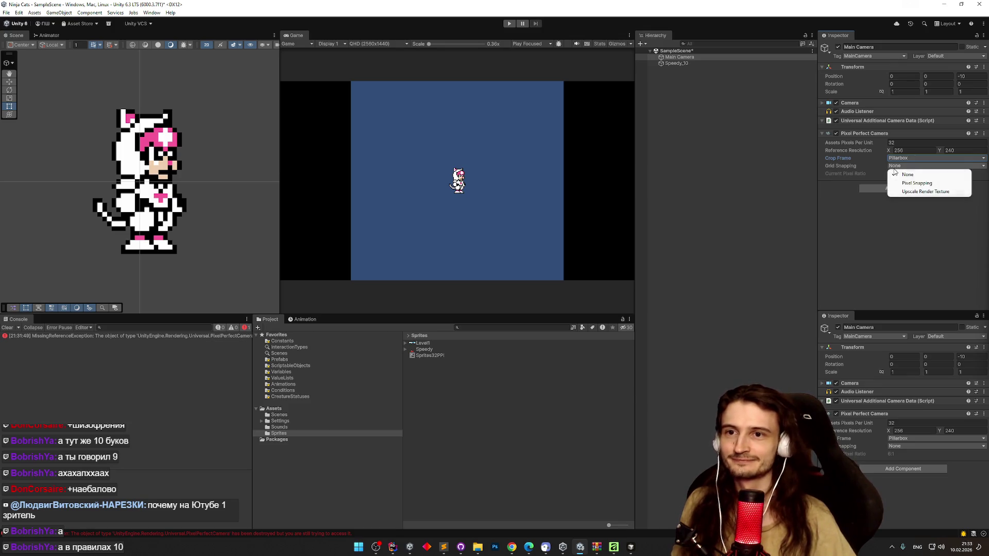
click(905, 179)
click(907, 166)
click(907, 174)
click(907, 166)
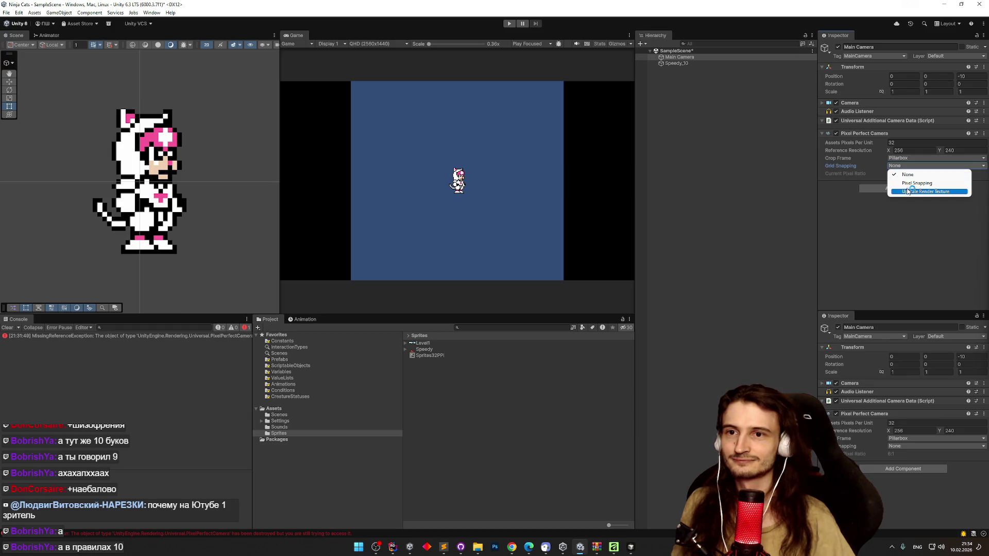
click(910, 184)
click(907, 166)
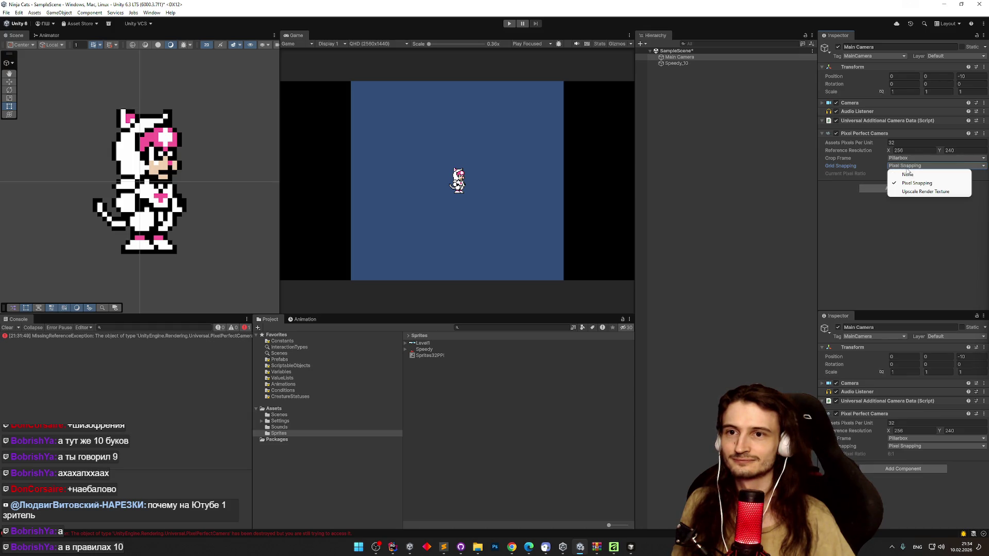
click(925, 191)
click(907, 165)
click(917, 183)
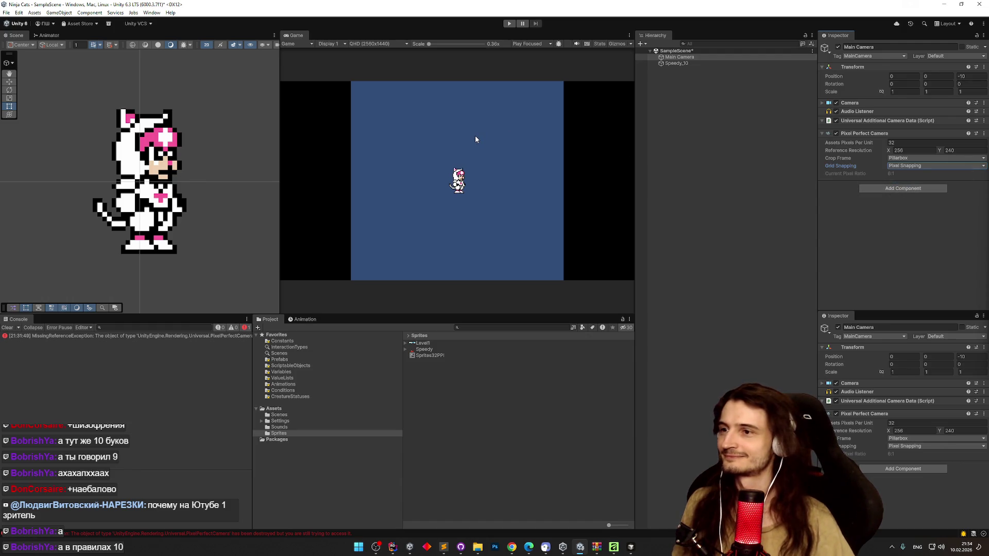
click(2, 328)
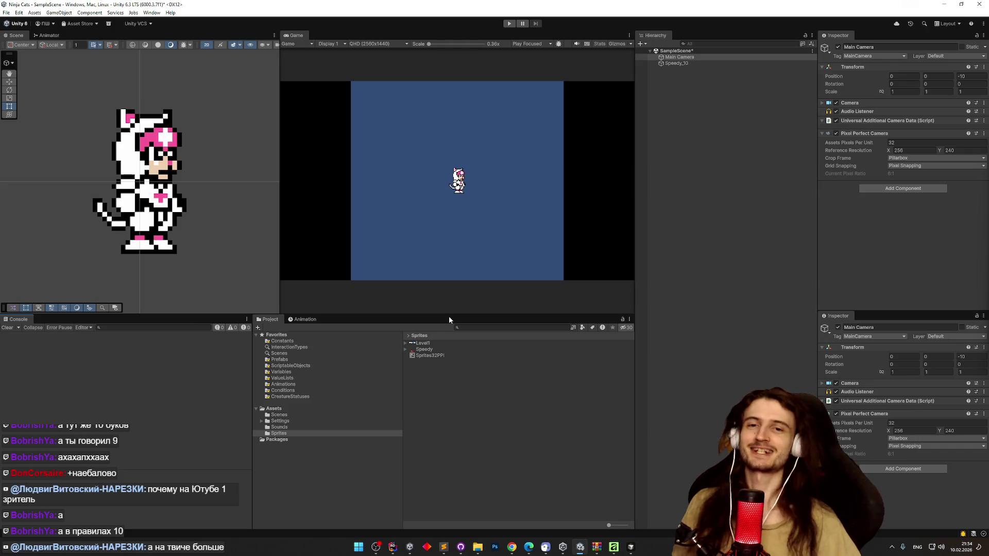
Step: Enter Play mode, then select the Speedy_10 cat sprite and frame it in the scene view
key(ctrl+p)
click(681, 69)
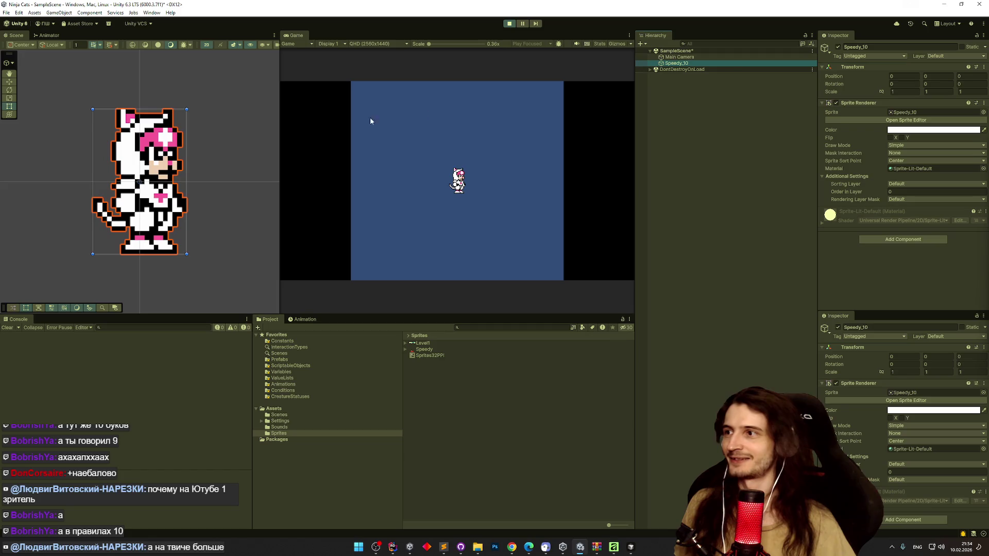
key(Right)
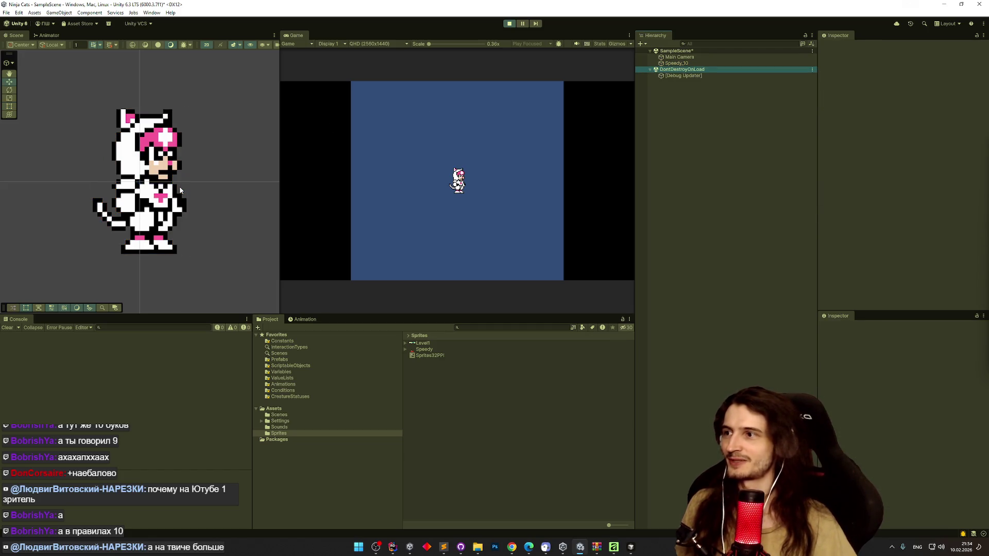
key(Up)
click(143, 184)
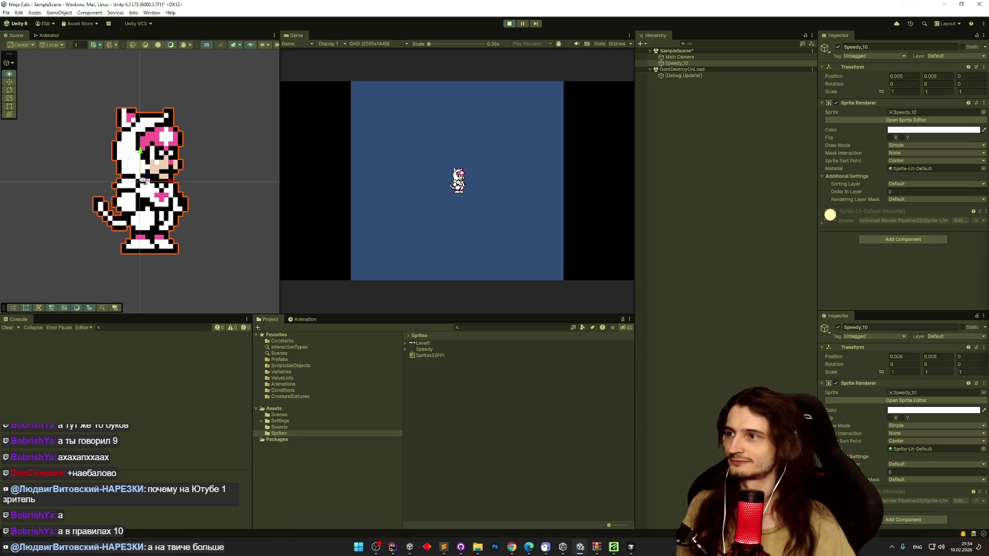
key(f)
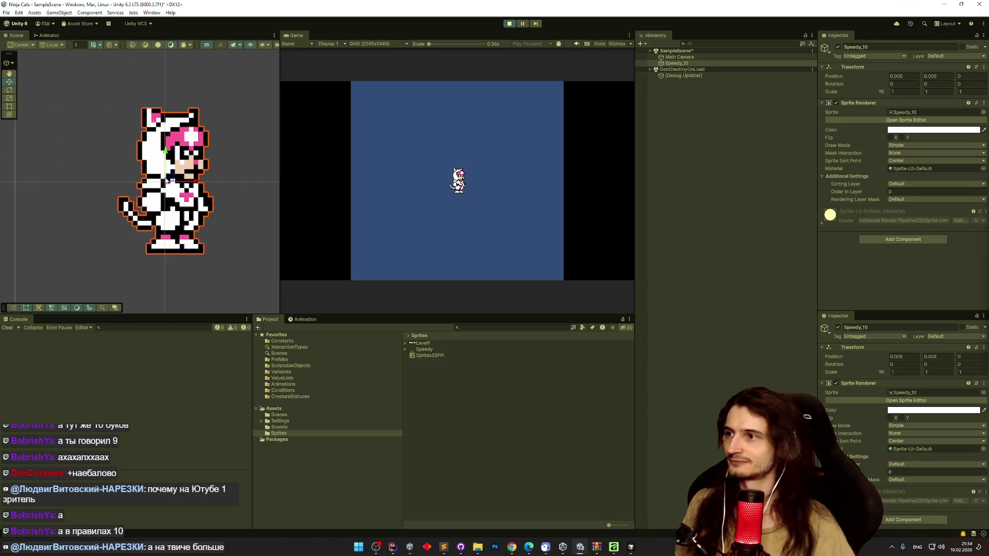
Step: Drag the cat sprite around to test snapping, reset its X to 0, then exit Play mode
mouse_move(164, 186)
mouse_down()
mouse_move(208, 181)
mouse_move(79, 172)
mouse_move(211, 173)
mouse_move(400, 133)
mouse_move(808, 182)
mouse_move(122, 170)
mouse_move(561, 110)
mouse_move(166, 170)
mouse_up()
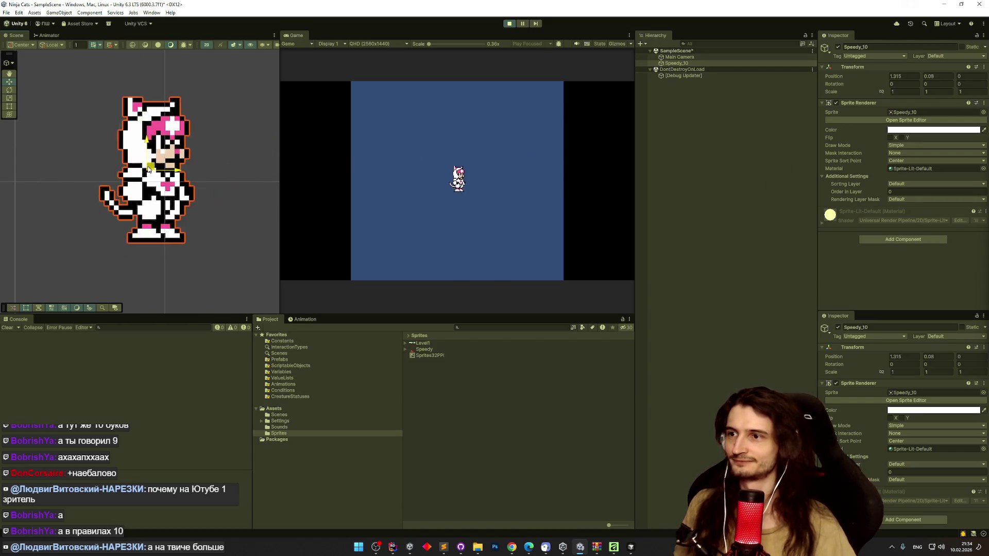
mouse_move(730, 138)
mouse_down()
mouse_move(72, 113)
mouse_move(536, 167)
mouse_move(108, 100)
mouse_up()
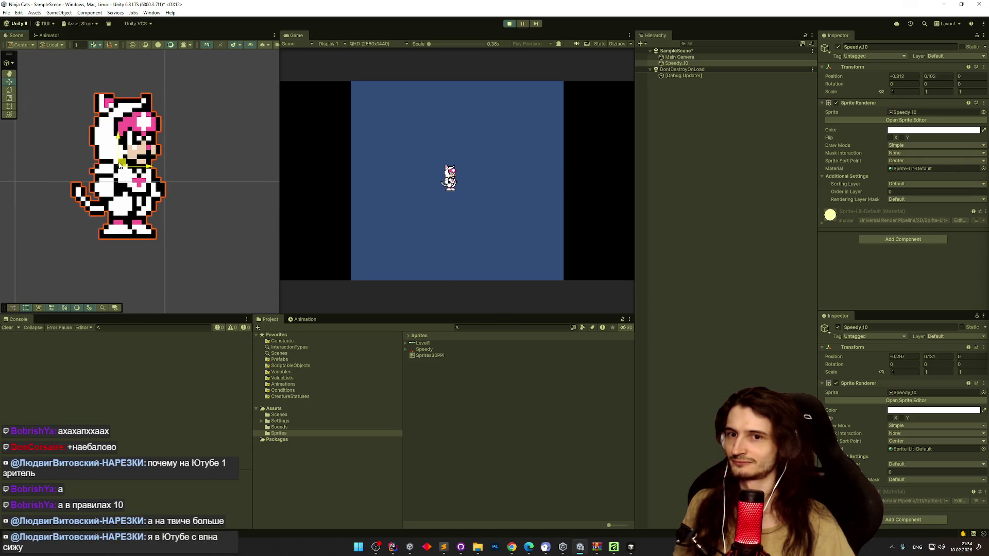
drag(126, 164, 133, 167)
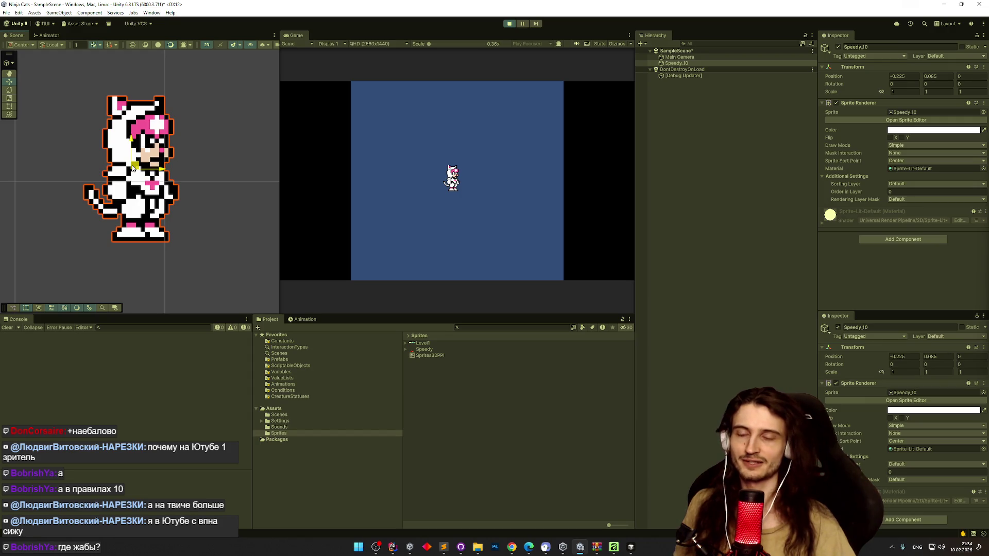
drag(133, 168, 167, 179)
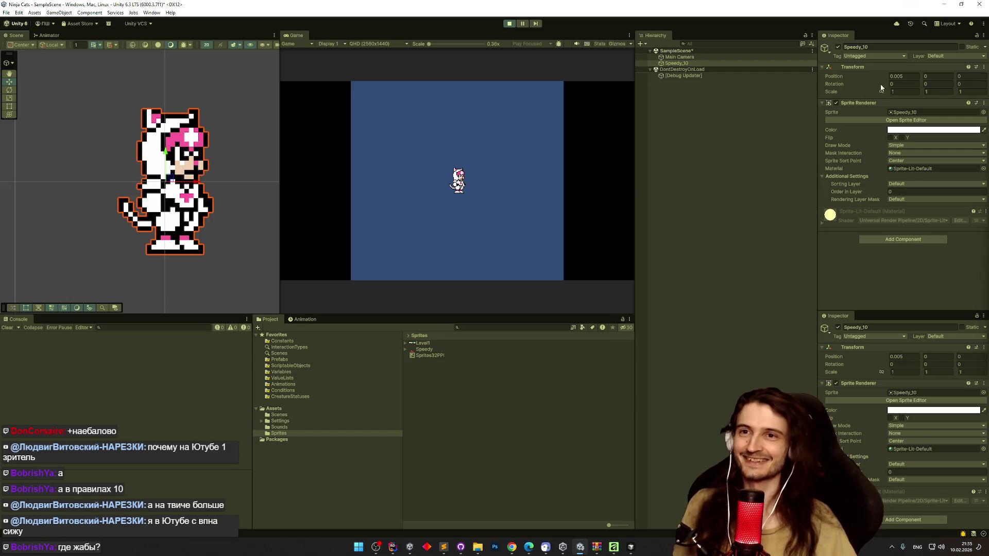
click(907, 76)
text(0)
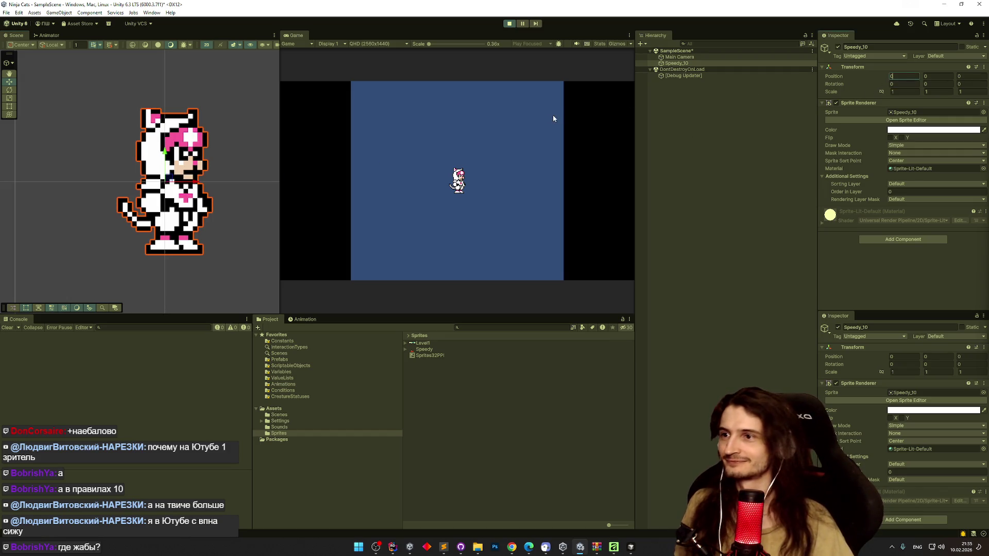
mouse_move(197, 184)
mouse_down()
mouse_move(778, 208)
mouse_move(115, 161)
mouse_up()
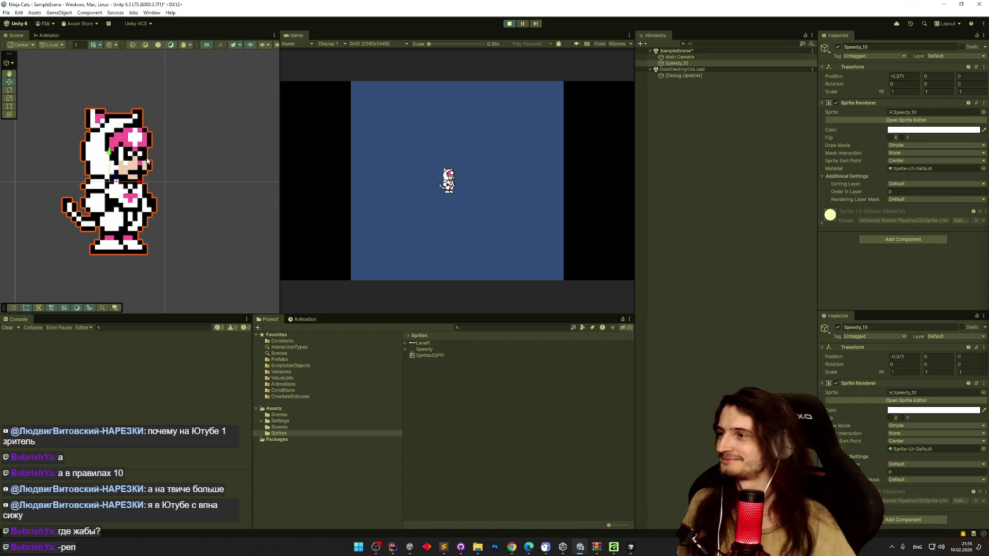
mouse_move(145, 181)
mouse_down()
mouse_move(109, 185)
mouse_move(260, 201)
mouse_move(191, 200)
mouse_up()
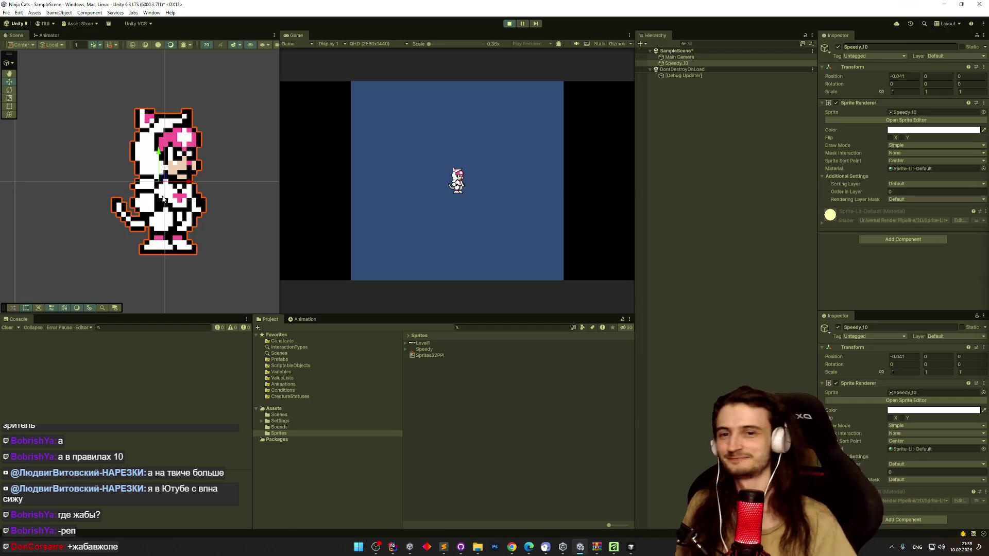
drag(190, 184, 184, 187)
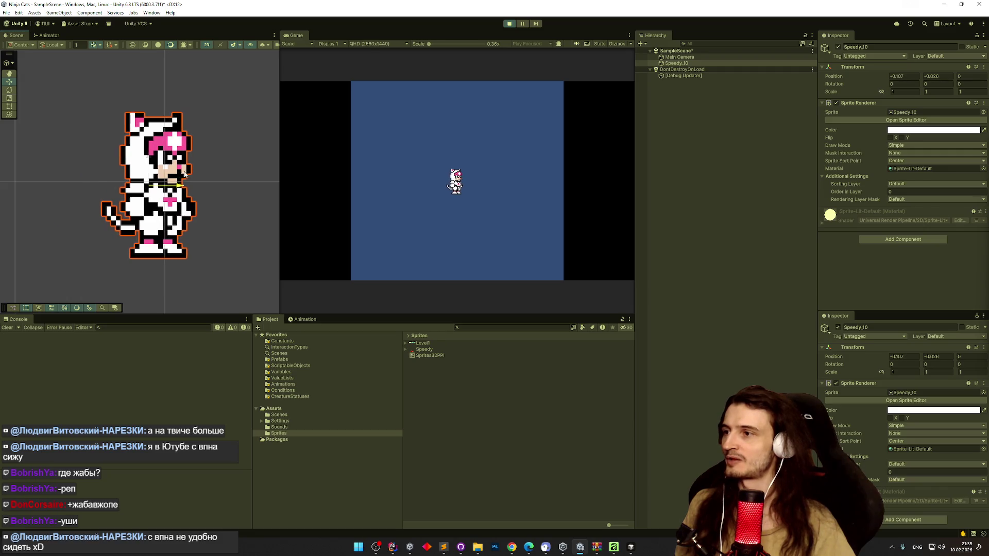
click(225, 118)
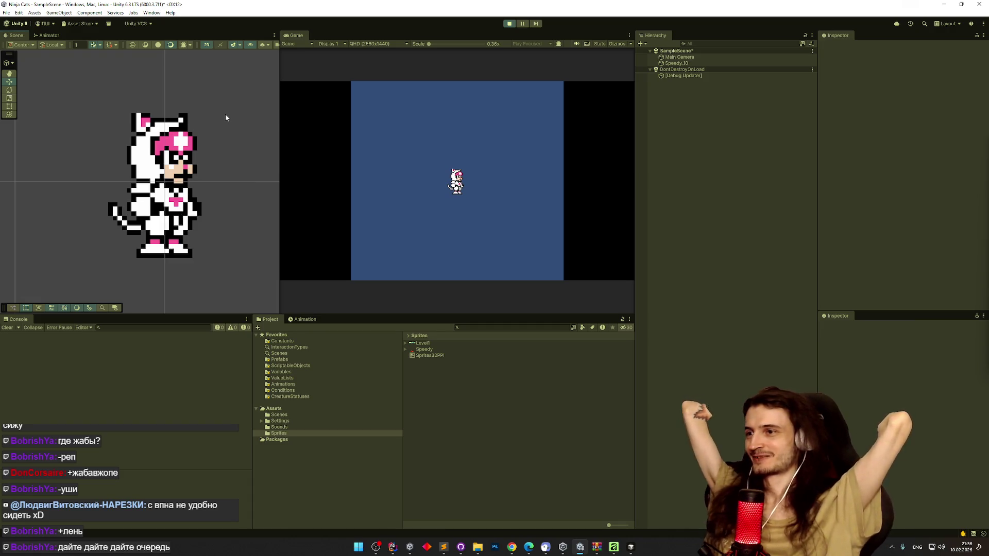
key(ctrl+p)
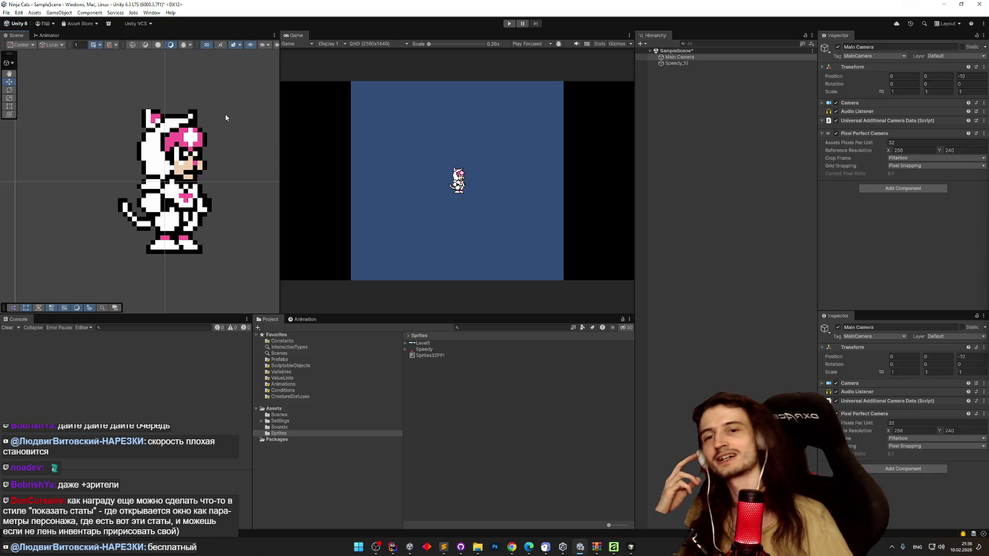
Step: Bring Sublime Text to the front on the notes document tab
click(444, 547)
click(587, 114)
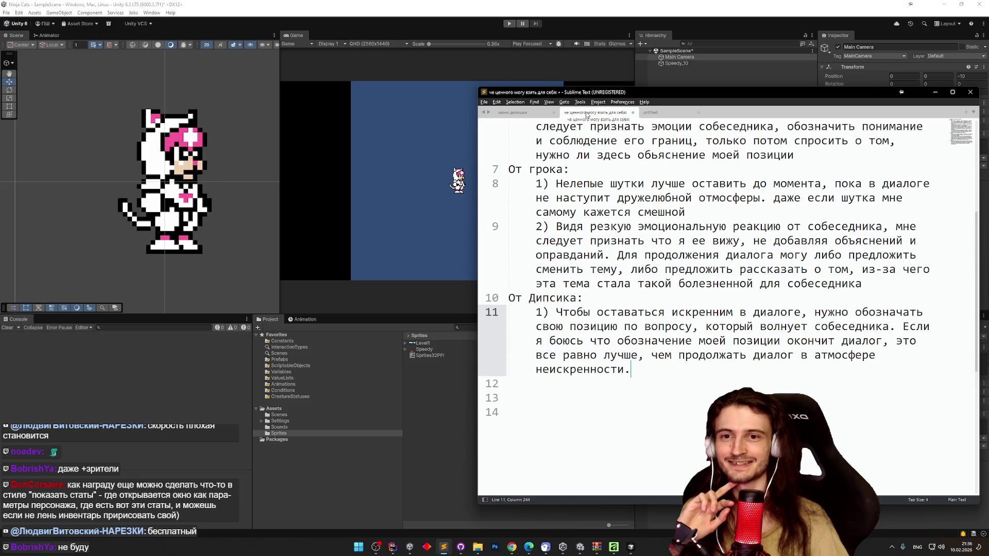
Step: Add and then remove a line in the untitled ТЗ checklist, then go to the мини делишки note
click(664, 112)
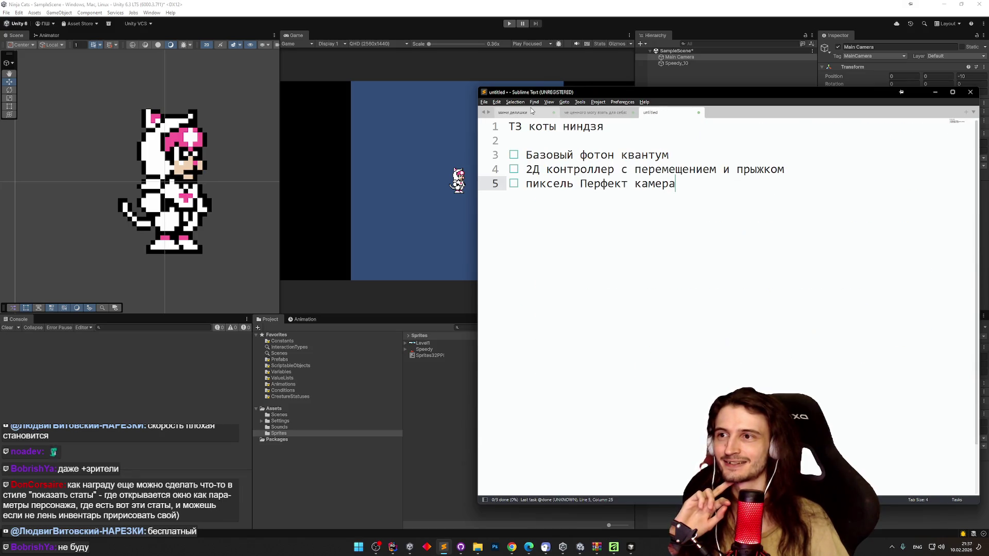
click(553, 135)
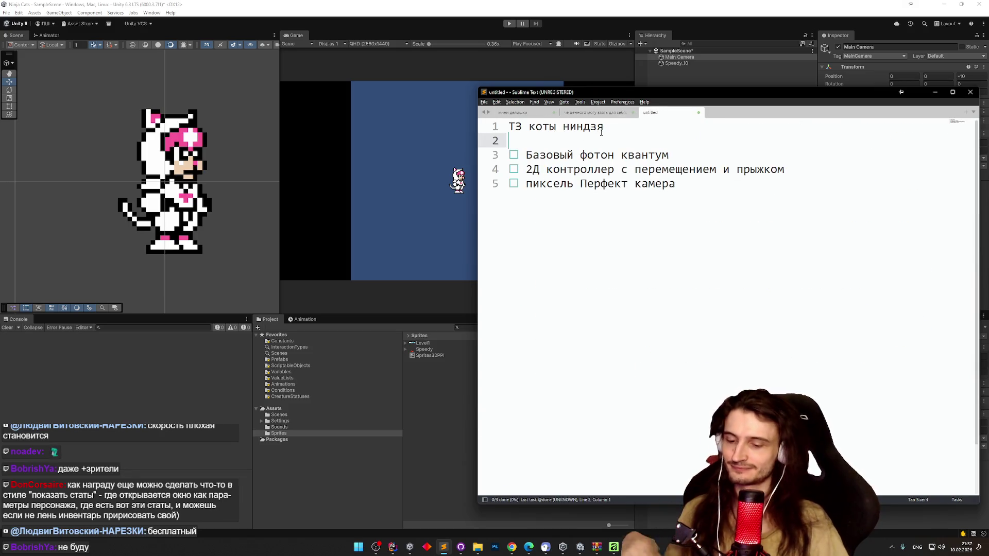
key(Return)
key(Return)
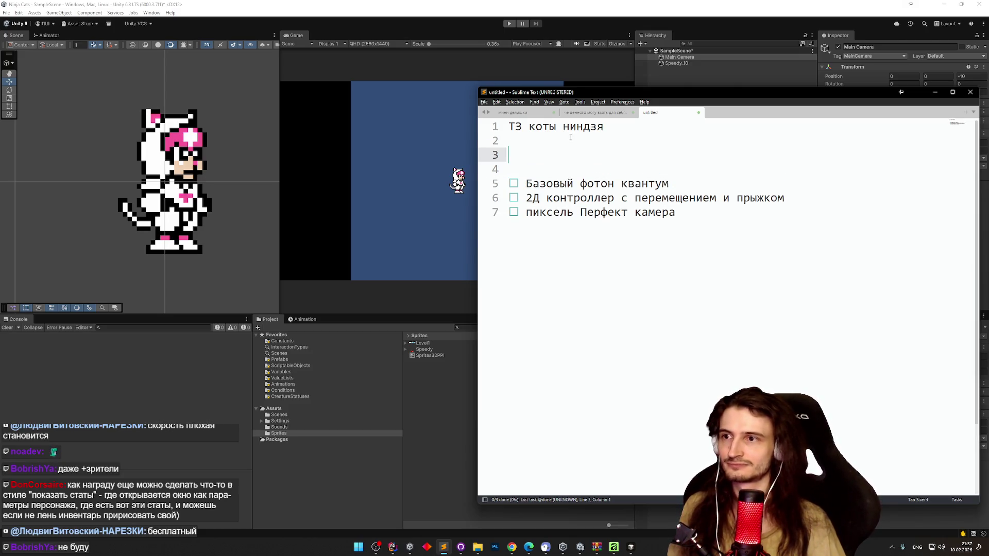
text({elibt })
key(alt+shift)
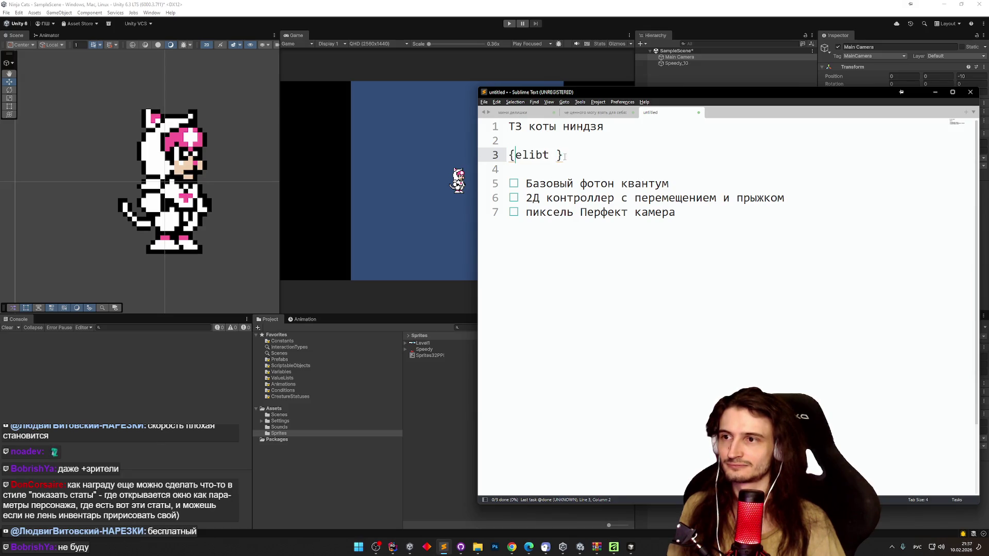
drag(563, 155, 497, 159)
text(Х)
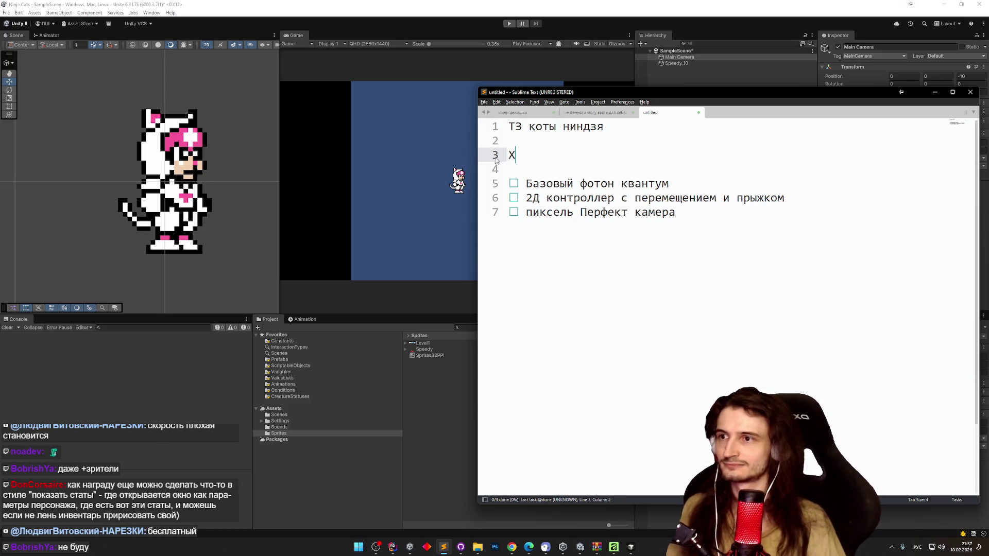
key(BackSpace)
key(BackSpace)
click(514, 112)
click(542, 186)
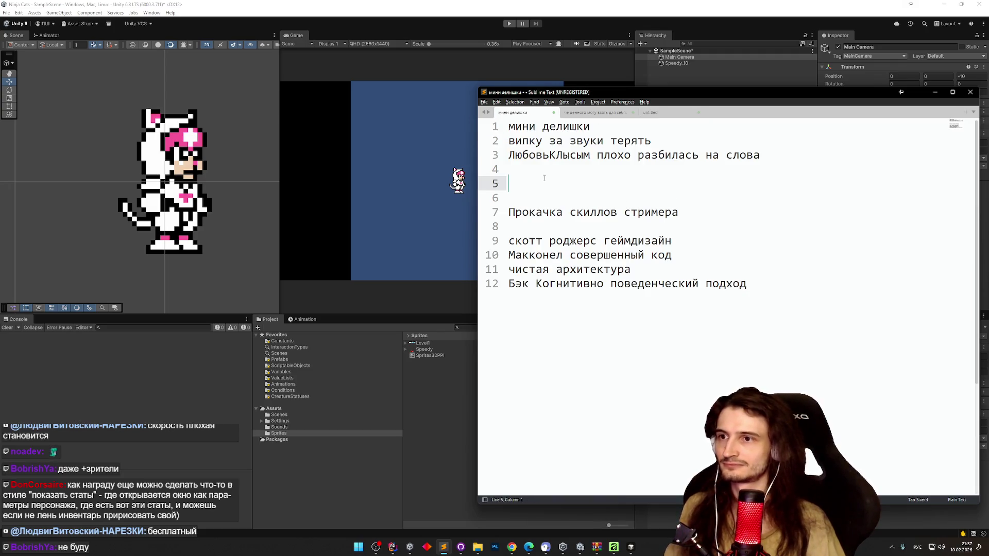
Step: Delete the ЛюбовьКЛысым, випку за звуки терять and Прокачка скиллов стримера lines
drag(540, 178, 502, 145)
key(BackSpace)
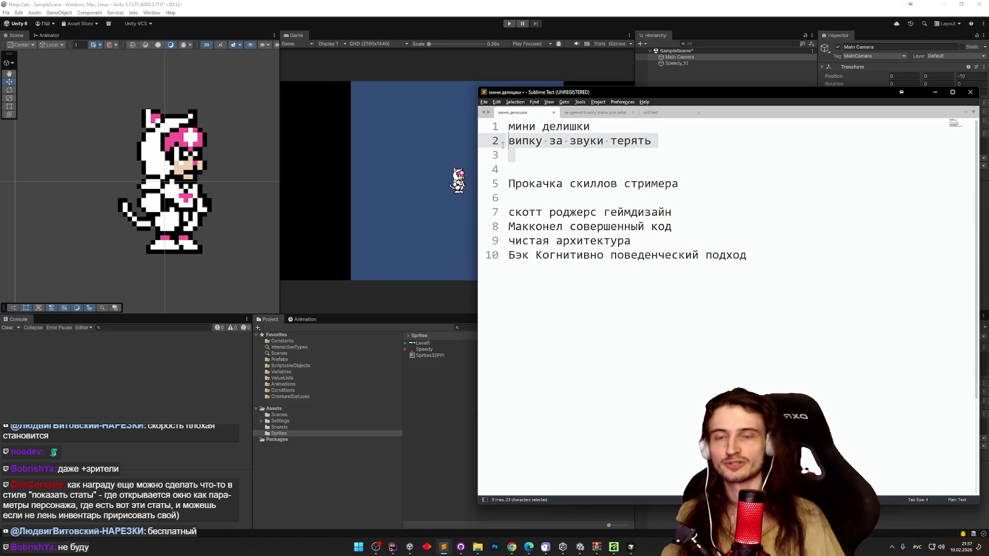
key(BackSpace)
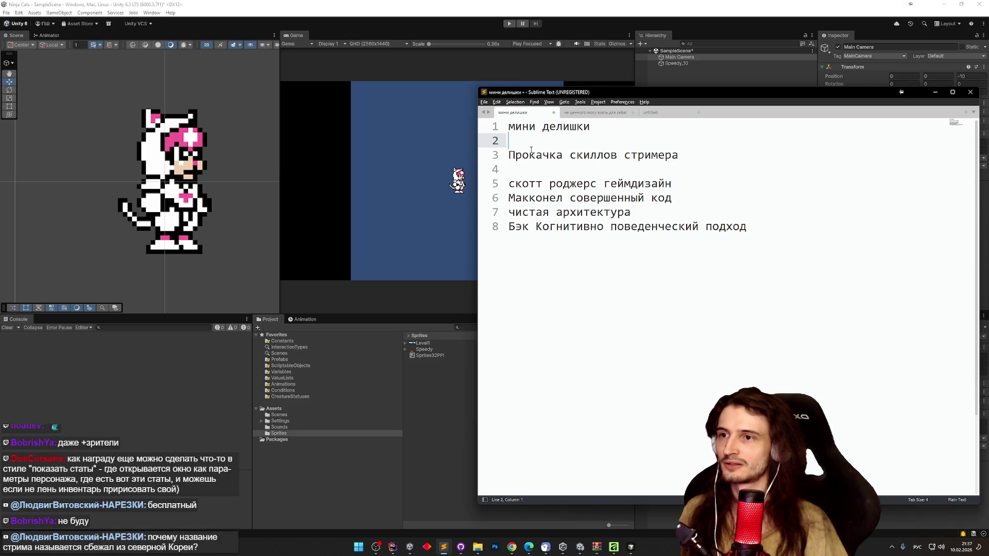
key(shift+Down)
key(shift+End)
key(BackSpace)
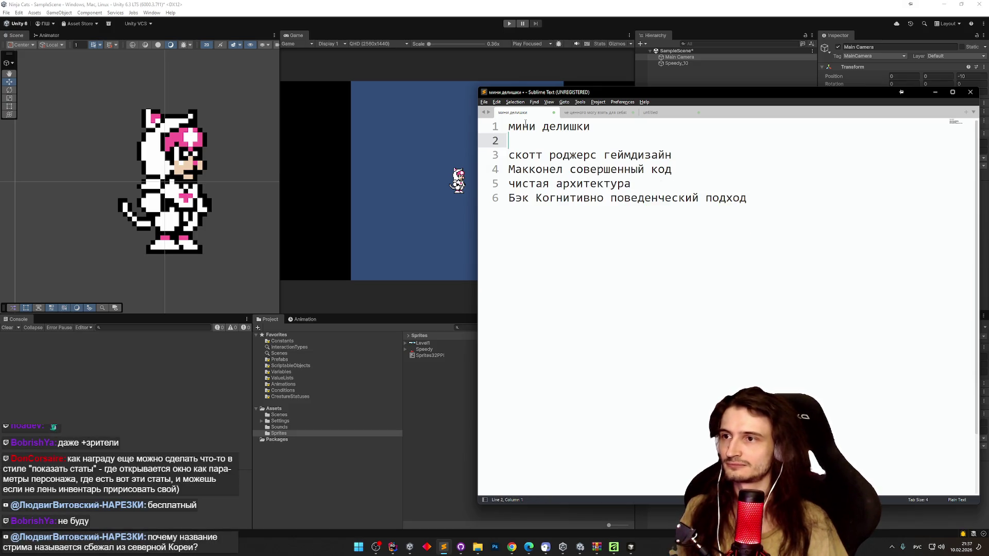
Step: Write 'Показывать Лучшие и худшие скиллы как нибудь' on line 2 and minimize Sublime Text
key(Return)
key(Up)
text(Показыва)
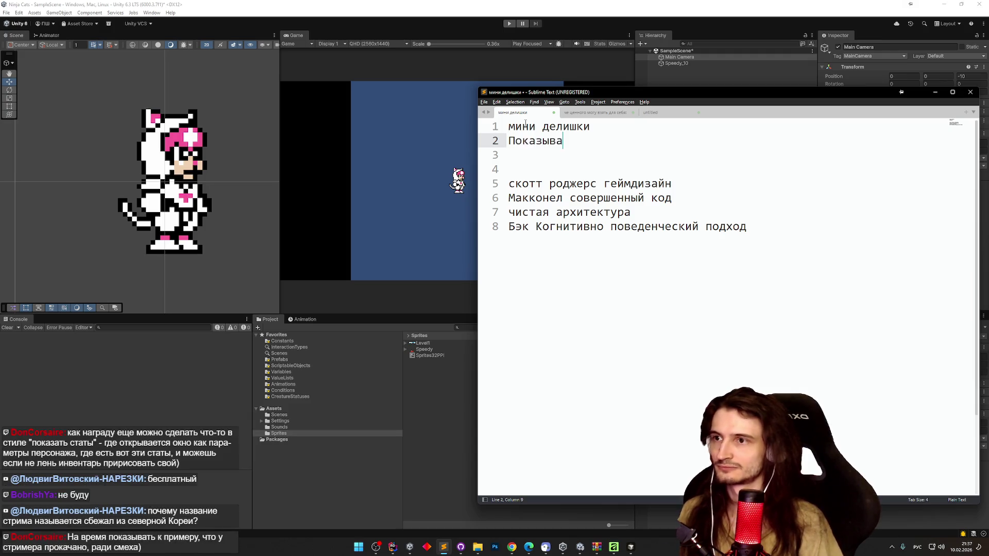
text(ть Лучш)
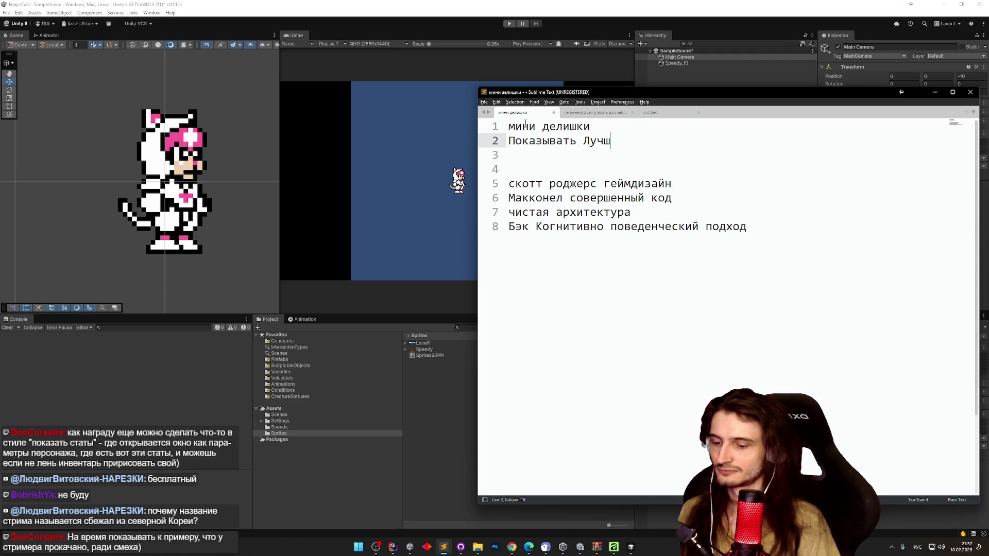
text(ие и худ)
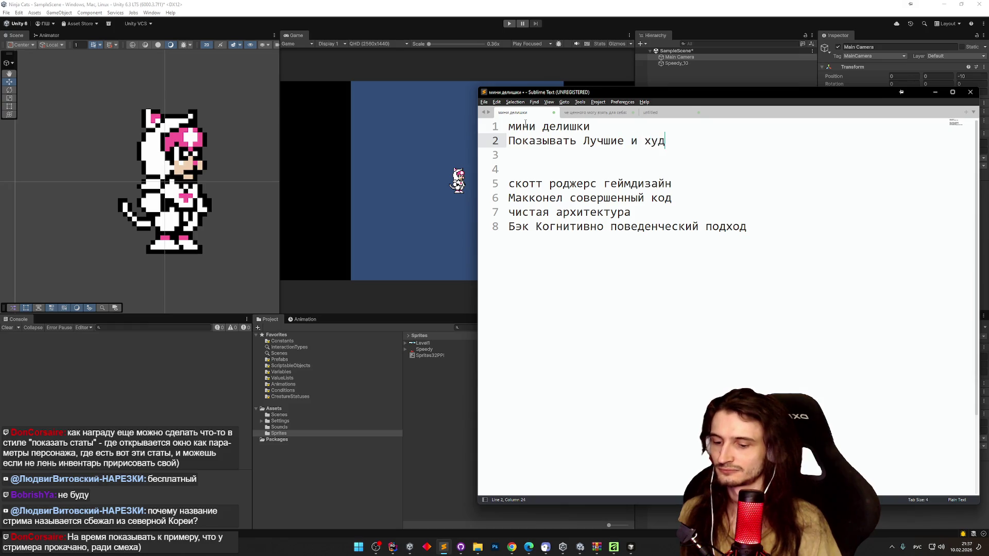
text(шие скиллы)
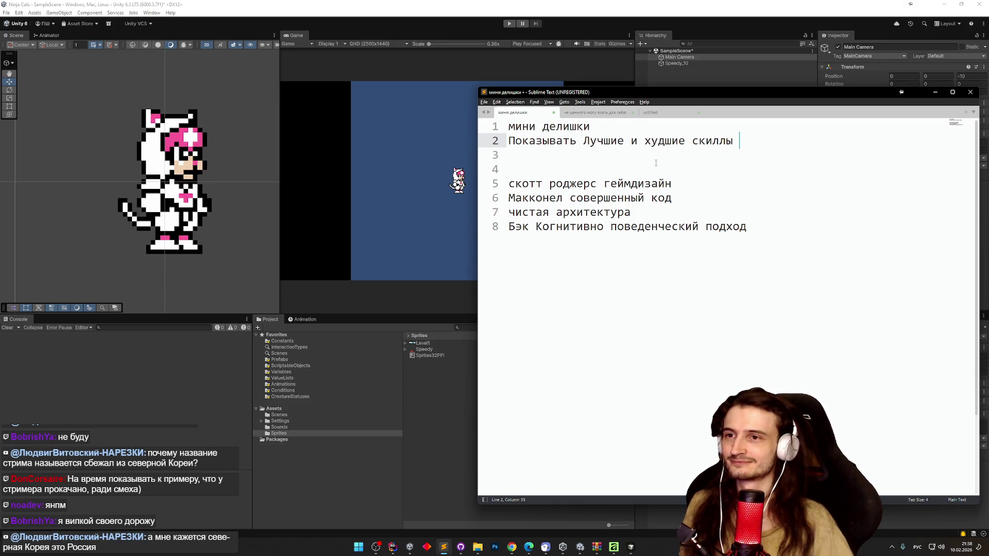
text(как нибудь)
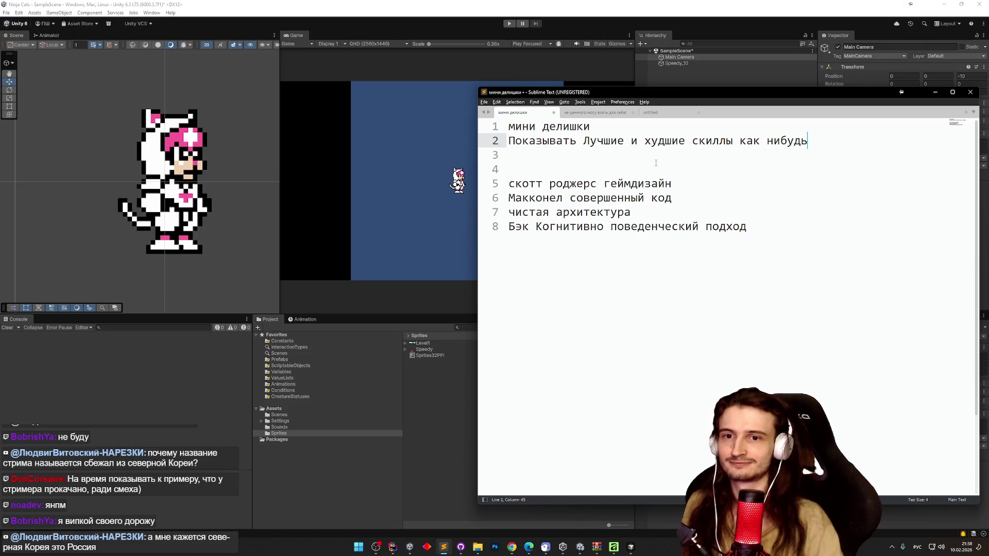
click(935, 92)
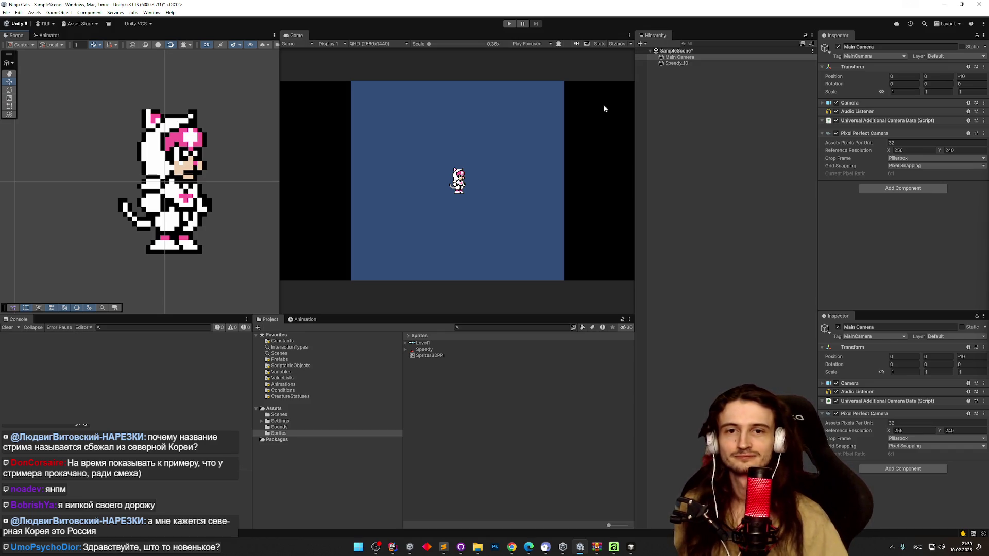
scroll(199, 150, up, 2)
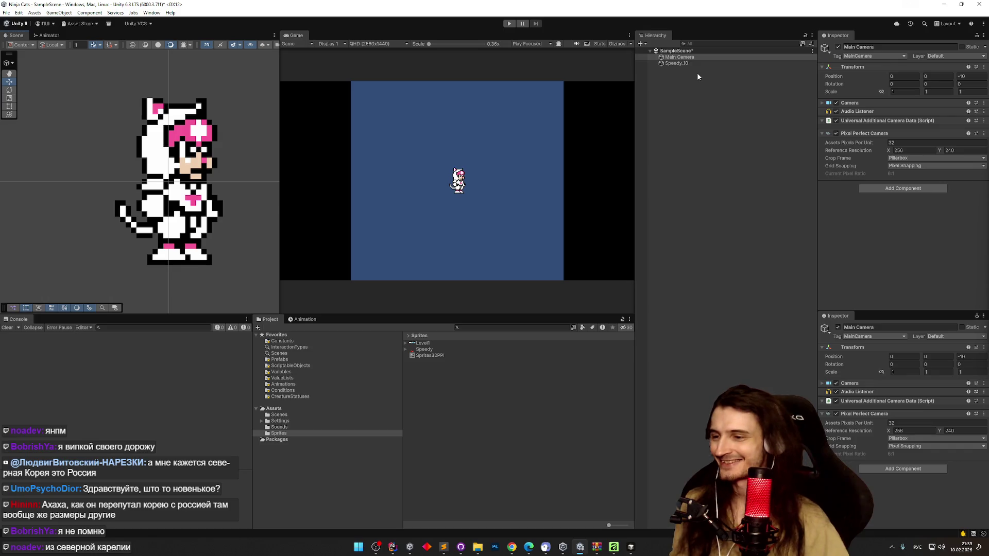
click(425, 343)
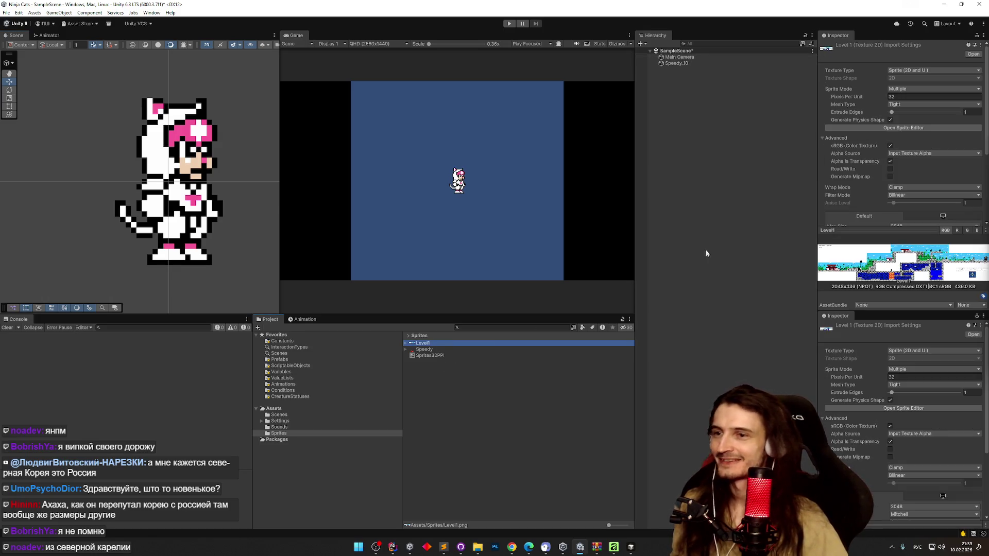
Step: Zoom around the Level1 map in the Sprite Editor, close it, and switch to the browser
click(910, 126)
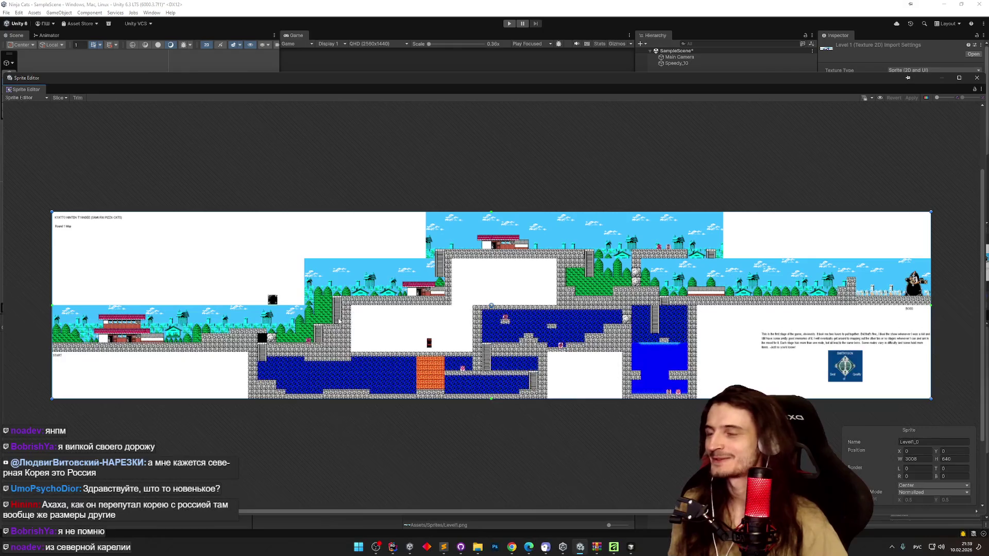
scroll(191, 336, up, 6)
scroll(191, 337, up, 6)
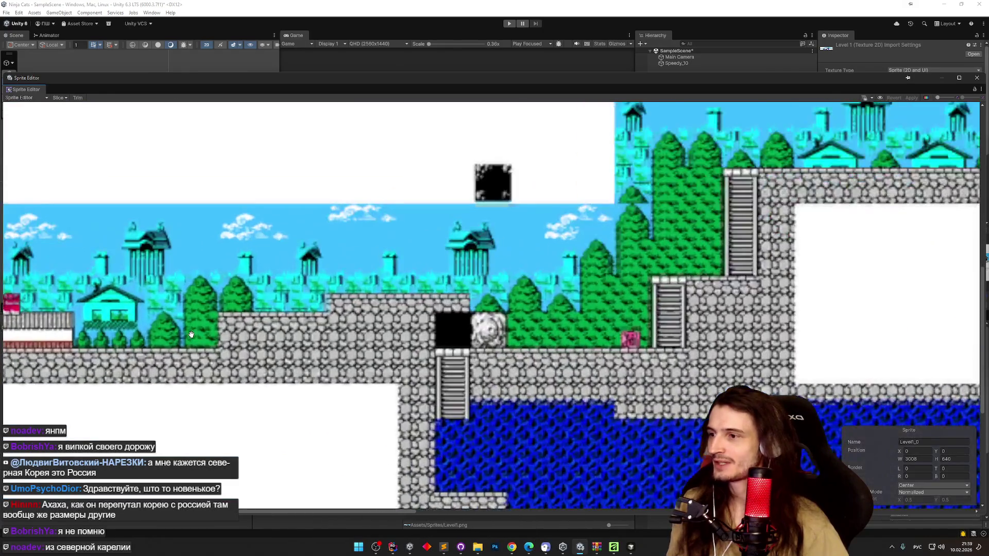
scroll(207, 315, down, 5)
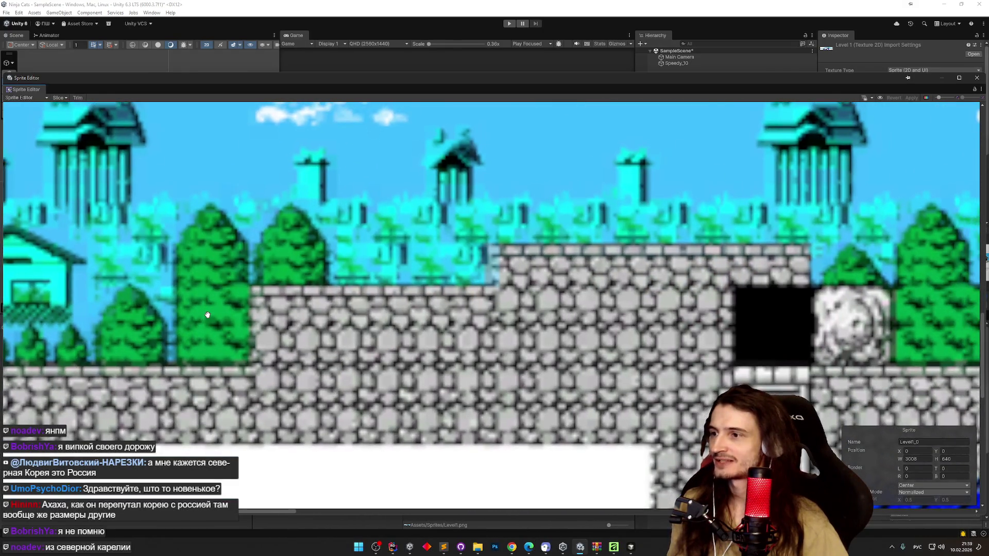
scroll(209, 315, down, 5)
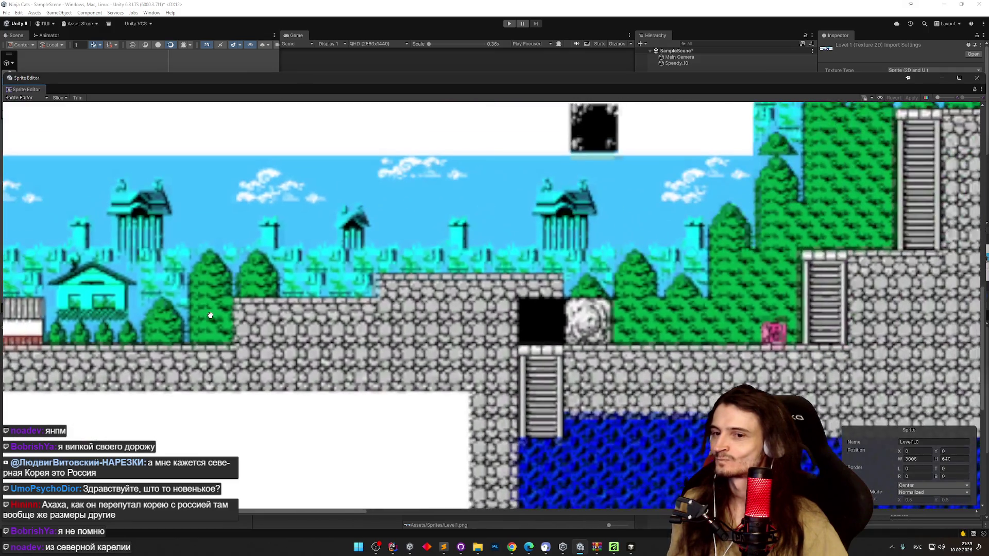
scroll(211, 316, down, 5)
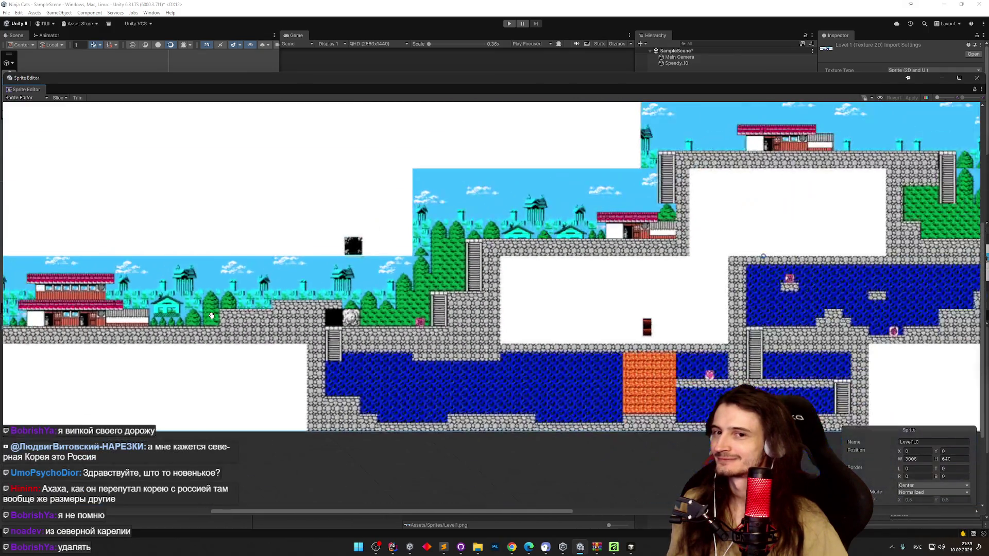
click(977, 77)
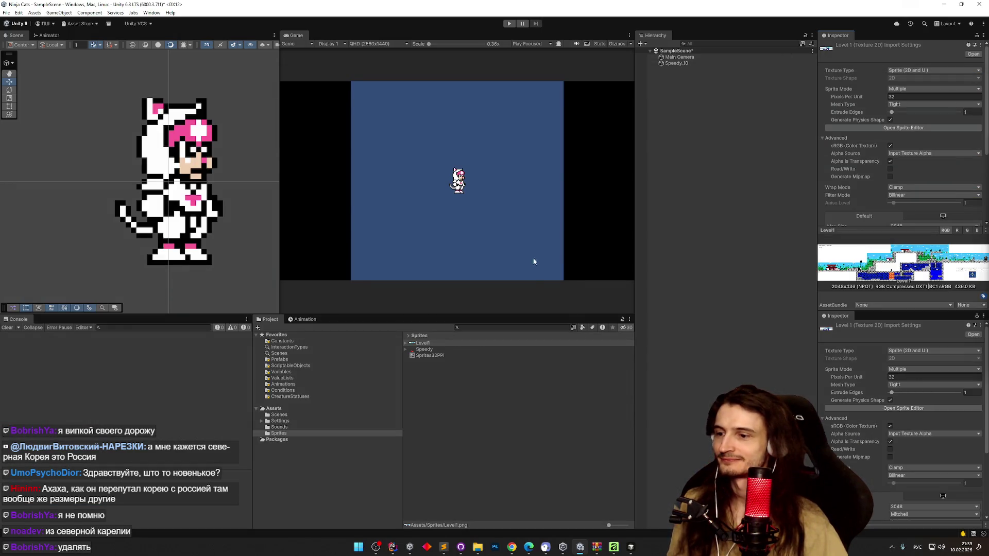
click(511, 547)
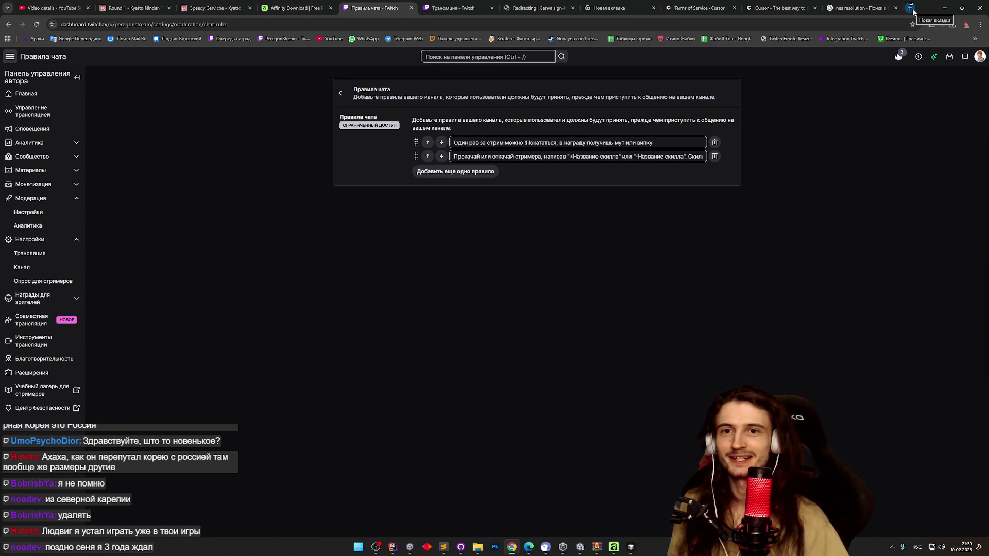
Step: Open a new Google tab in Chrome and minimize the browser
click(911, 8)
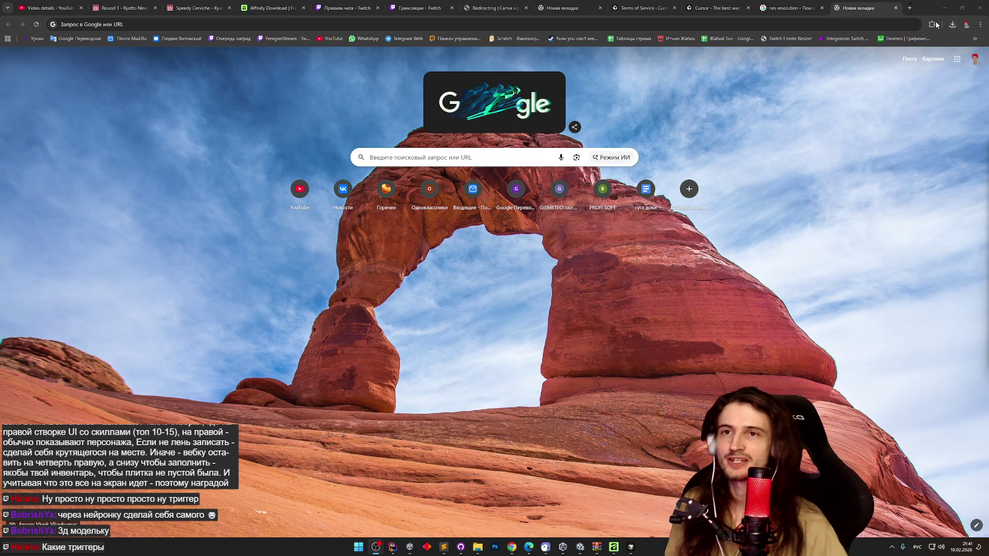
click(945, 8)
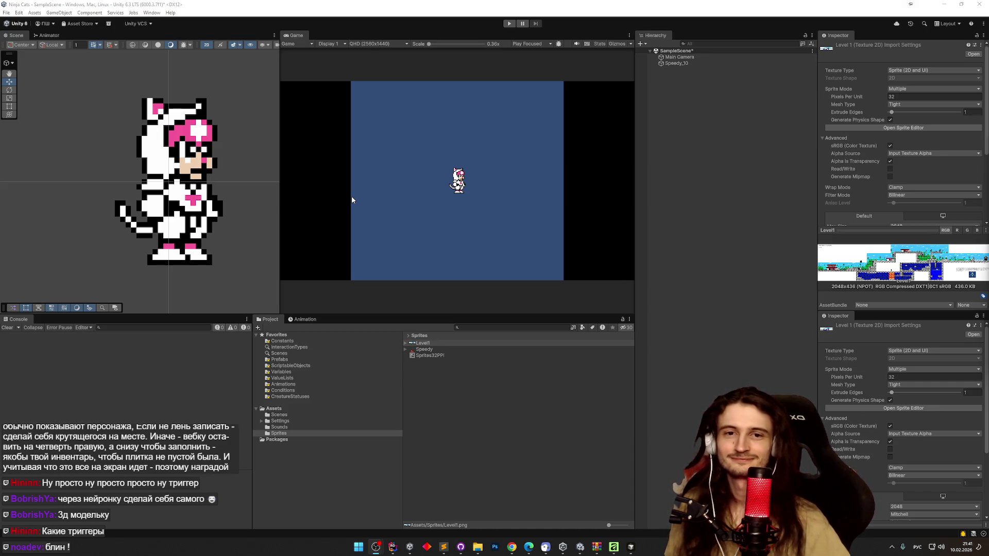
scroll(185, 204, up, 2)
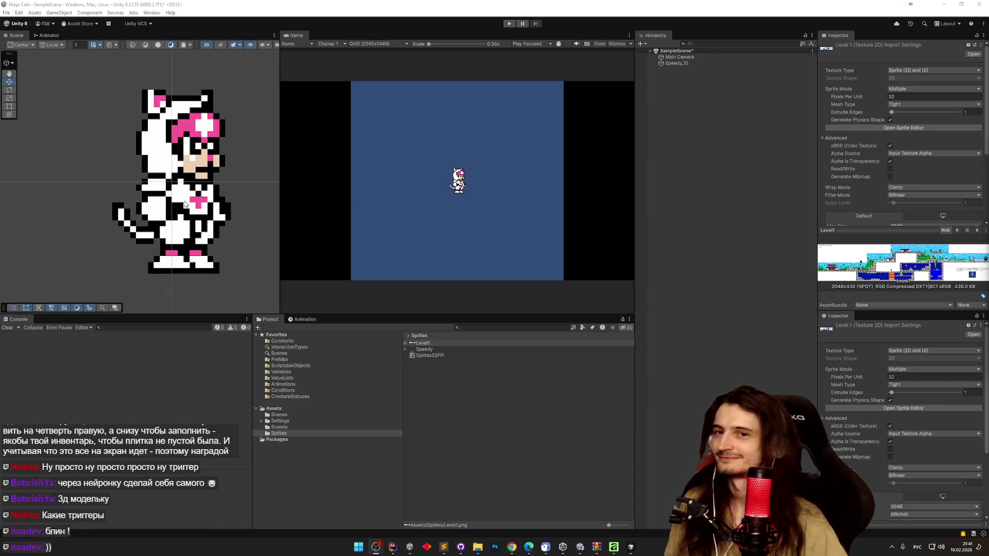
scroll(190, 203, down, 1)
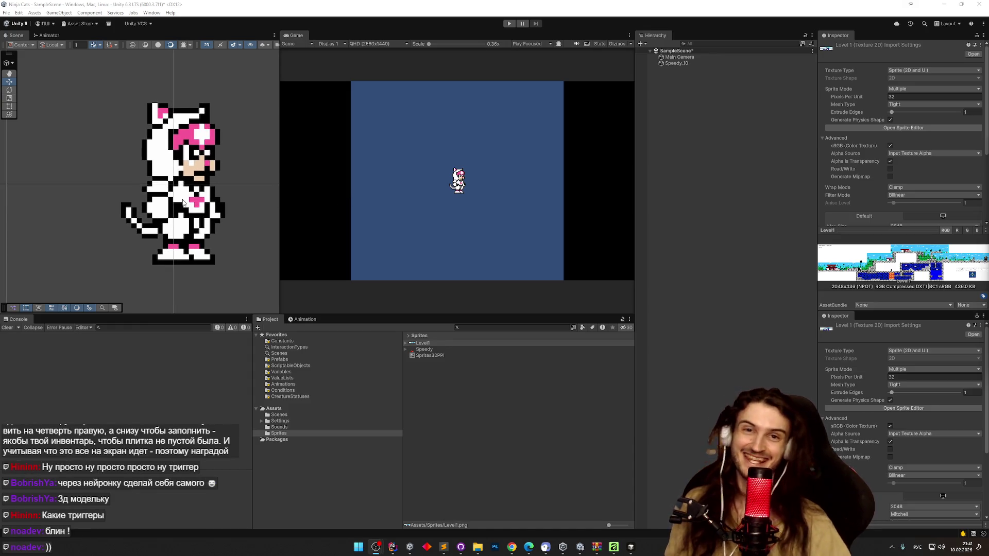
scroll(185, 198, up, 2)
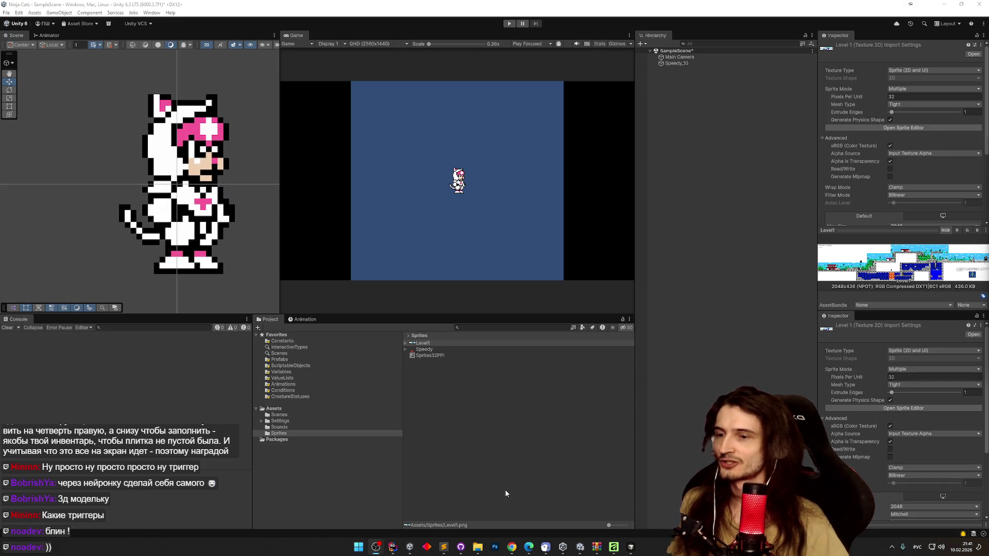
click(512, 546)
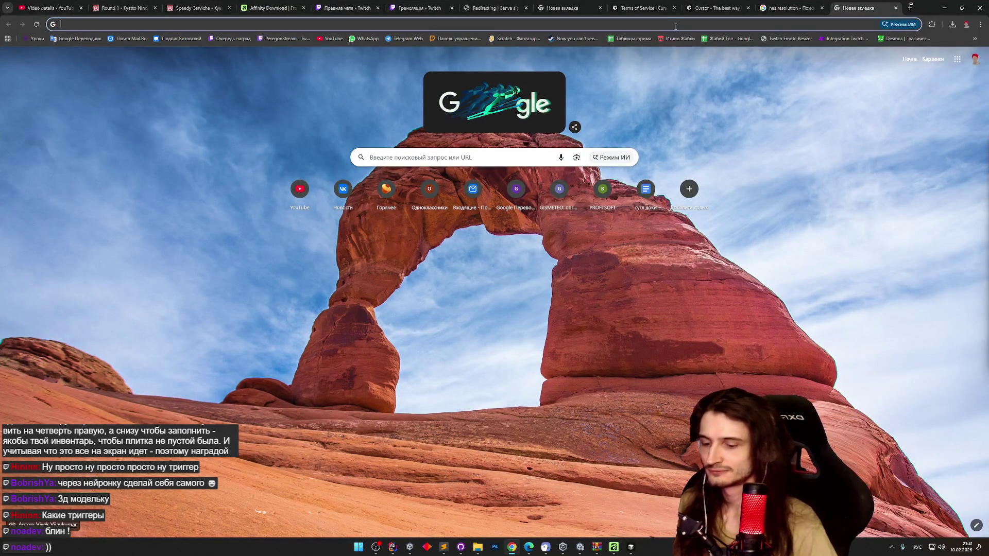
Step: Run a garbled ninja cats search, open one result, and go back to the results
text(тштоф сфеы ещдуы)
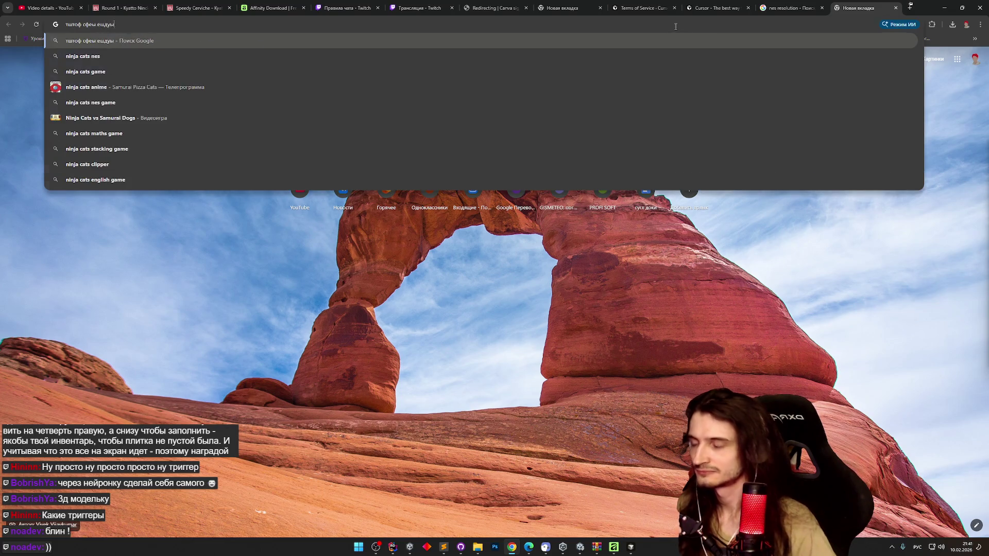
key(Return)
click(334, 185)
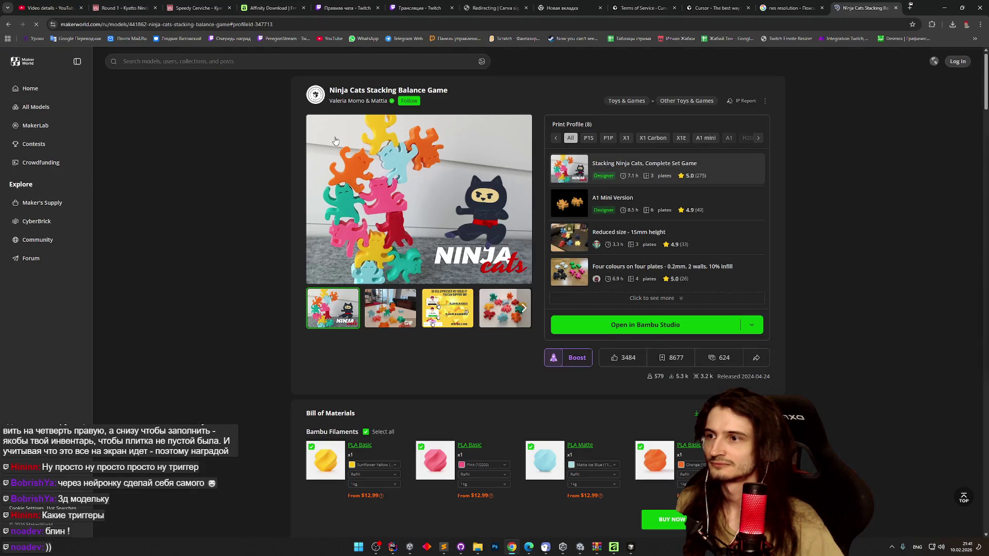
click(7, 26)
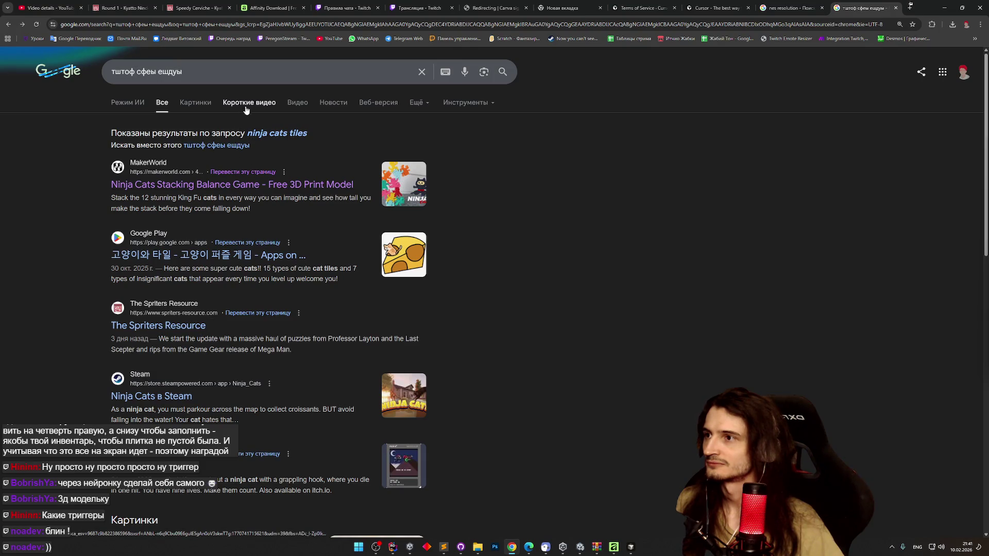
Step: Search 'samurai ninja cats nes tiles' and open the 'Redrawing an NES game!' video
drag(185, 73, 110, 72)
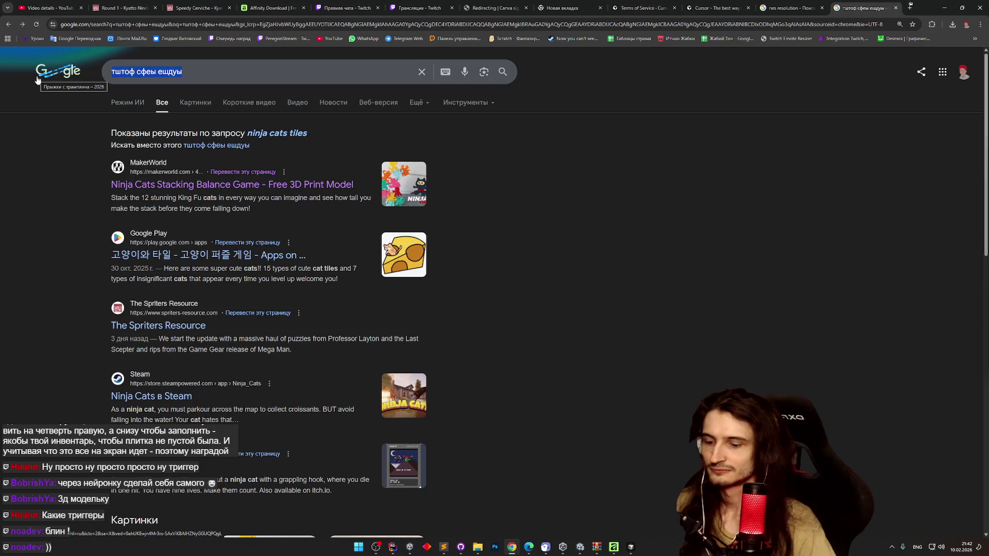
text(samurai ninja cats ne)
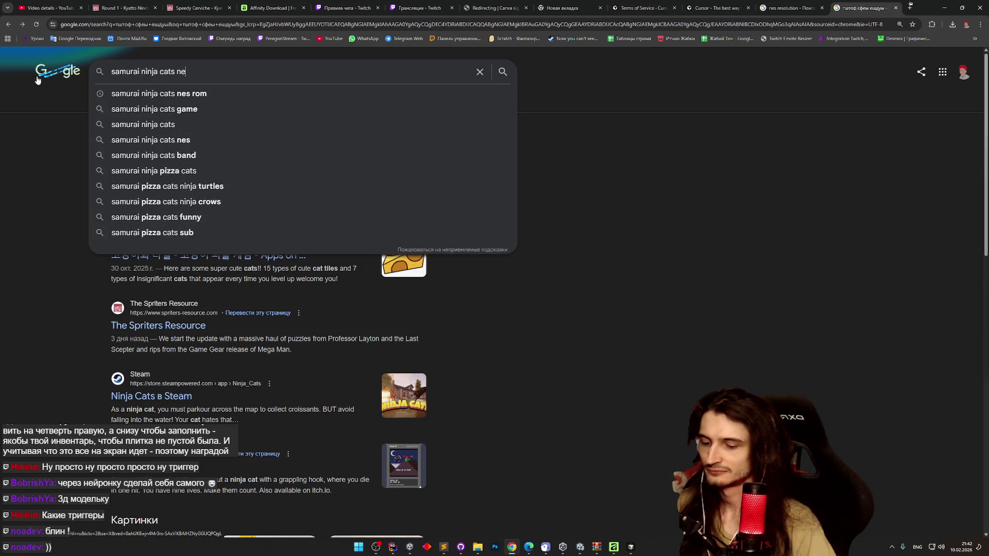
text(s spri)
key(BackSpace)
key(BackSpace)
key(BackSpace)
text(tile)
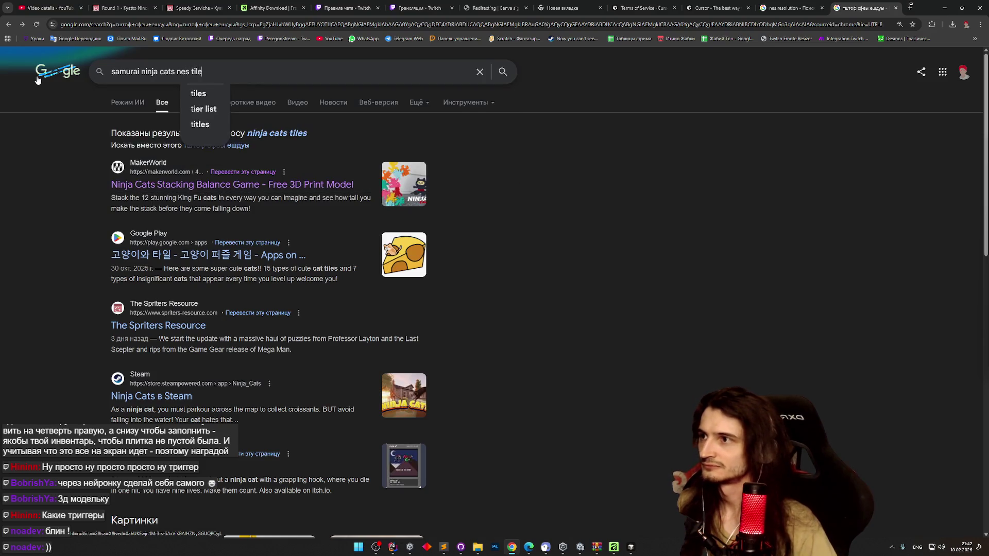
text(s)
key(Return)
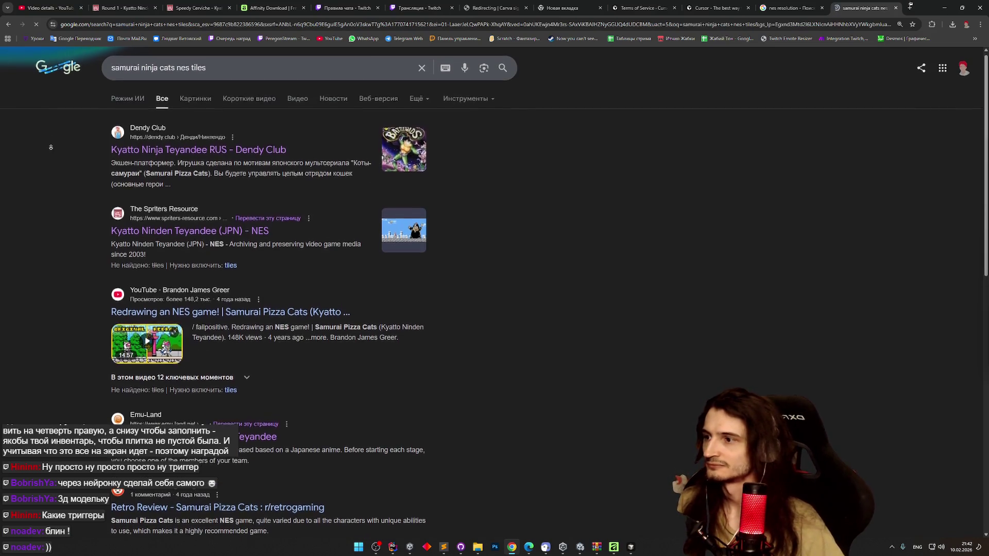
scroll(50, 147, down, 1)
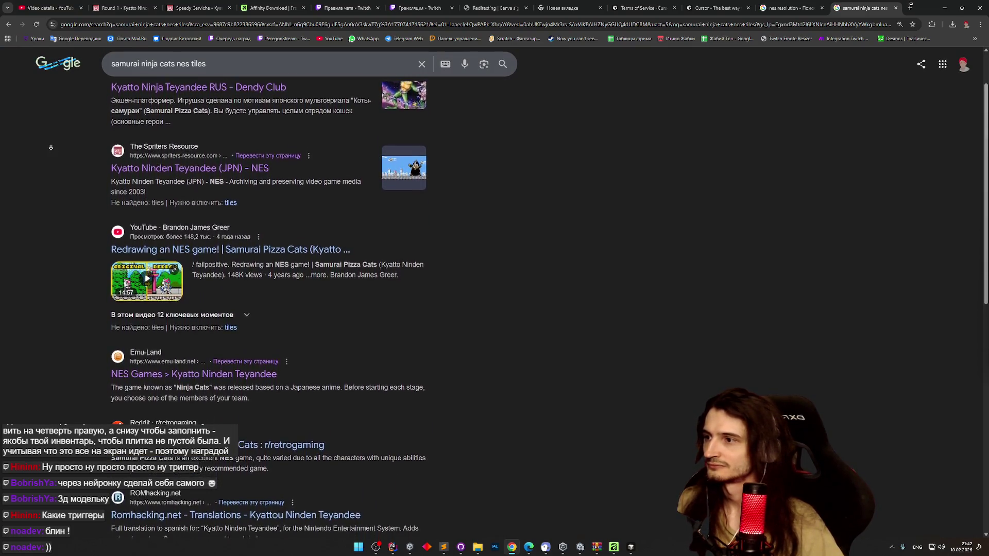
middle_click(92, 175)
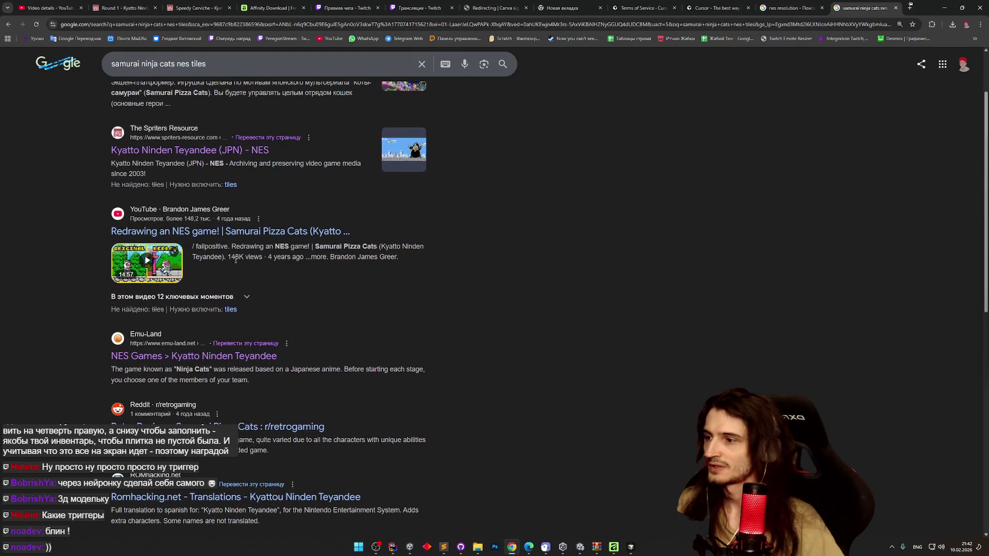
click(248, 234)
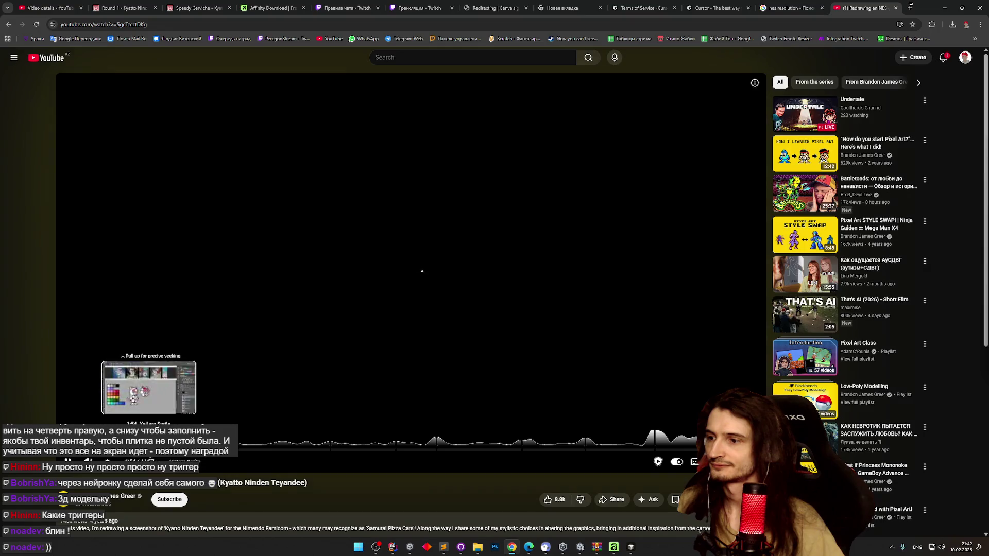
Step: Seek the video to the CRT game footage, check notifications, and minimize the browser
click(147, 449)
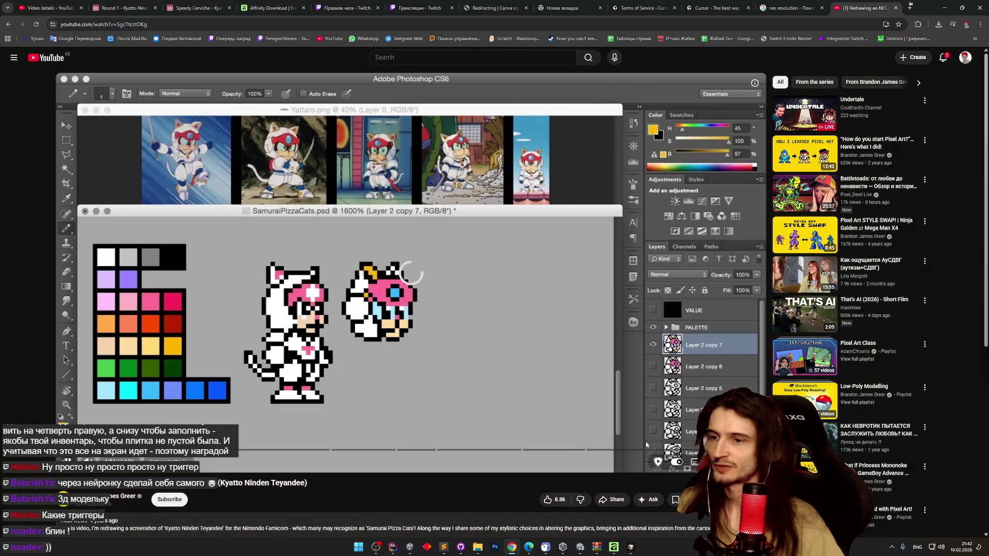
click(705, 450)
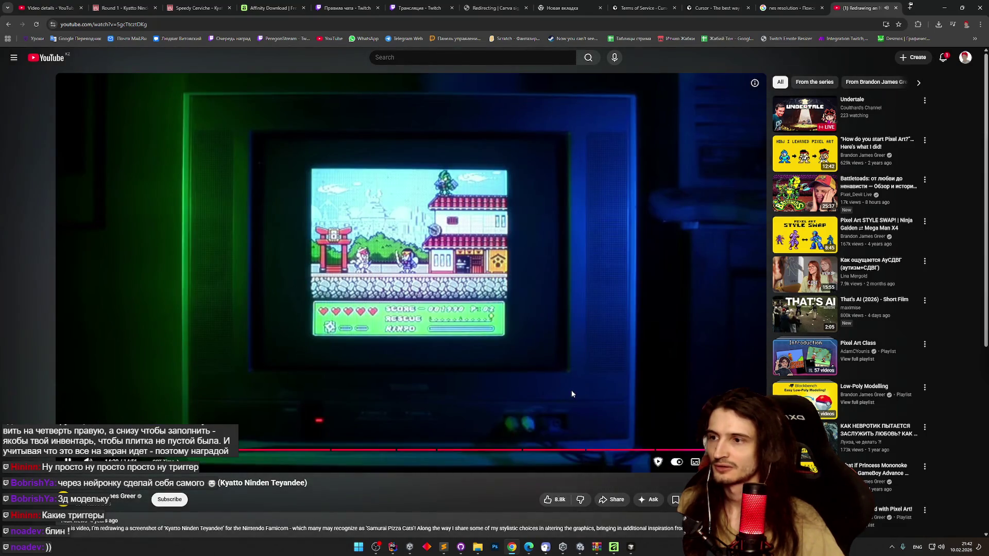
click(572, 391)
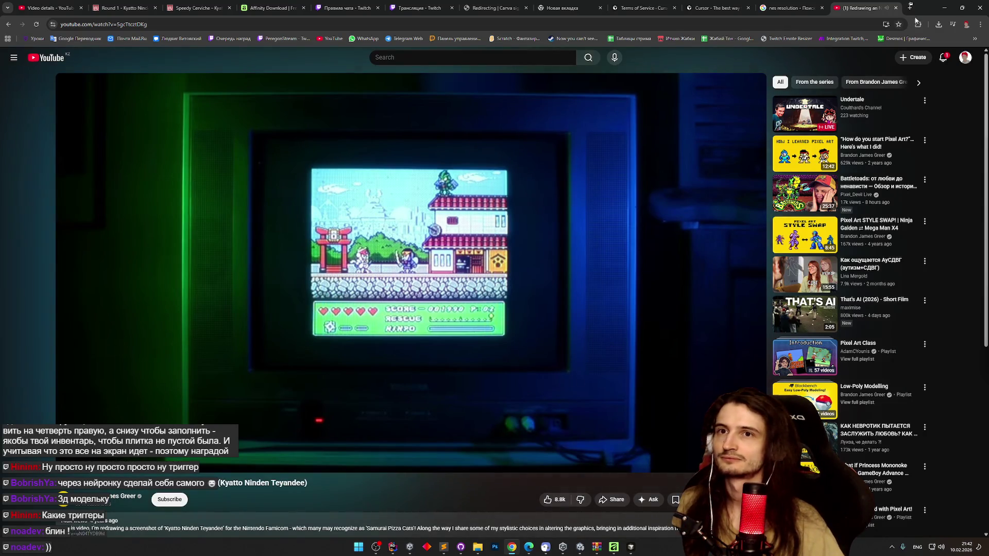
click(945, 58)
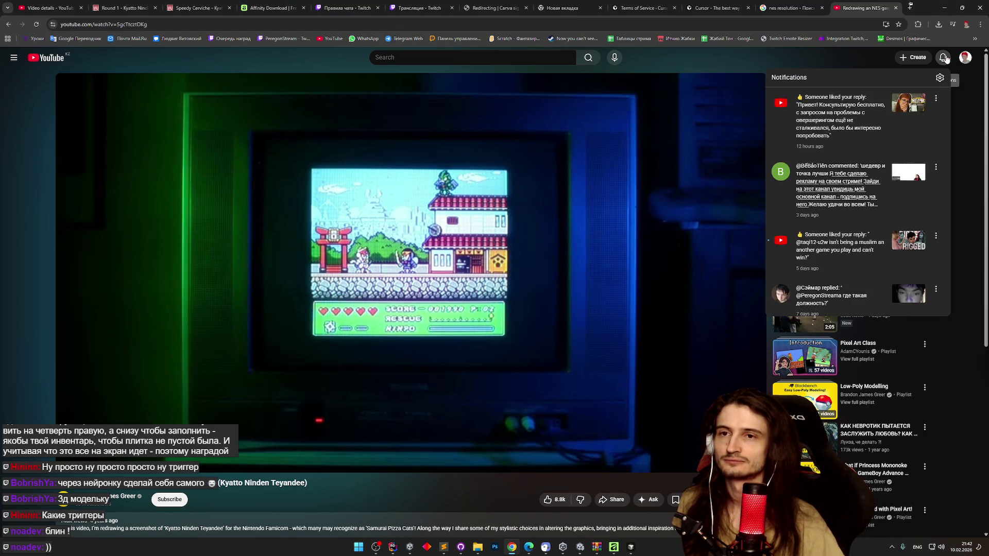
click(944, 58)
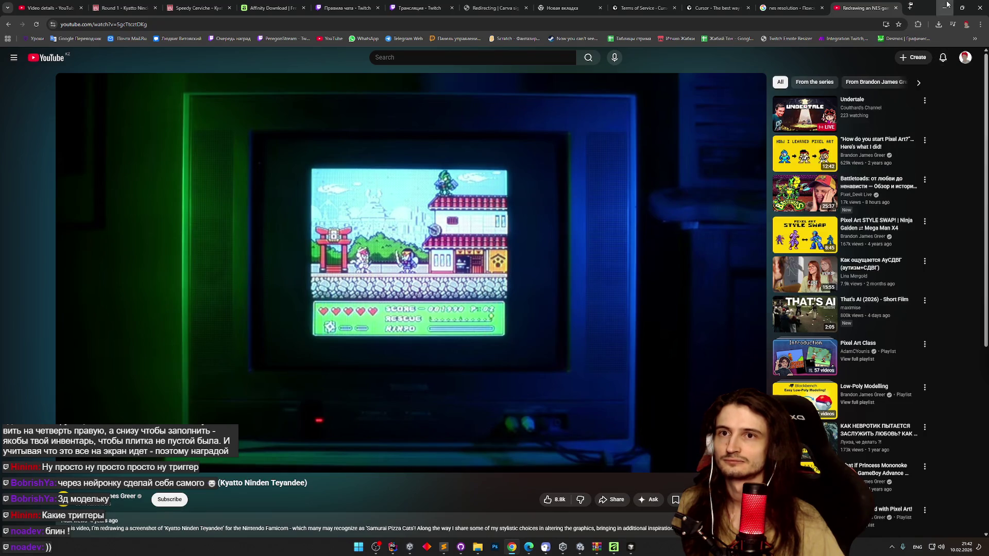
click(944, 8)
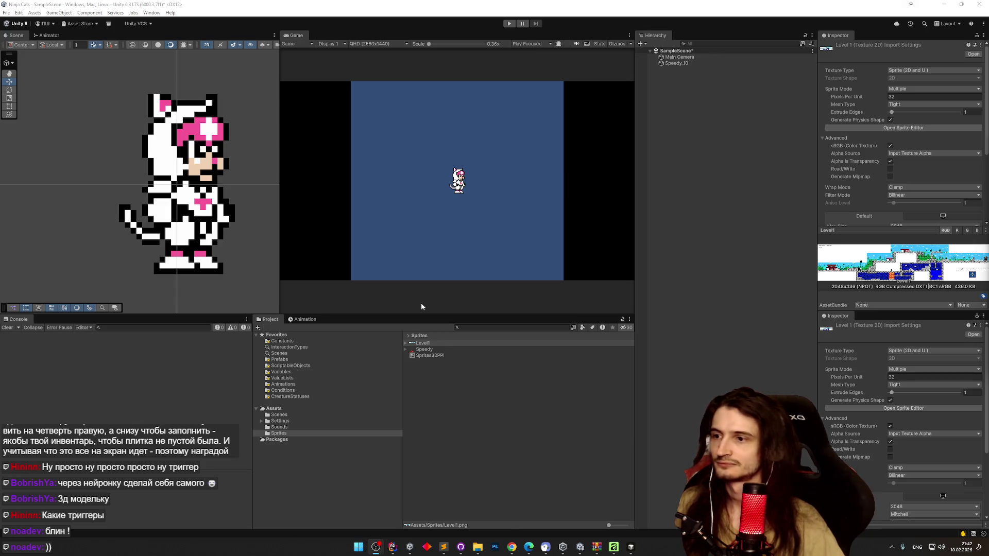
Step: Delete the Level1 sprite asset and bring up the Sprites folder in File Explorer
click(419, 344)
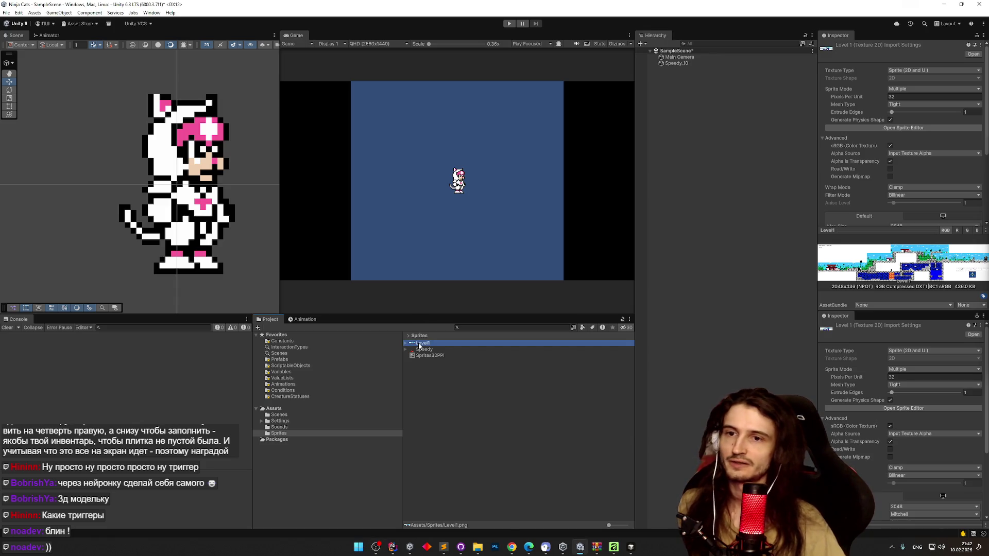
key(Delete)
click(493, 287)
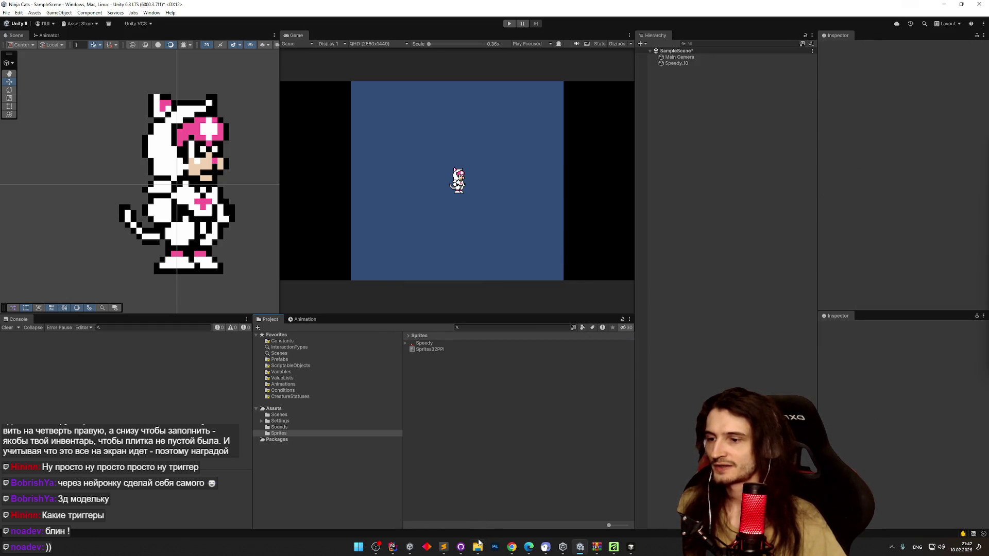
click(478, 545)
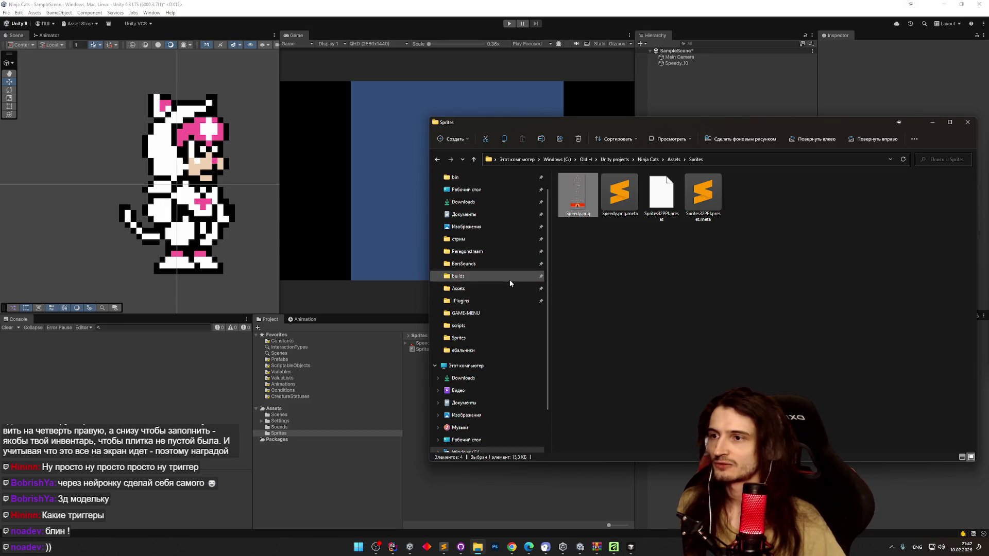
Step: Open the RetroArch-Win64 folder on the Windows (C:) drive
scroll(502, 291, up, 2)
click(465, 381)
click(601, 252)
double_click(601, 253)
scroll(601, 249, down, 5)
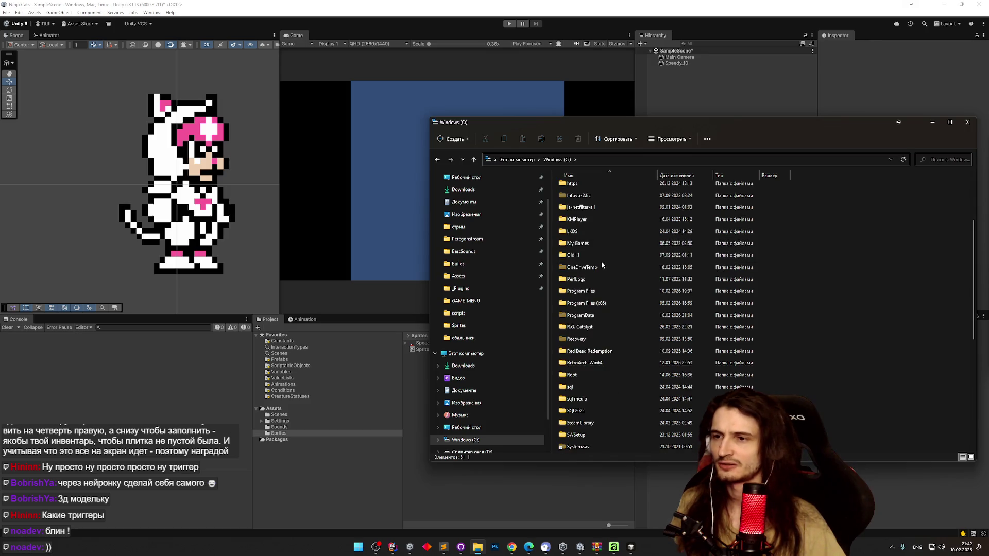
double_click(601, 363)
Step: Browse FS-UAE-Launcher's Windows\x86-64 folder, then return to RetroArch-Win64
scroll(970, 224, down, 1)
double_click(634, 306)
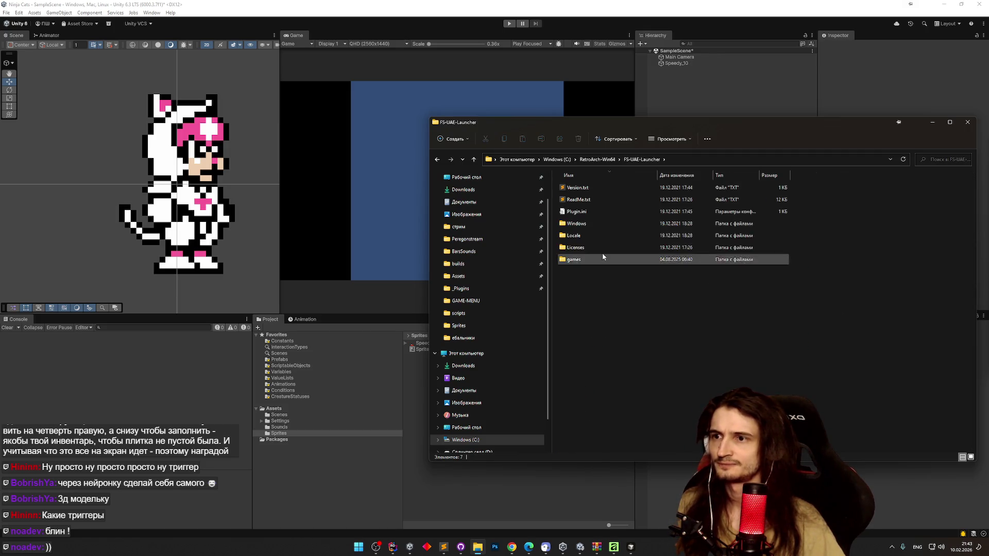
double_click(598, 225)
click(588, 189)
double_click(588, 189)
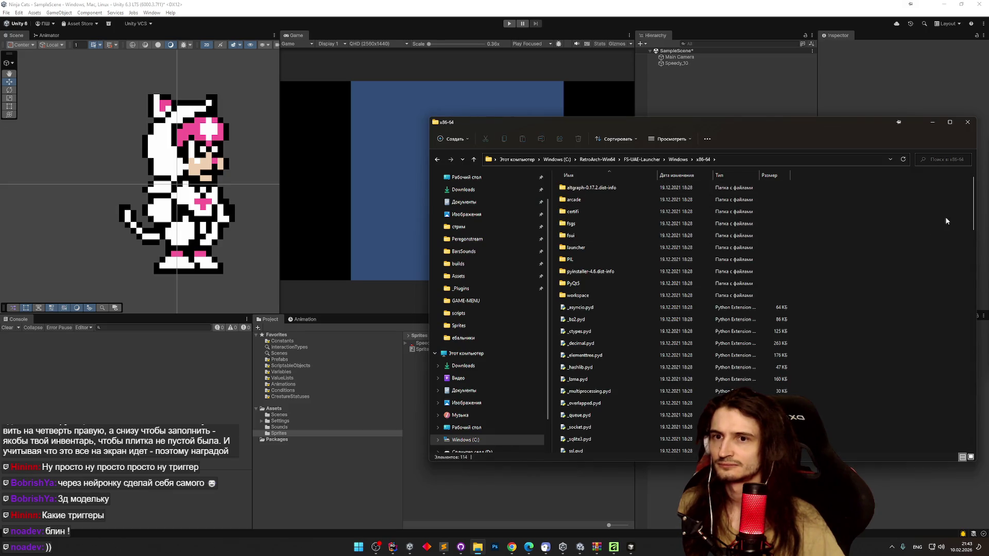
drag(974, 216, 924, 437)
mouse_move(972, 415)
mouse_down()
mouse_move(962, 298)
mouse_move(953, 301)
mouse_move(953, 332)
mouse_move(639, 322)
mouse_up()
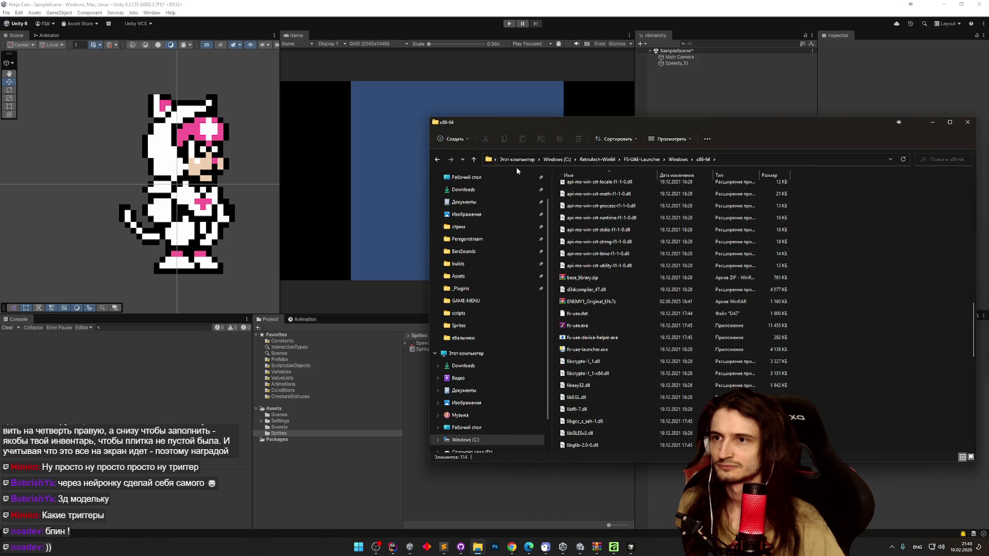
click(598, 159)
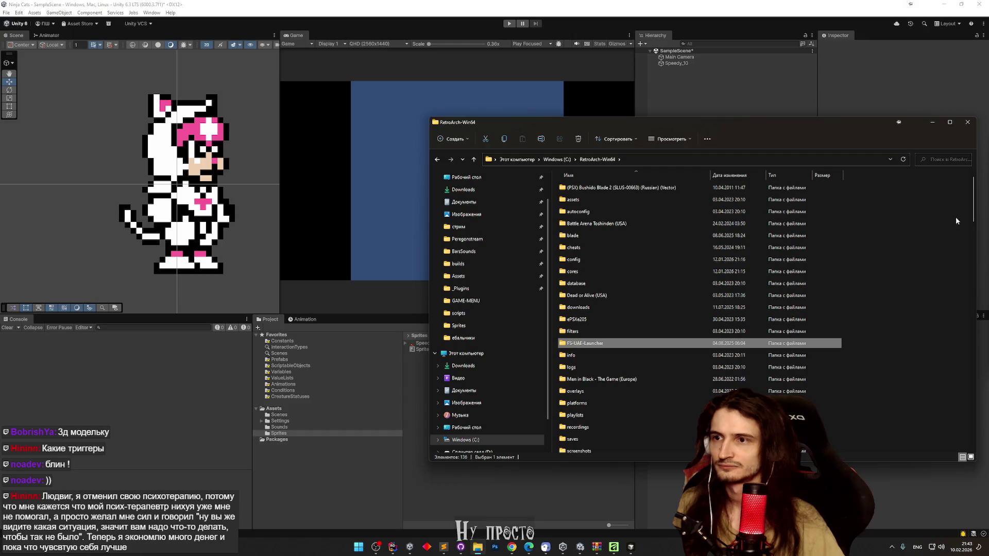
drag(973, 208, 973, 236)
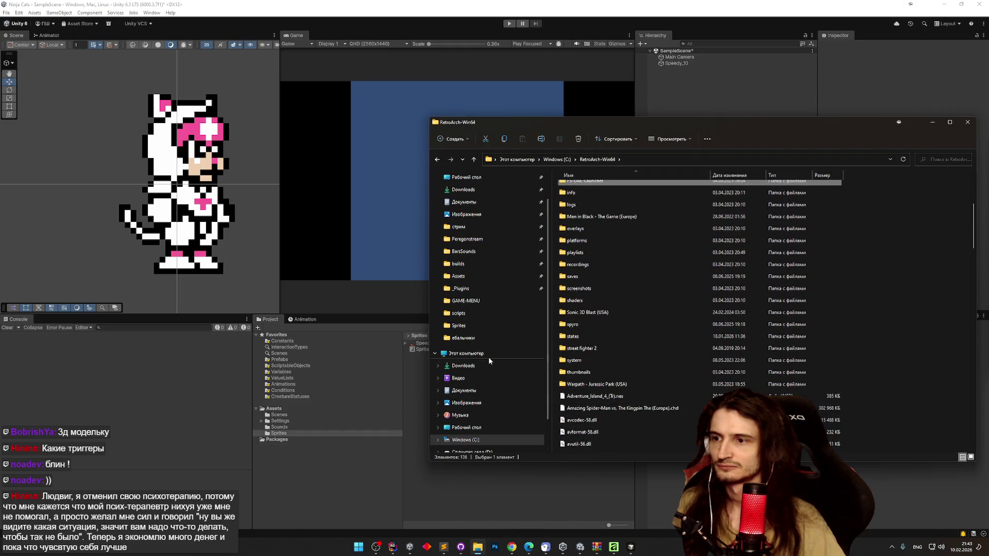
Step: Launch qfceux.exe from F:\очень Новая папка\Nestopia140bin\bin and return to Chrome
click(479, 354)
double_click(788, 246)
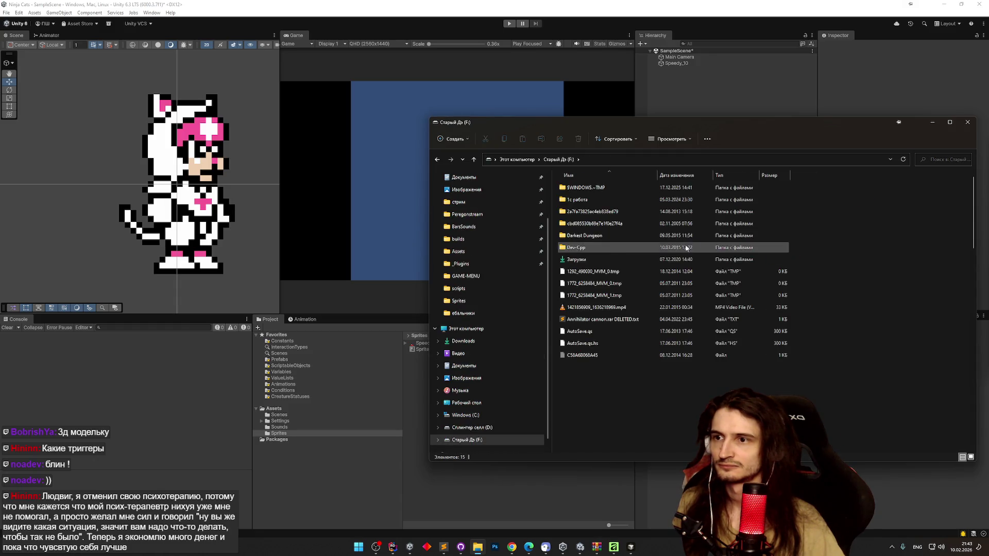
drag(973, 241, 973, 265)
double_click(603, 411)
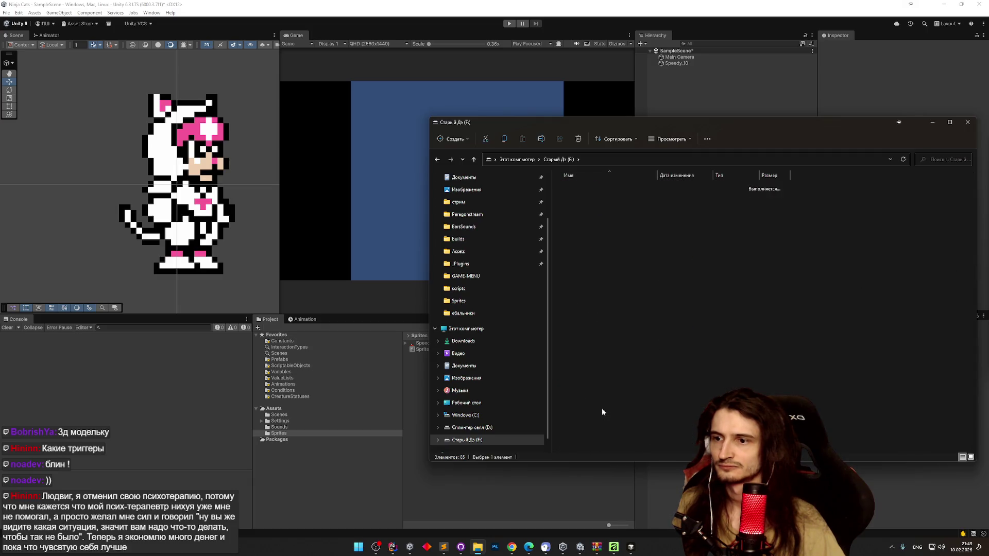
double_click(595, 188)
double_click(595, 189)
scroll(596, 189, down, 4)
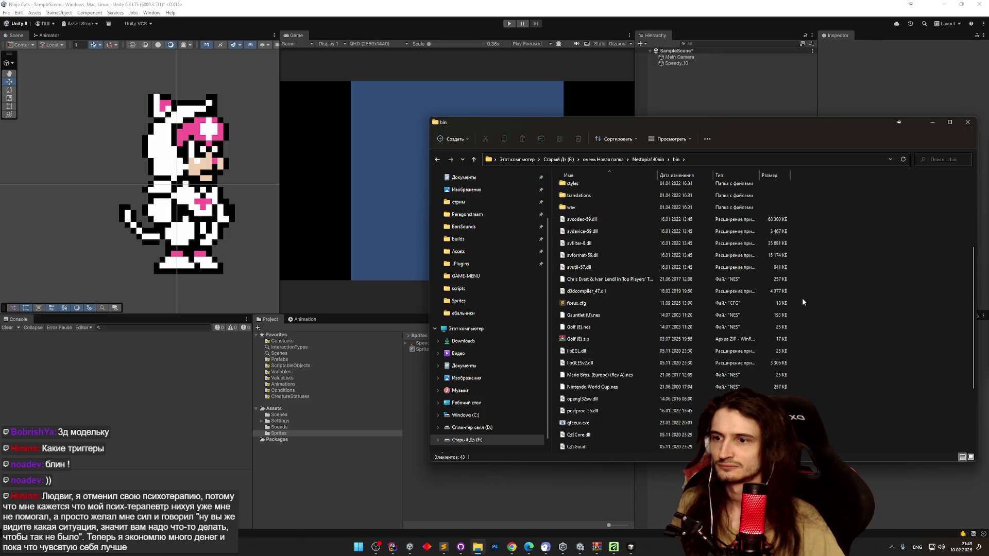
scroll(722, 306, down, 2)
double_click(598, 354)
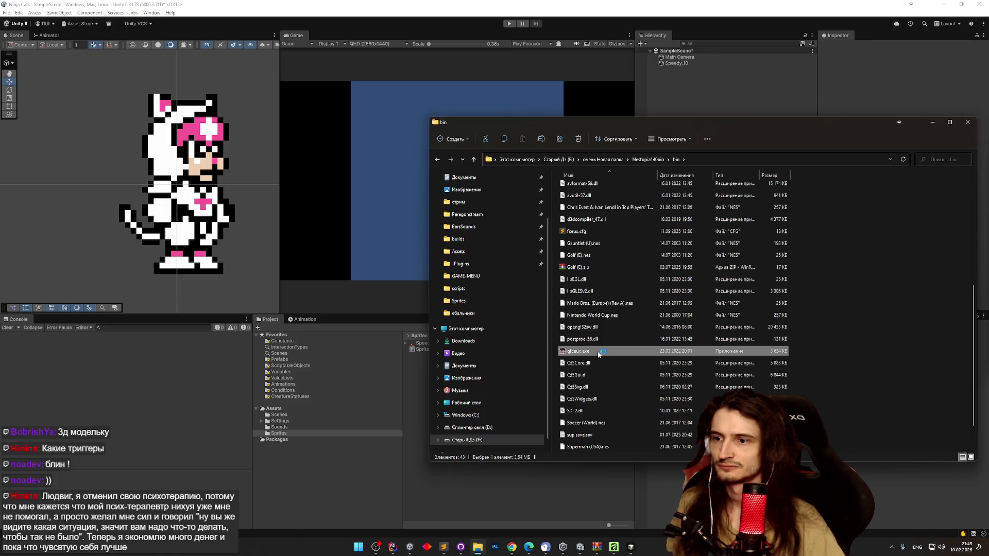
click(512, 546)
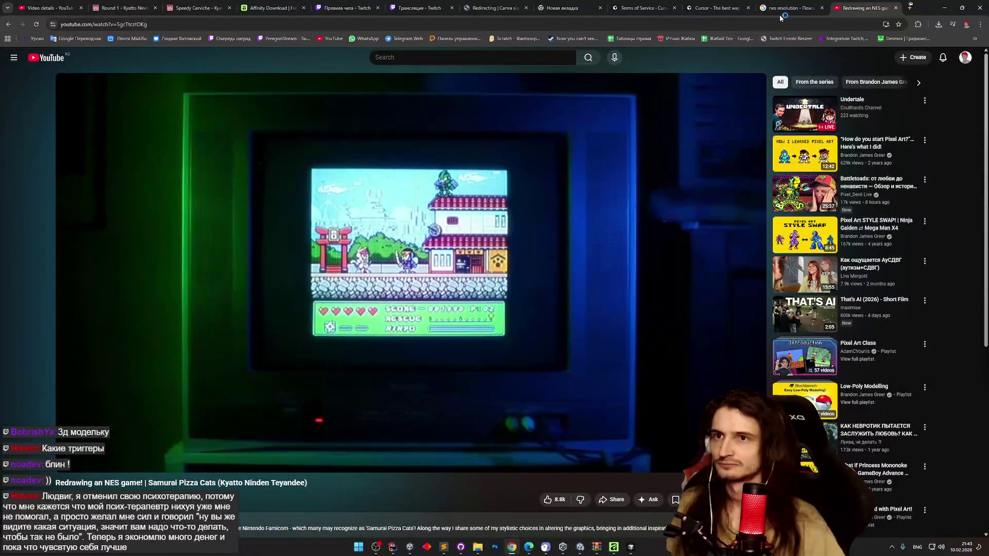
Step: Search Google for 'samurai ninhja cats rom' in a new browser tab
click(910, 8)
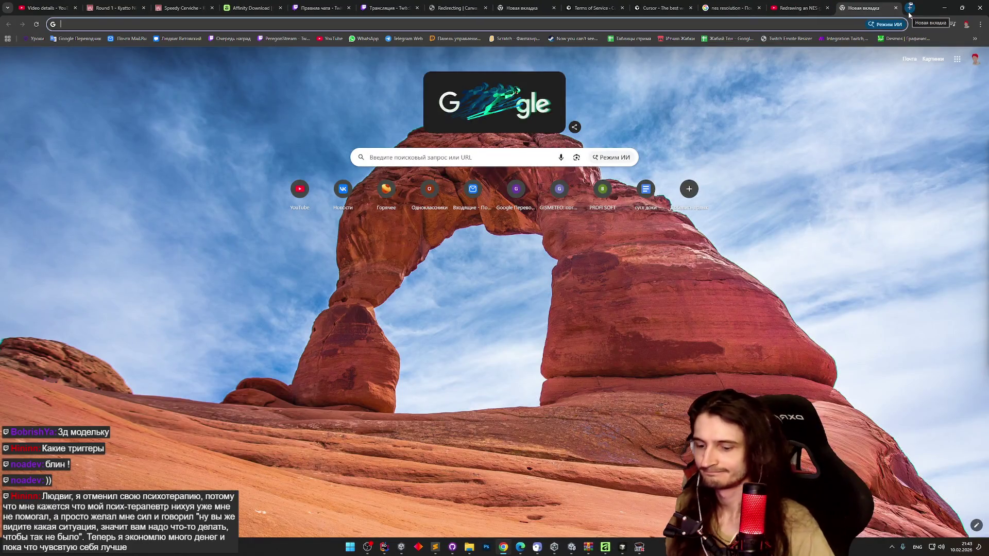
text(samurai n)
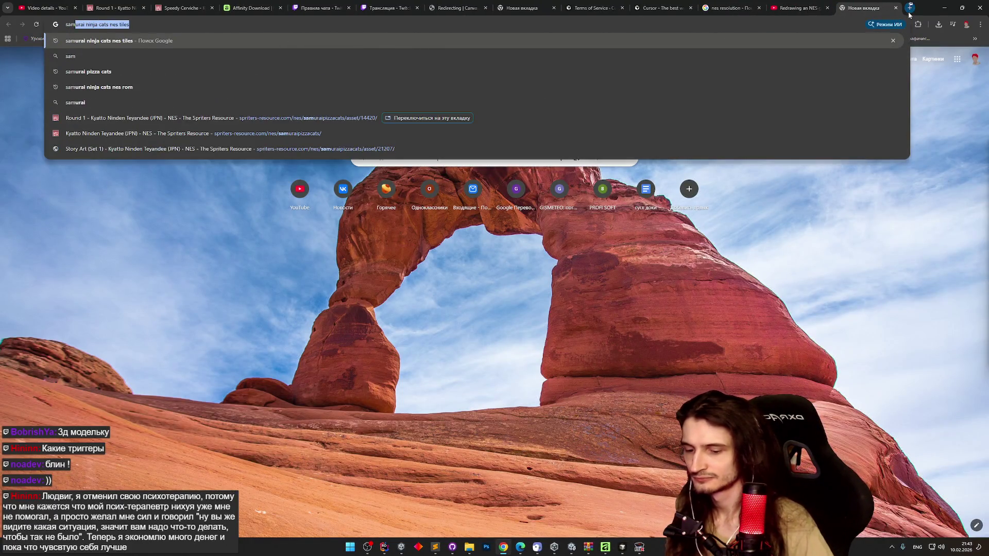
text(inhja ca)
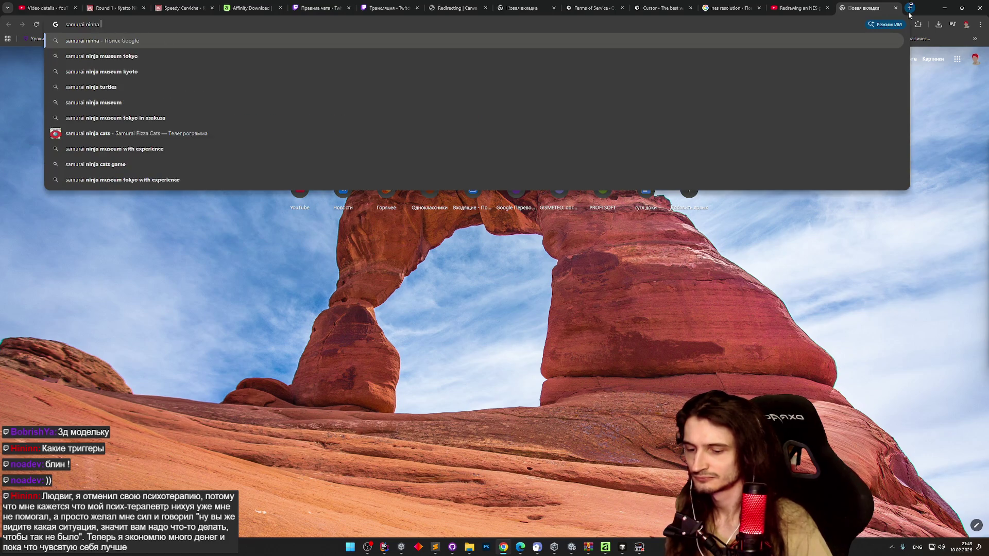
text(ts rom)
key(Return)
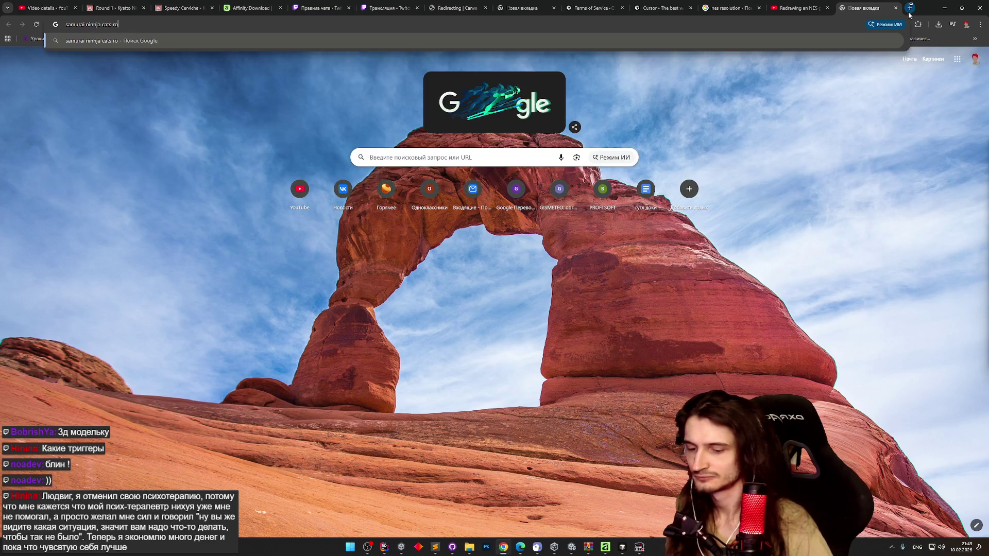
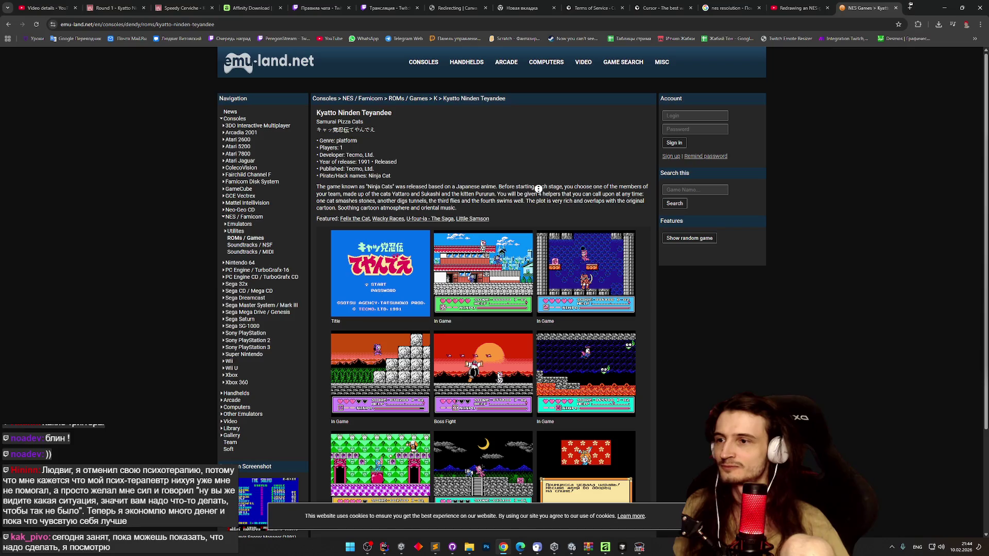
Step: Scroll the emu-land ROM page to its screenshots, then bring the Sublime Text notes forward and reposition them
scroll(538, 189, down, 2)
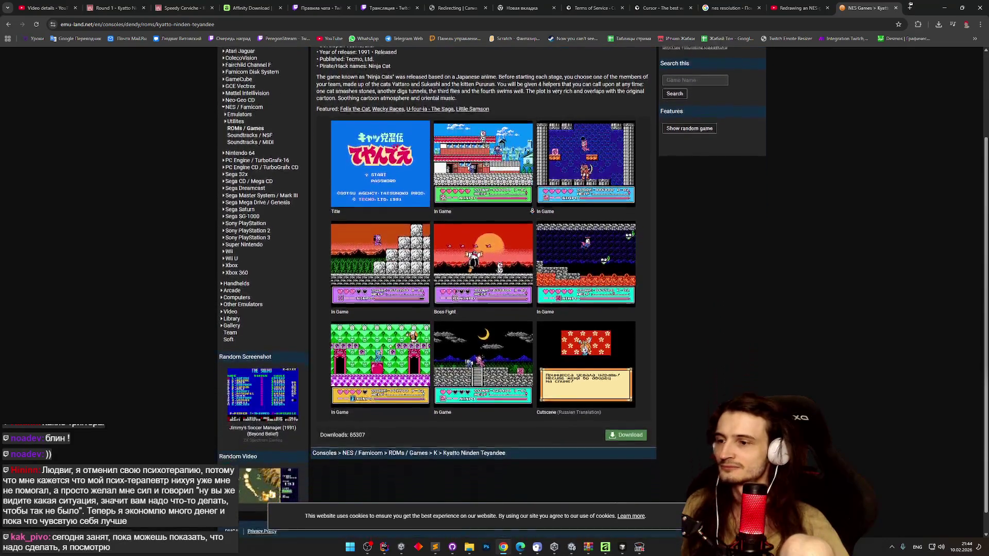
scroll(533, 211, down, 1)
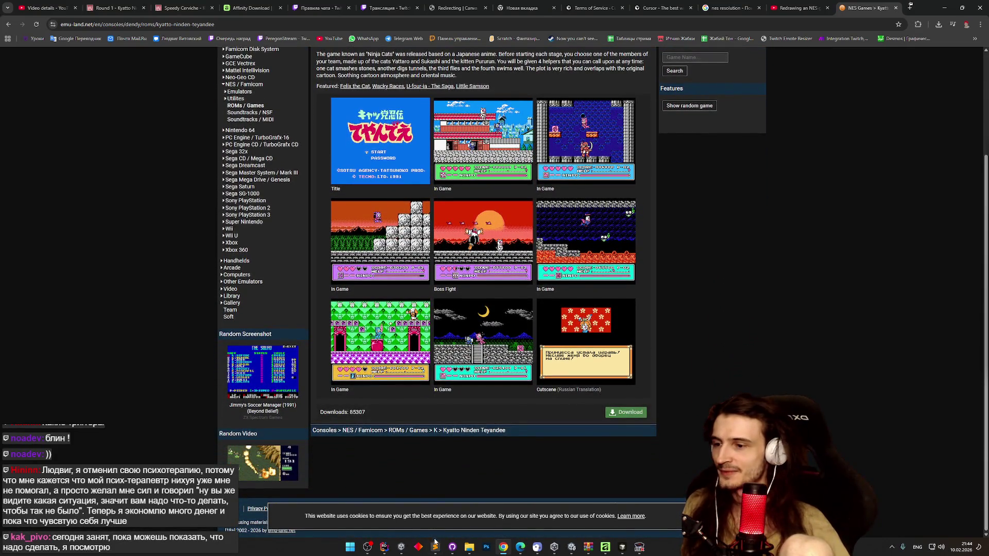
click(437, 547)
drag(714, 103, 587, 129)
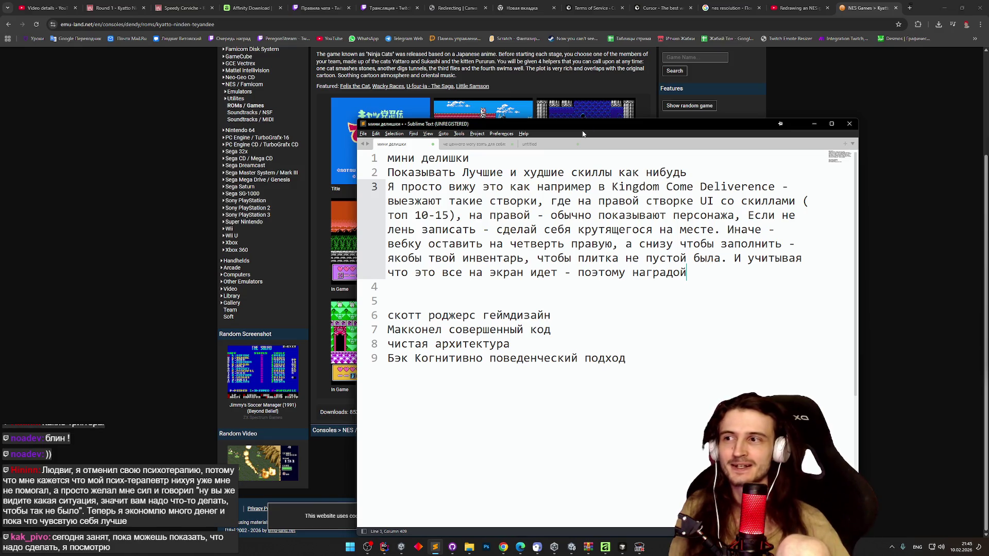
Step: Select the second and third note lines while reading, then minimize Sublime Text
mouse_move(392, 172)
mouse_down()
mouse_move(649, 173)
mouse_move(747, 258)
mouse_move(707, 271)
mouse_move(634, 272)
mouse_move(796, 188)
mouse_move(390, 186)
mouse_up()
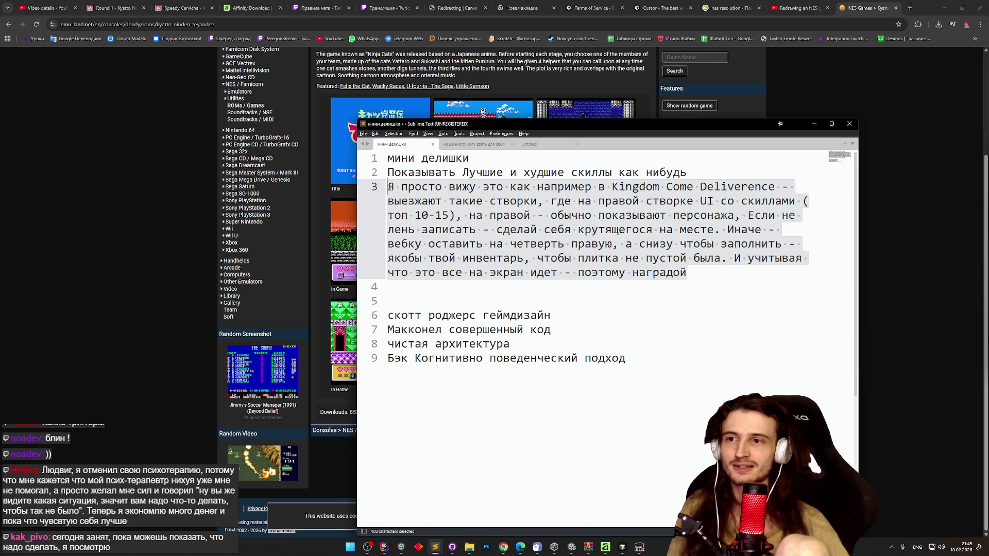
mouse_move(390, 187)
mouse_down()
mouse_move(566, 205)
mouse_move(534, 216)
mouse_move(462, 216)
mouse_move(750, 215)
mouse_move(514, 230)
mouse_move(740, 229)
mouse_move(721, 243)
mouse_move(499, 243)
mouse_move(639, 243)
mouse_move(388, 273)
mouse_move(709, 274)
mouse_up()
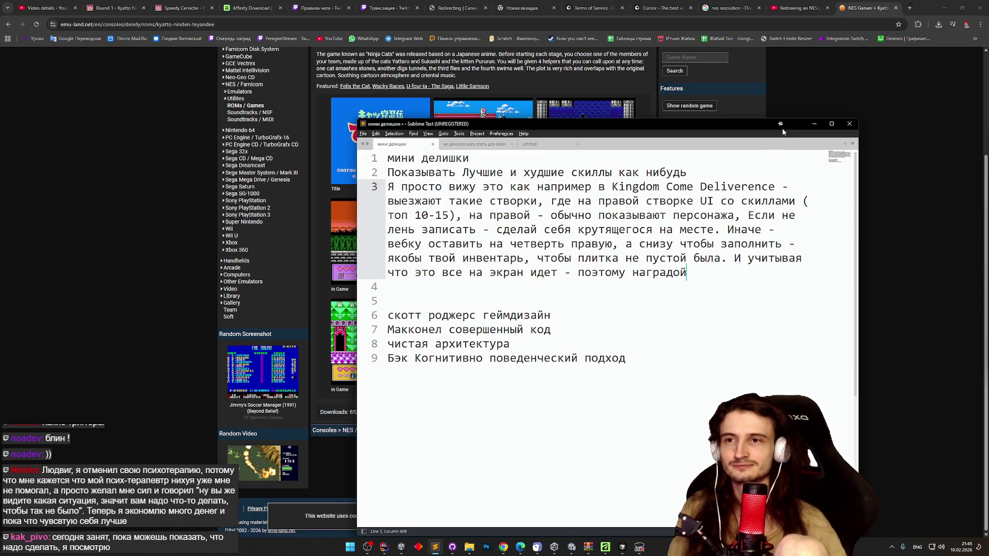
click(810, 124)
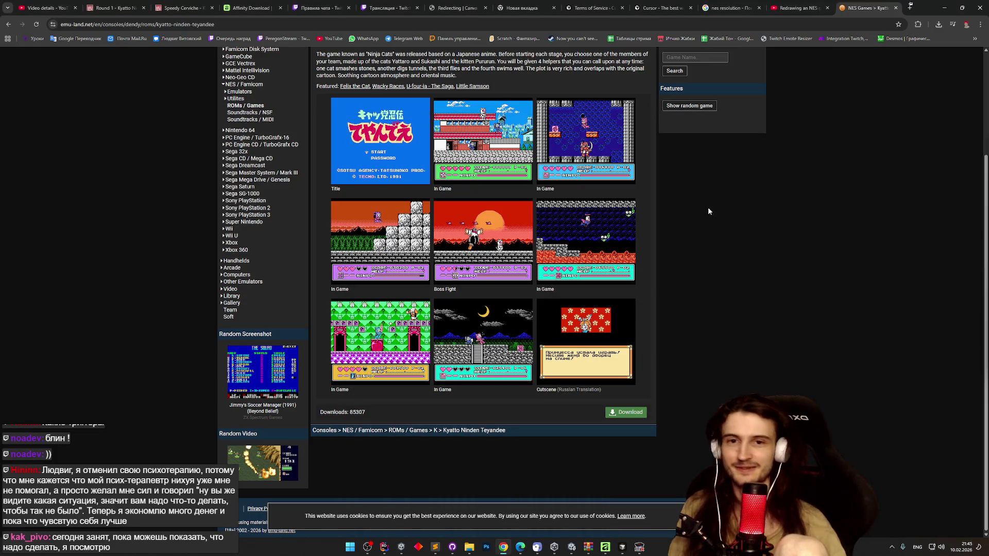
Step: Open a ROM result from the Google search and scroll through its page
scroll(739, 227, up, 2)
middle_click(740, 227)
scroll(739, 227, down, 4)
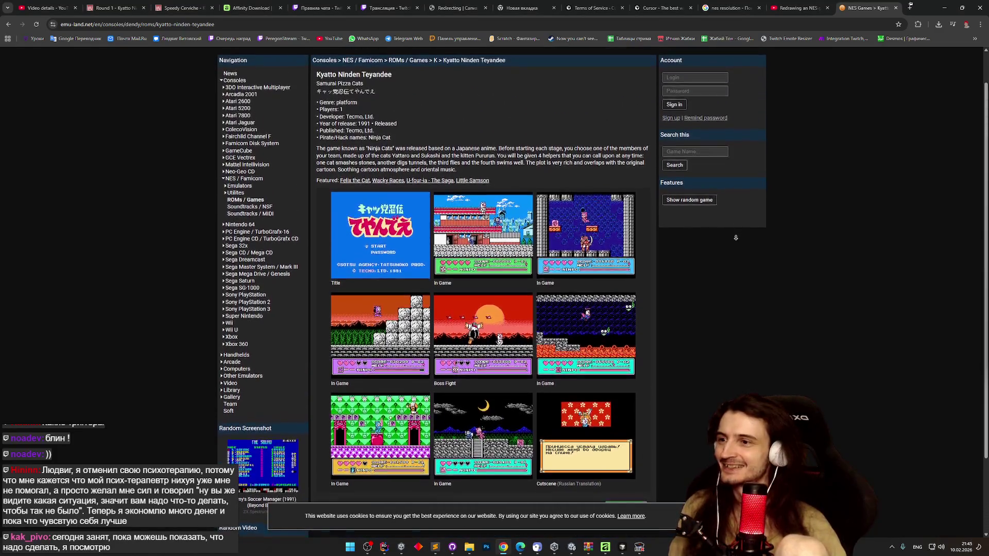
click(721, 306)
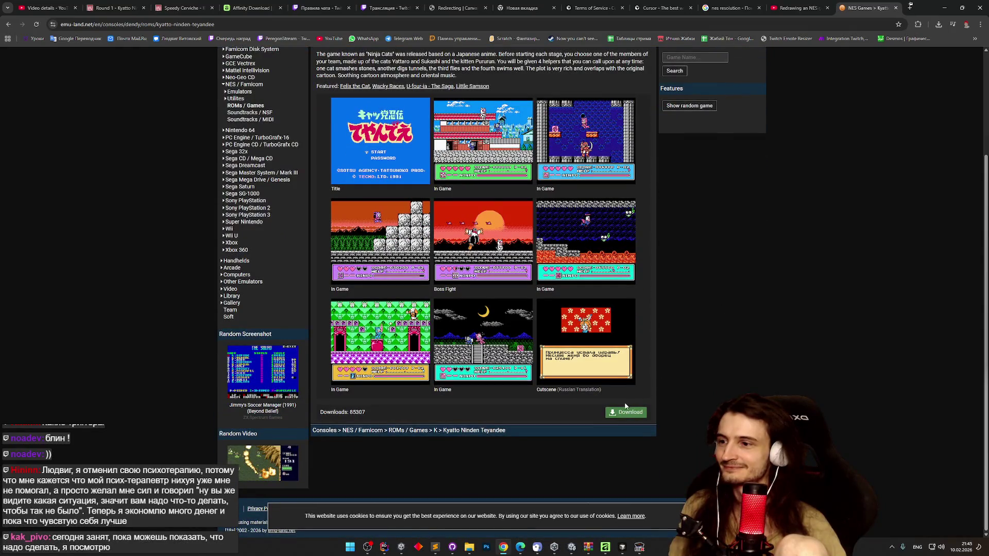
scroll(707, 269, up, 2)
scroll(729, 312, up, 1)
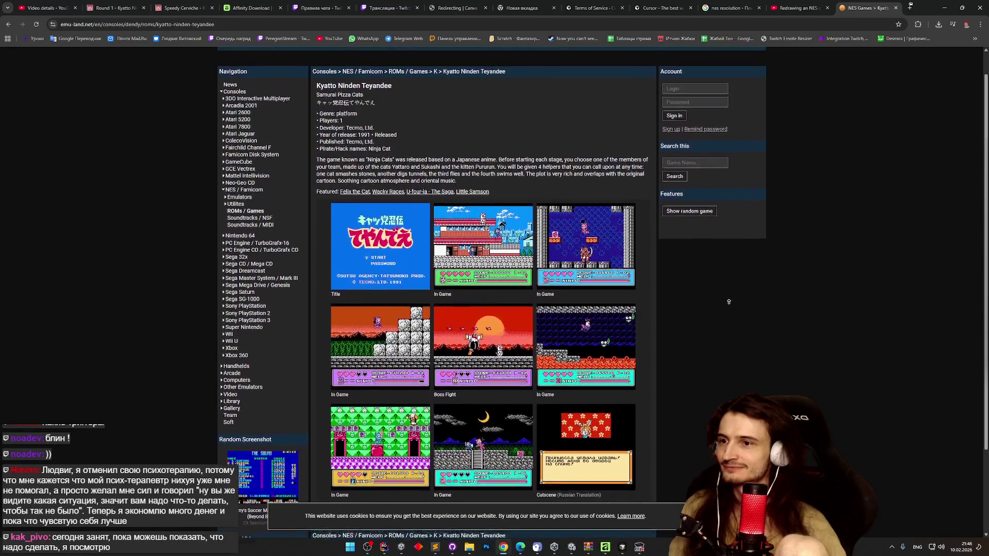
scroll(729, 302, up, 1)
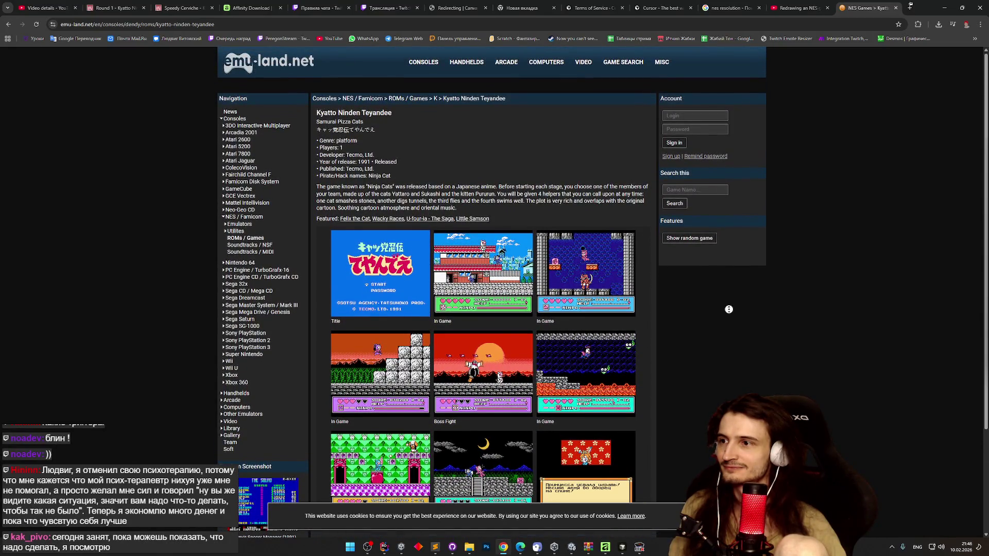
scroll(729, 310, down, 2)
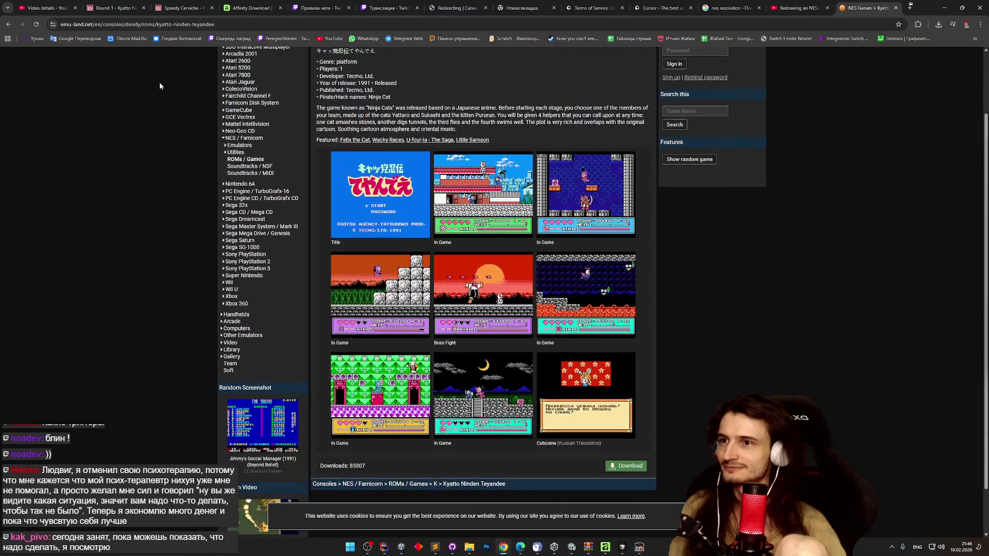
Step: Check the romsfun.com and Dendy Club results, returning to the Google results each time
click(7, 22)
scroll(55, 185, down, 1)
click(216, 221)
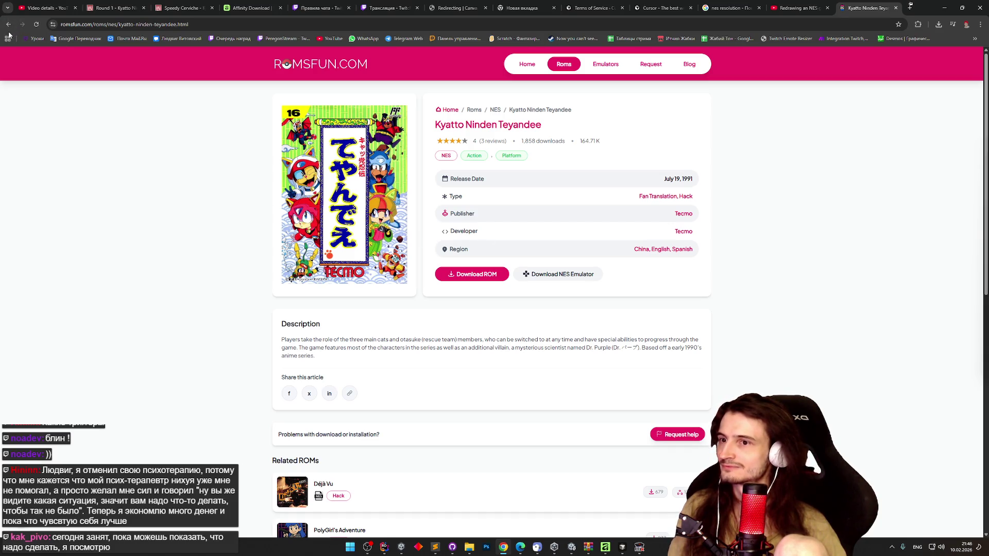
click(7, 26)
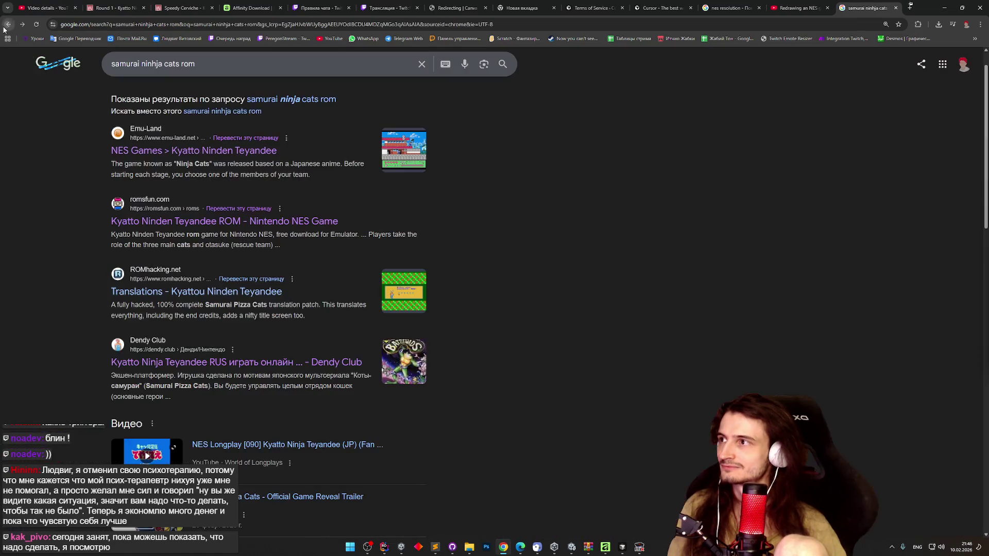
click(223, 348)
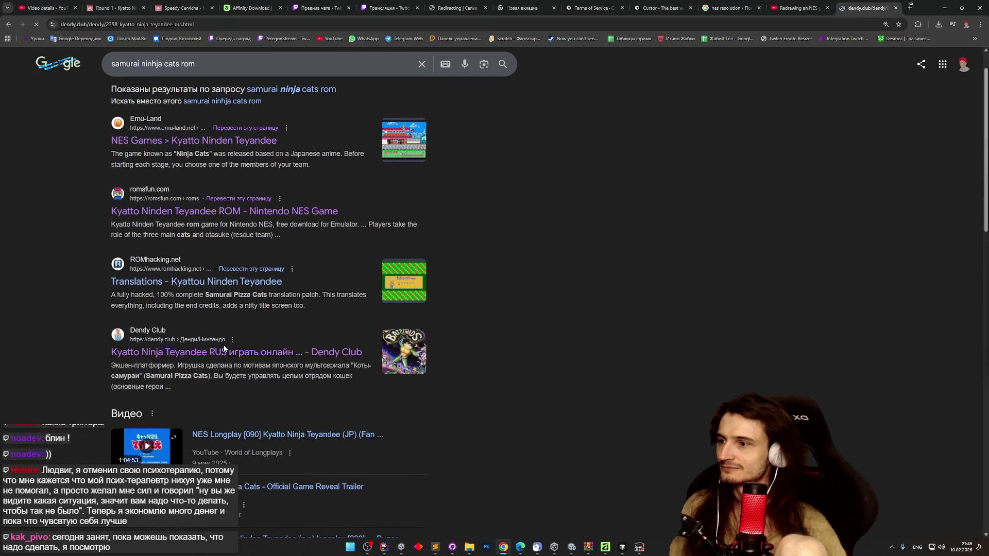
key(alt+Left)
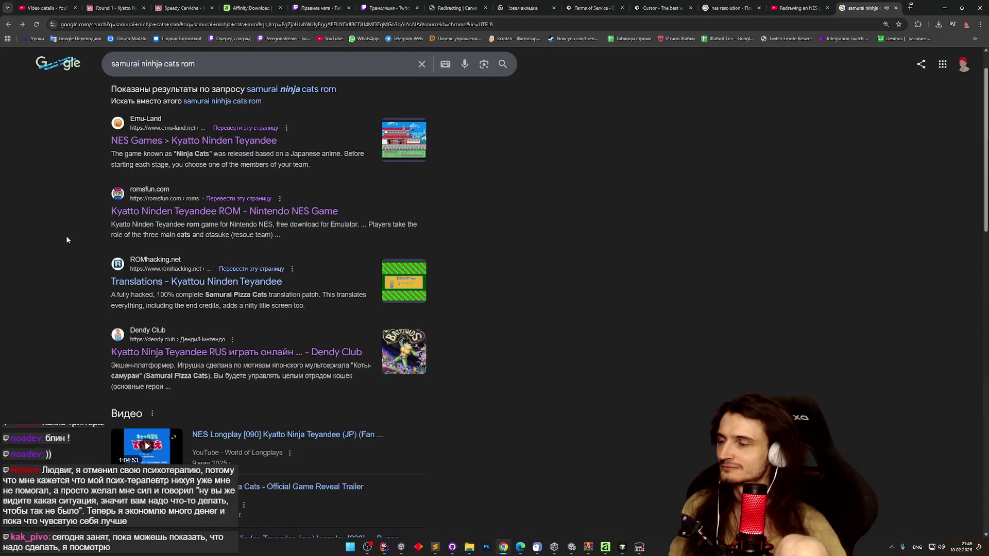
Step: Download the Samurai Pizza Cats patch spcv101.zip from ROMhacking.net, then switch to Unity
scroll(66, 238, down, 1)
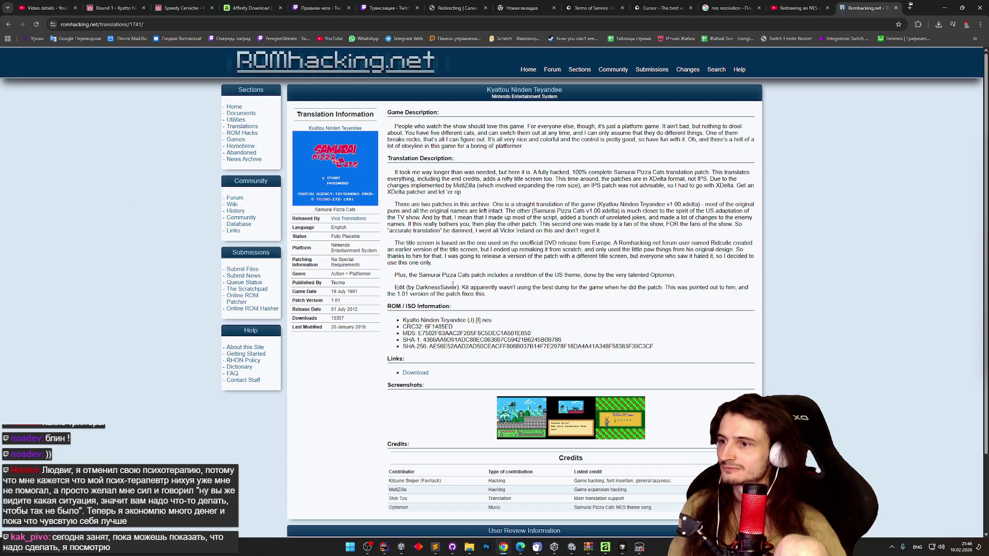
scroll(479, 288, down, 1)
click(417, 341)
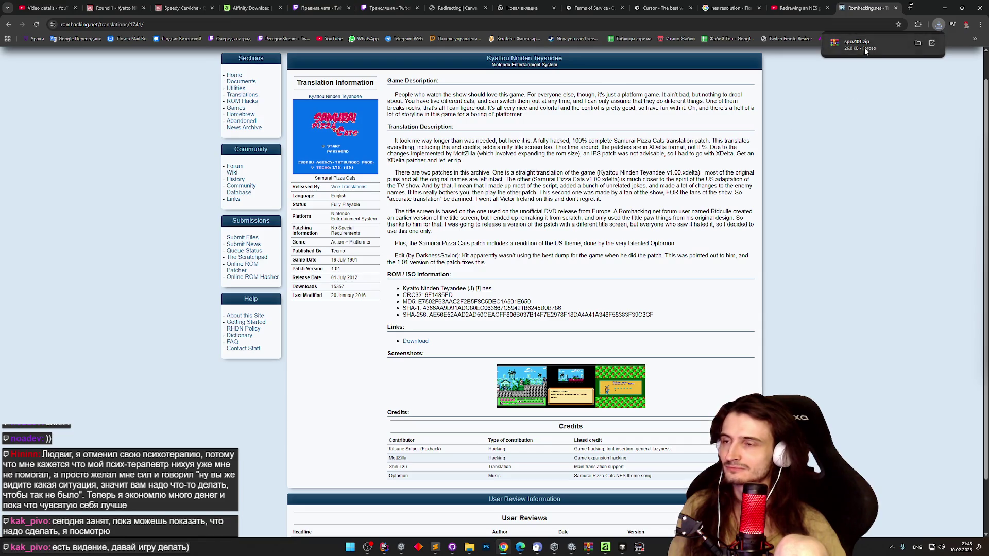
click(8, 25)
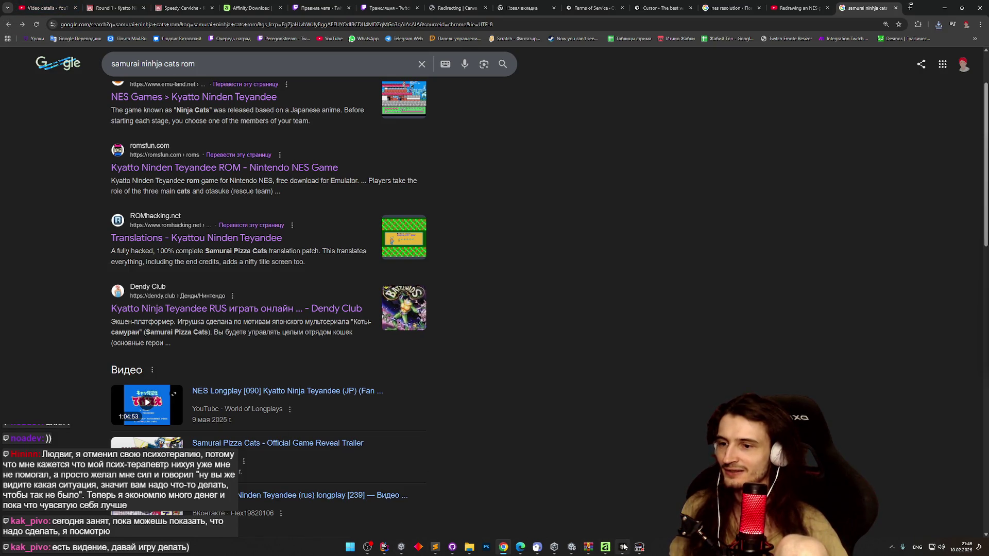
click(572, 549)
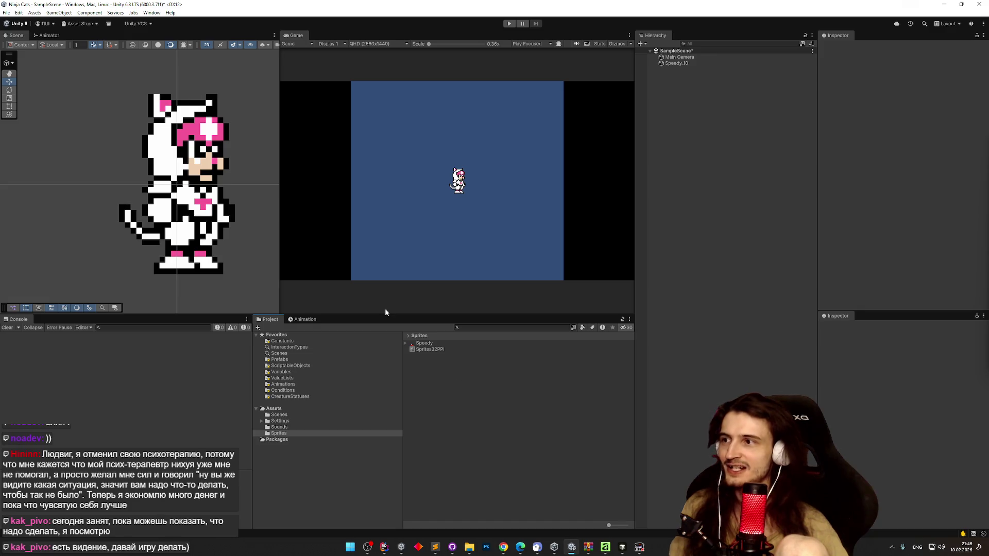
Step: Select the Speedy_10 sprite and drag it around the scene with the move gizmo
click(215, 226)
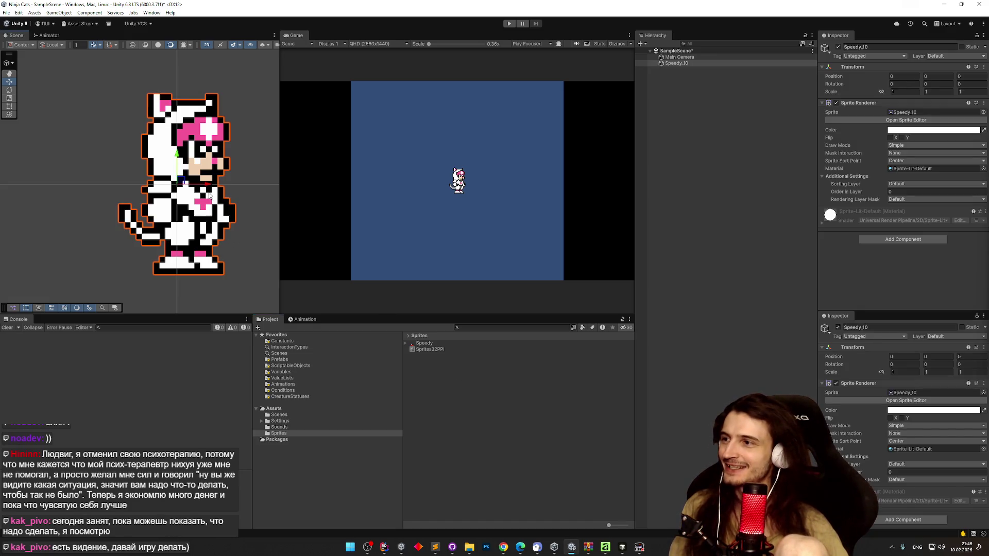
mouse_move(181, 183)
mouse_down()
mouse_move(47, 155)
mouse_move(338, 283)
mouse_move(371, 350)
mouse_move(225, 186)
mouse_move(257, 182)
mouse_move(27, 203)
mouse_move(182, 246)
mouse_move(228, 197)
mouse_up()
mouse_move(238, 267)
mouse_down()
mouse_move(371, 258)
mouse_move(210, 155)
mouse_move(515, 191)
mouse_move(67, 76)
mouse_move(124, 131)
mouse_move(196, 132)
mouse_move(178, 149)
mouse_move(182, 182)
mouse_up()
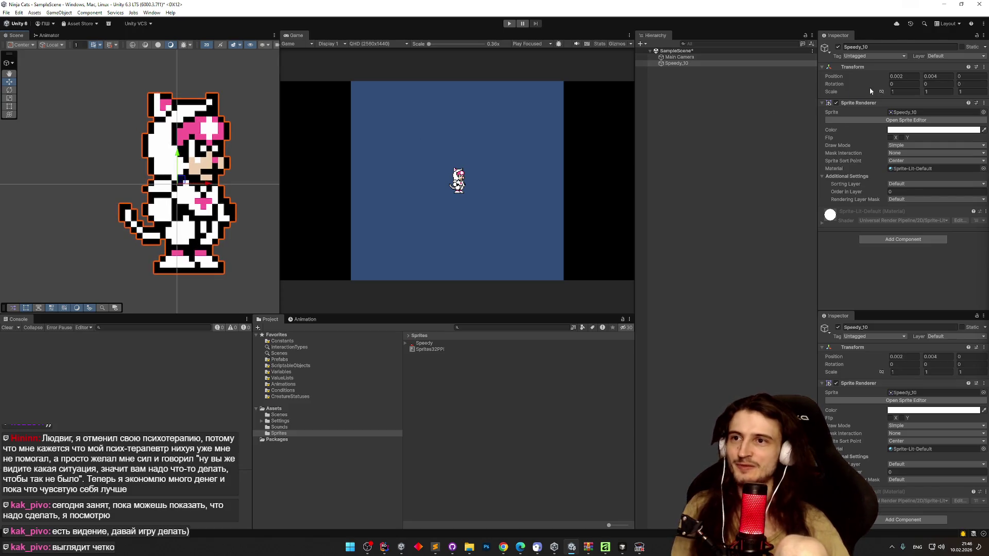
Step: Reset Speedy_10's Transform Position X and Y to 0
click(903, 76)
text(0)
key(Tab)
text(0)
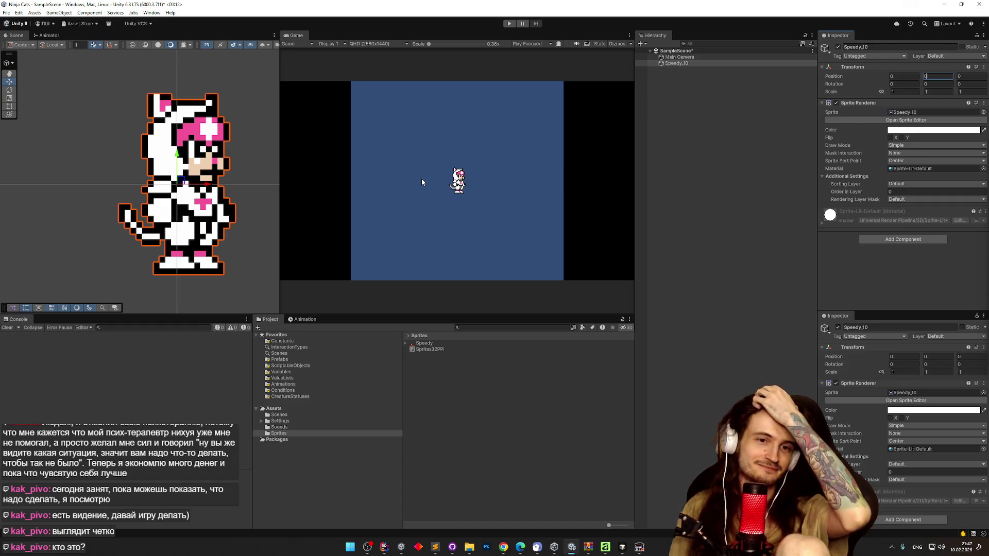
click(505, 546)
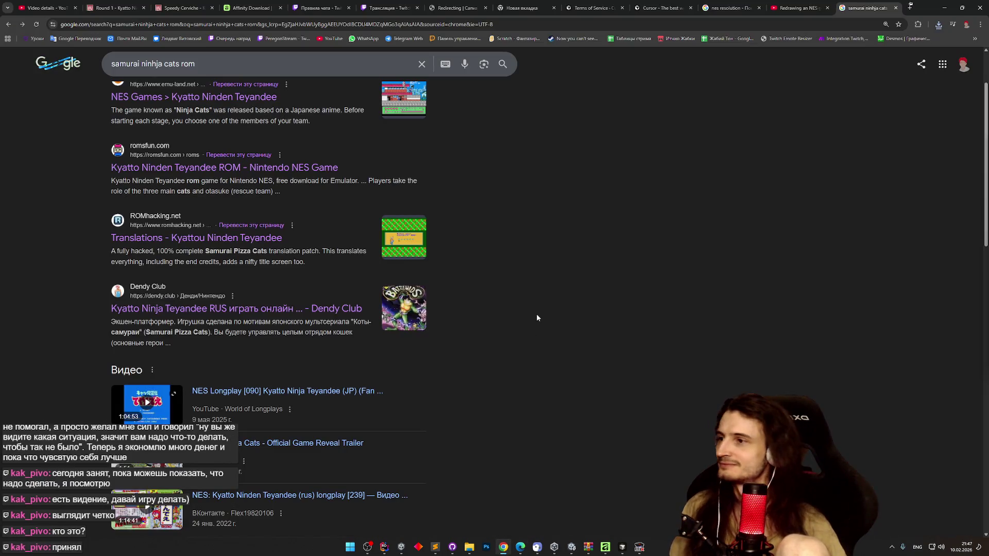
Step: Look at the Cattou Ninden Teyandee [T-Eng] result and return to the search results
scroll(538, 312, down, 5)
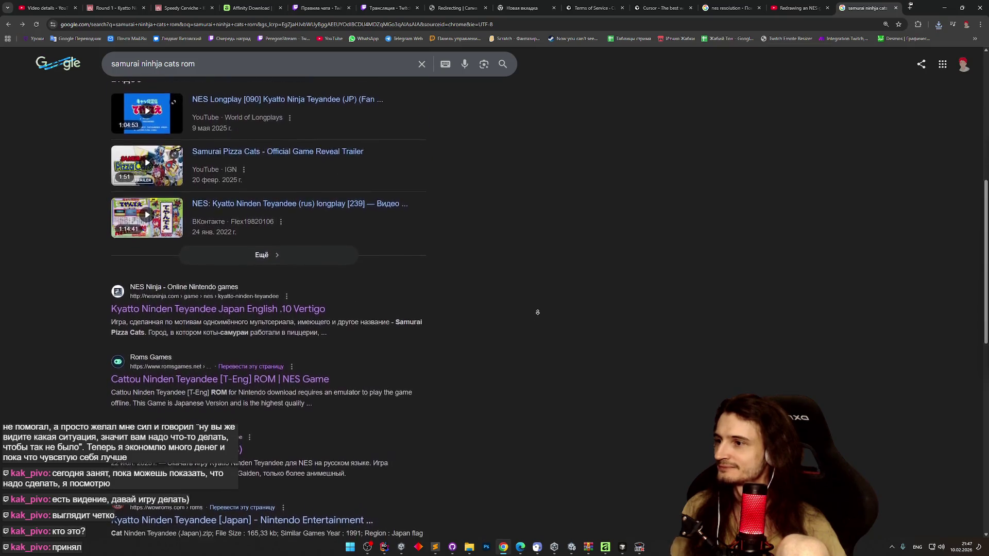
middle_click(407, 304)
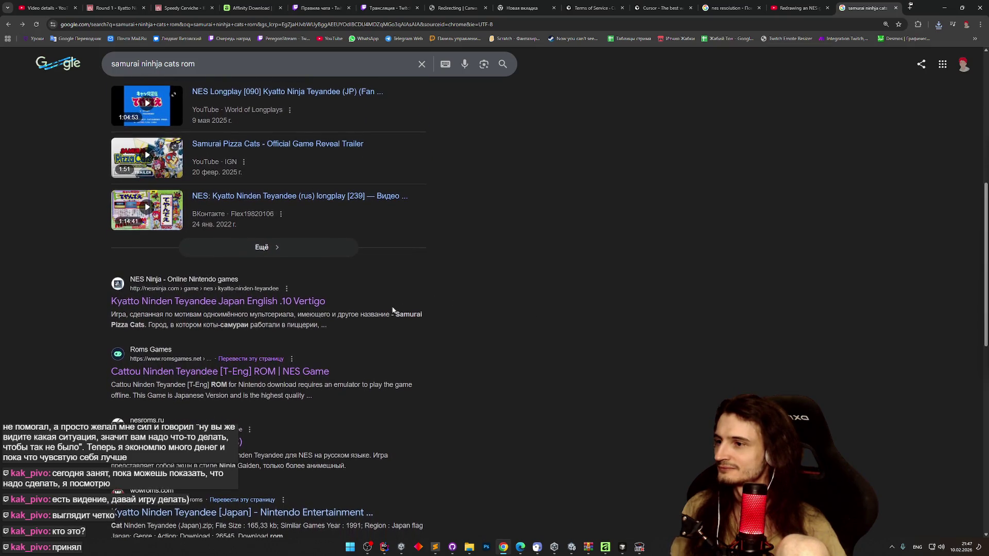
click(302, 375)
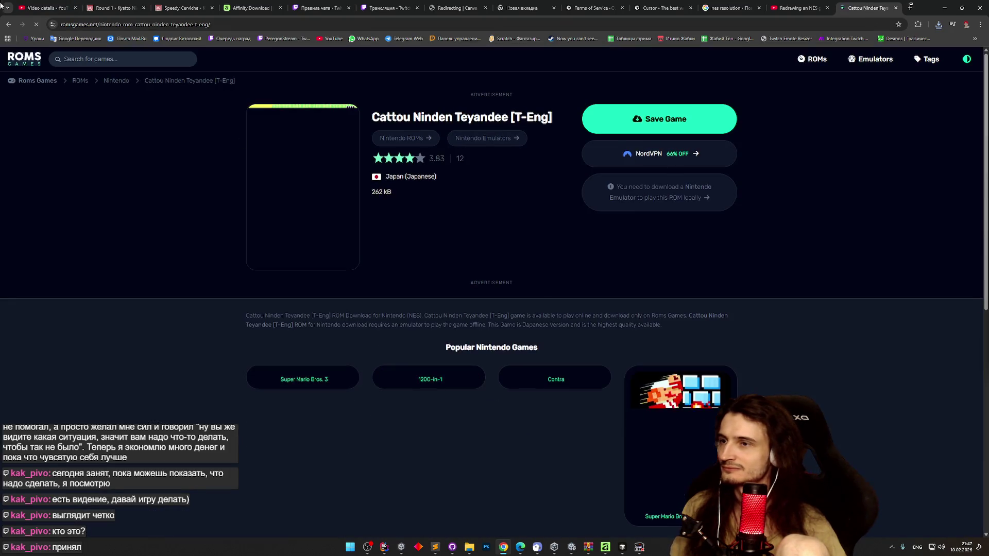
key(alt+Left)
scroll(101, 139, up, 5)
scroll(102, 139, up, 2)
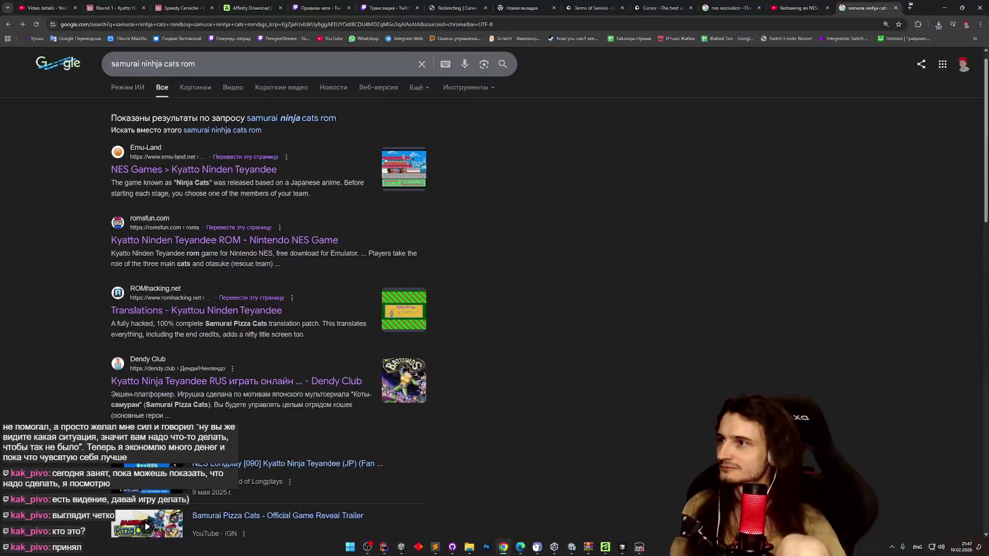
Step: Search 'ninja cats rus rom' and open the nesroms Kyatto Ninden Teyandee (RUS) page in a new tab
triple_click(200, 63)
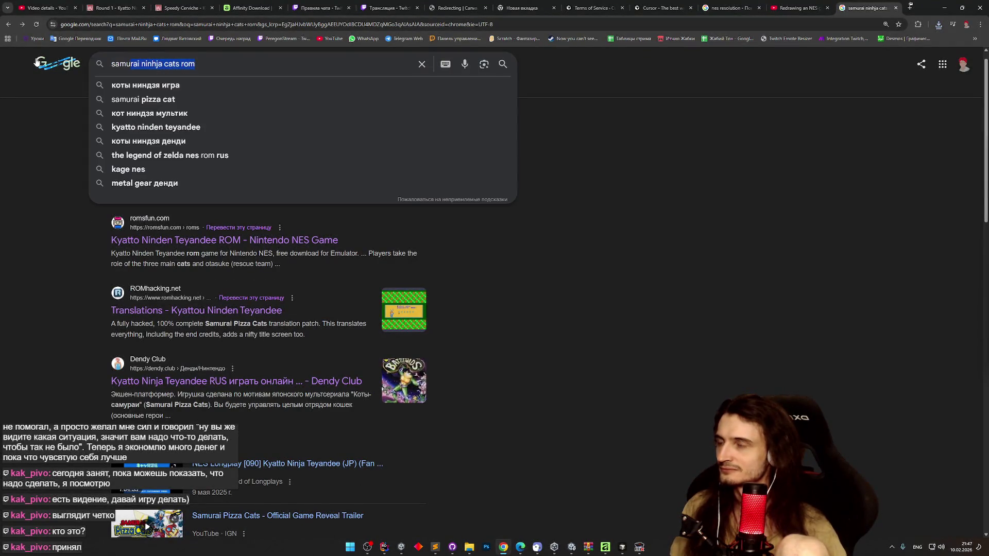
text(ninja cats rus rom)
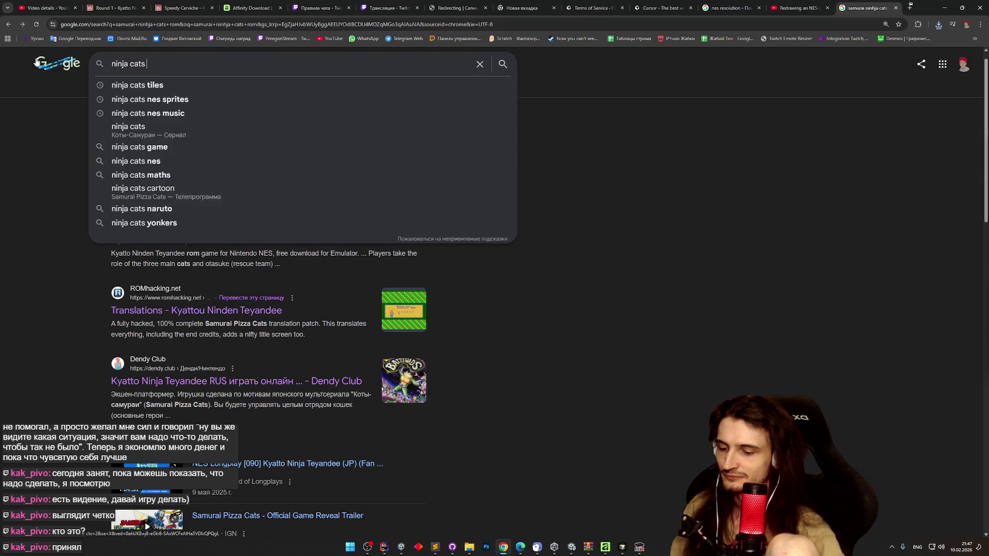
key(Return)
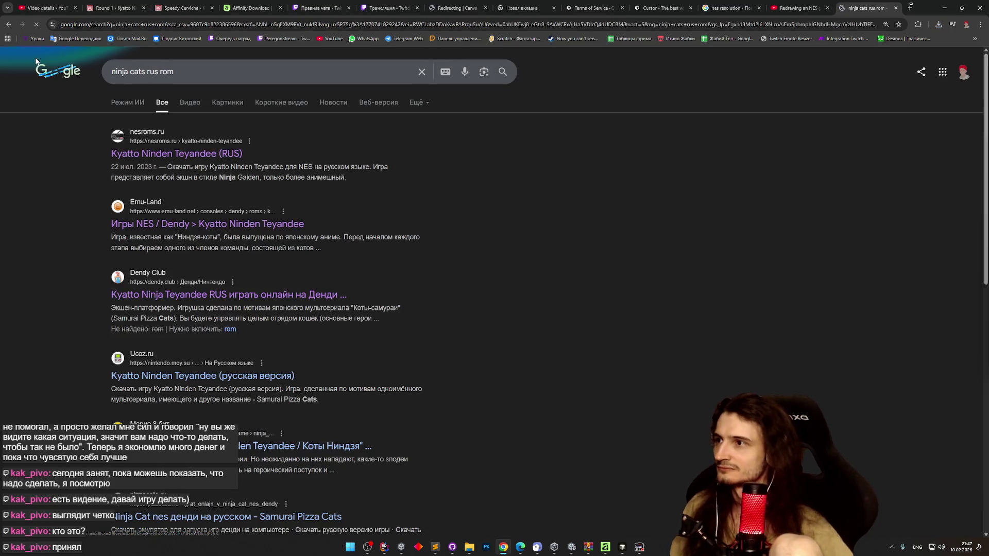
middle_click(118, 158)
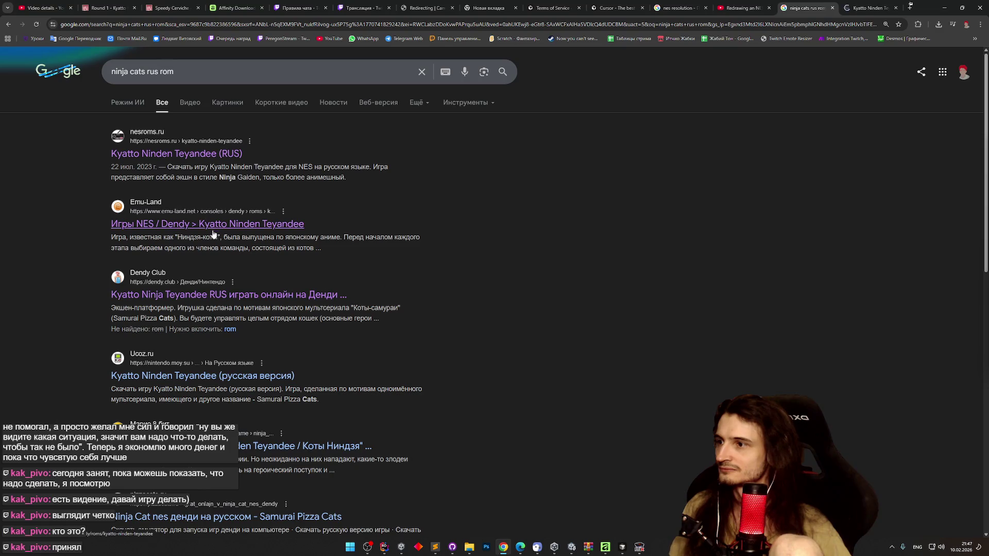
key(ctrl+Tab)
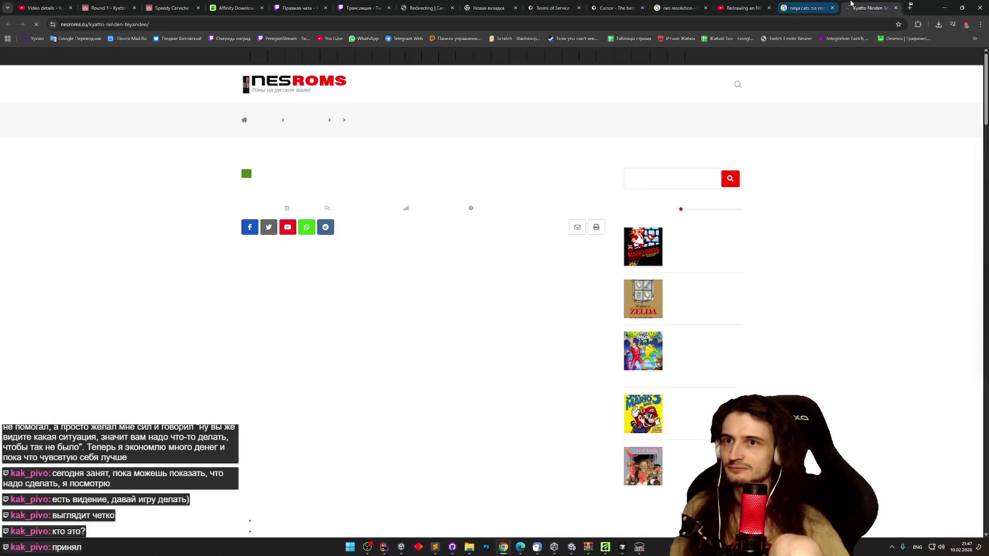
scroll(176, 285, down, 20)
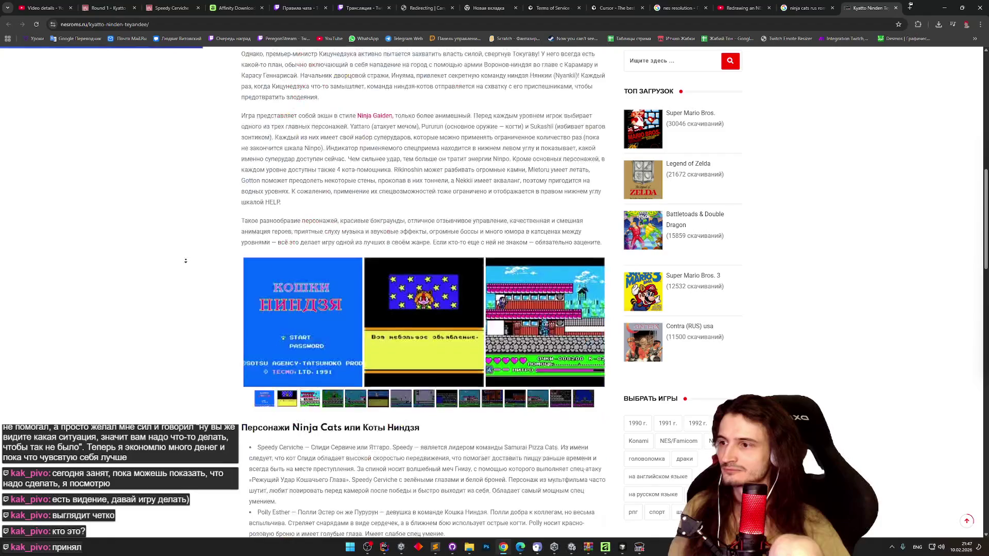
scroll(179, 268, up, 8)
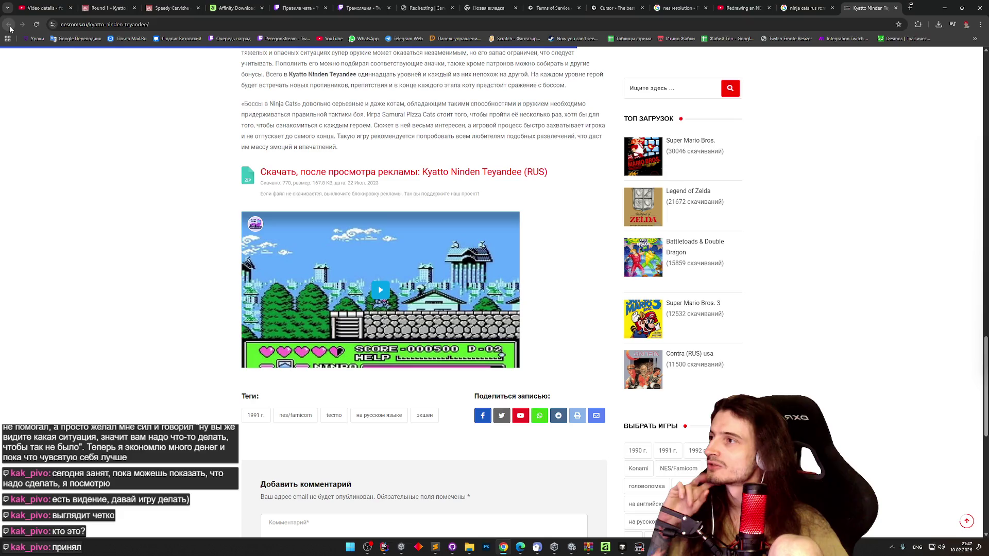
key(ctrl+shift+Tab)
click(981, 24)
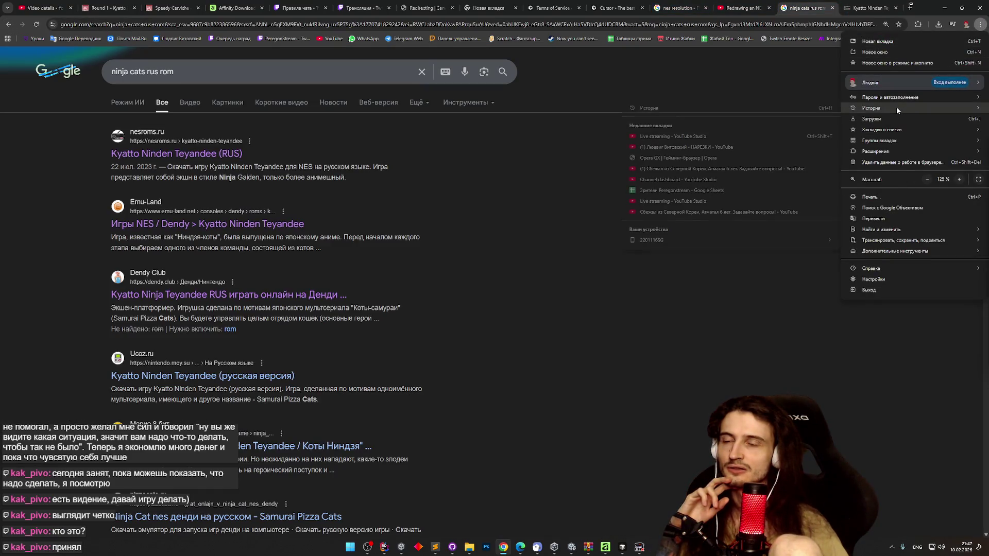
Step: Show spcv101.zip from Chrome's download history in its Downloads folder and search it for 'nes'
click(886, 120)
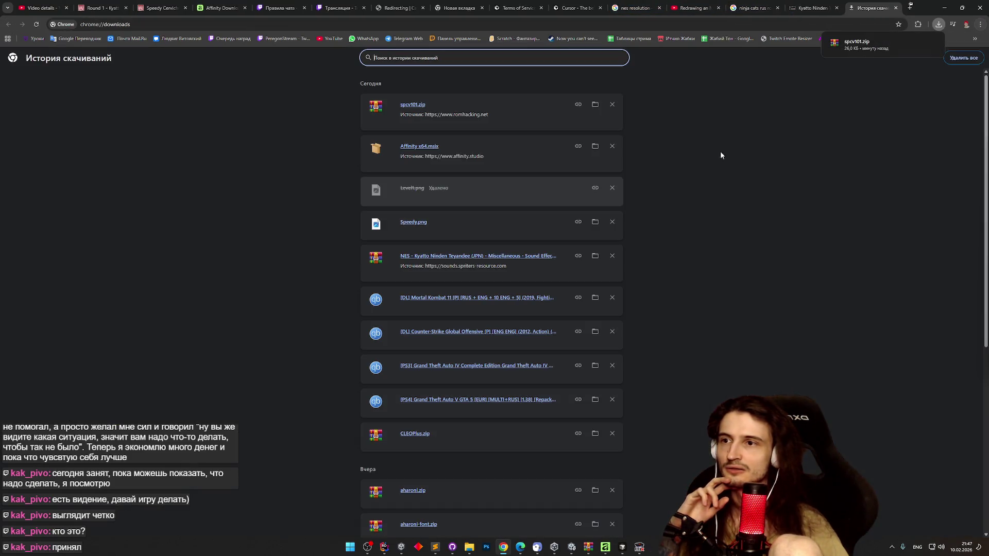
click(595, 104)
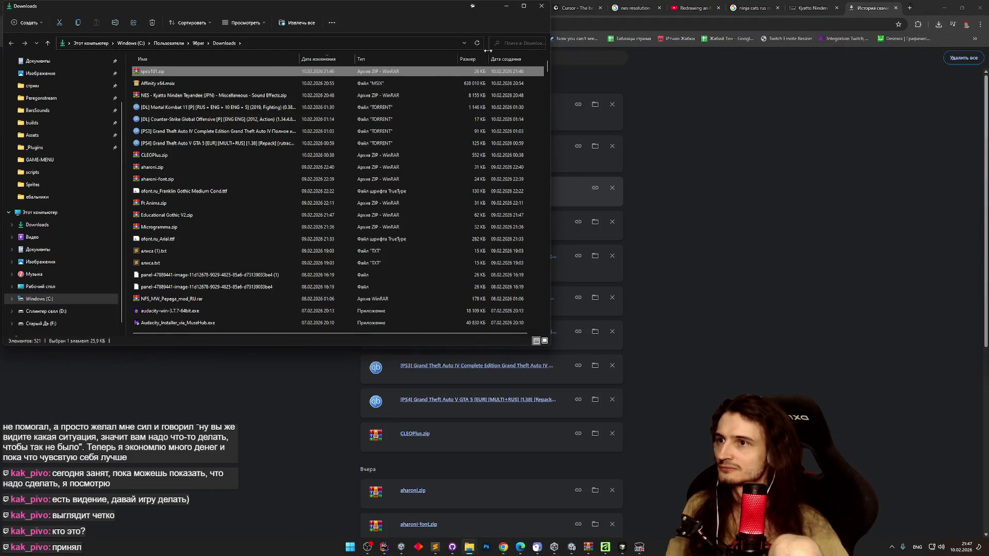
click(512, 45)
text(nes)
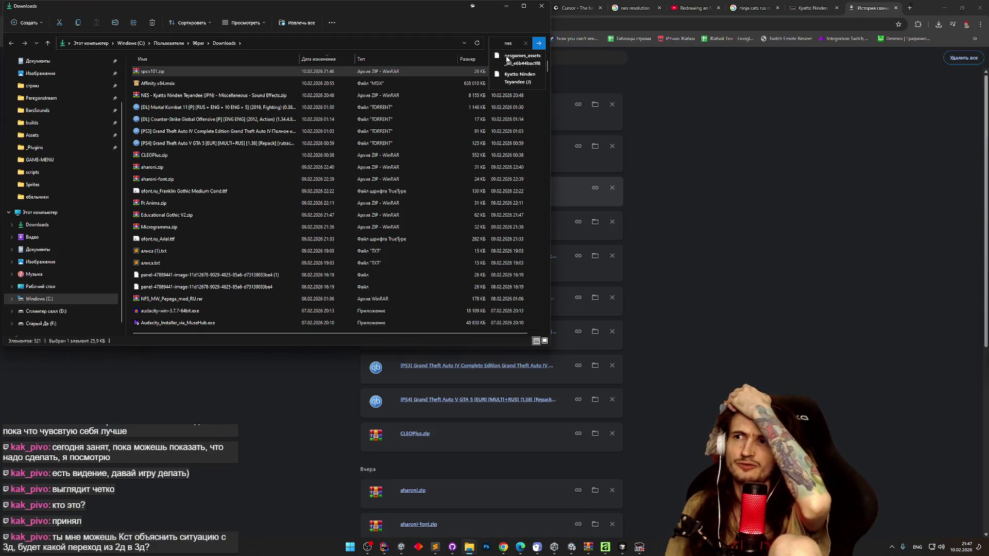
key(Return)
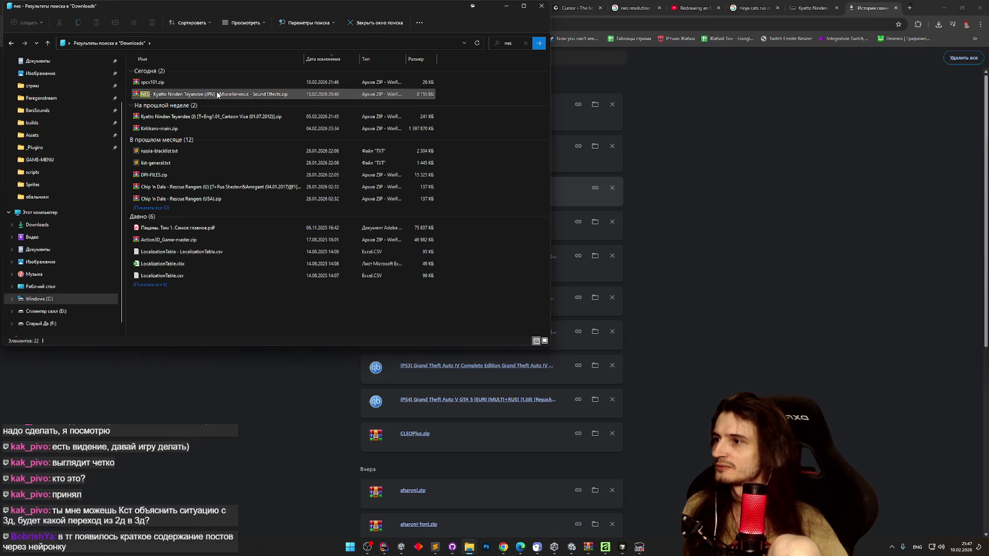
Step: Return to the full Downloads listing and bring Chrome's download history back to front
click(11, 43)
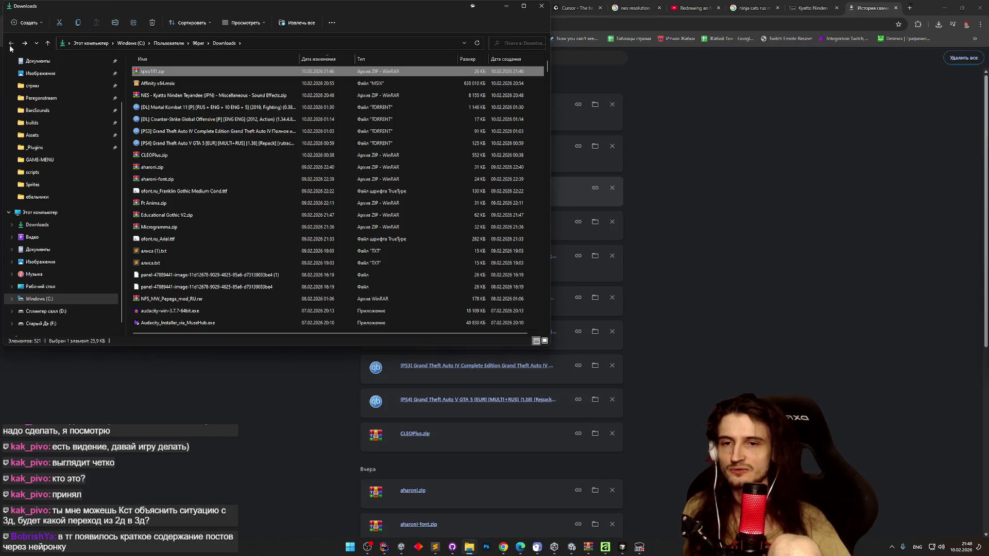
click(503, 548)
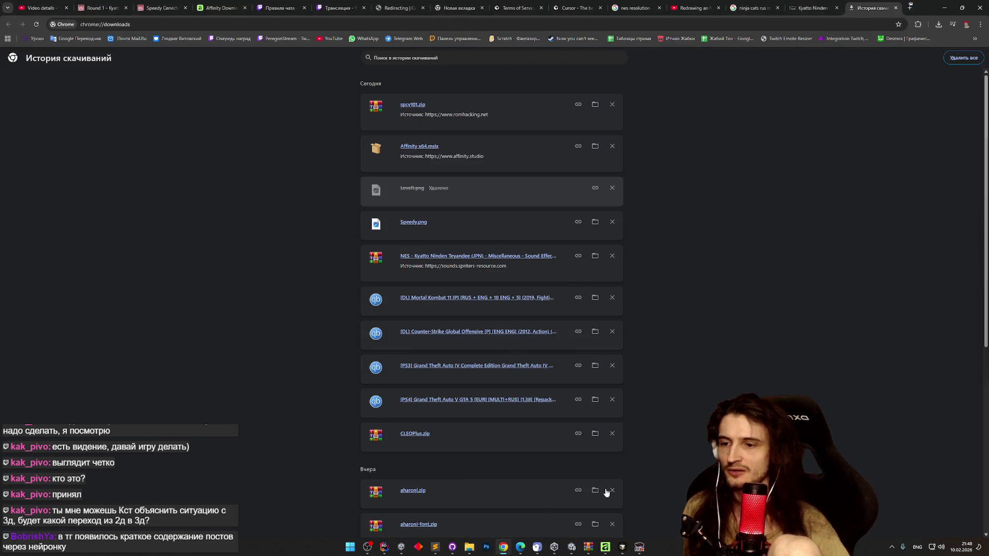
click(352, 550)
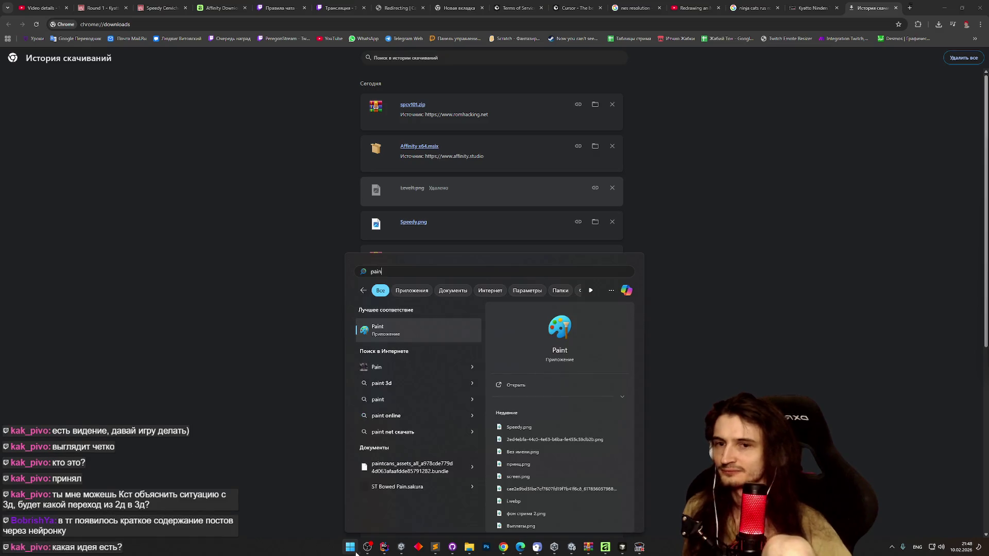
Step: Launch Paint and pencil a rough oval, a long platform and a tall box
click(444, 335)
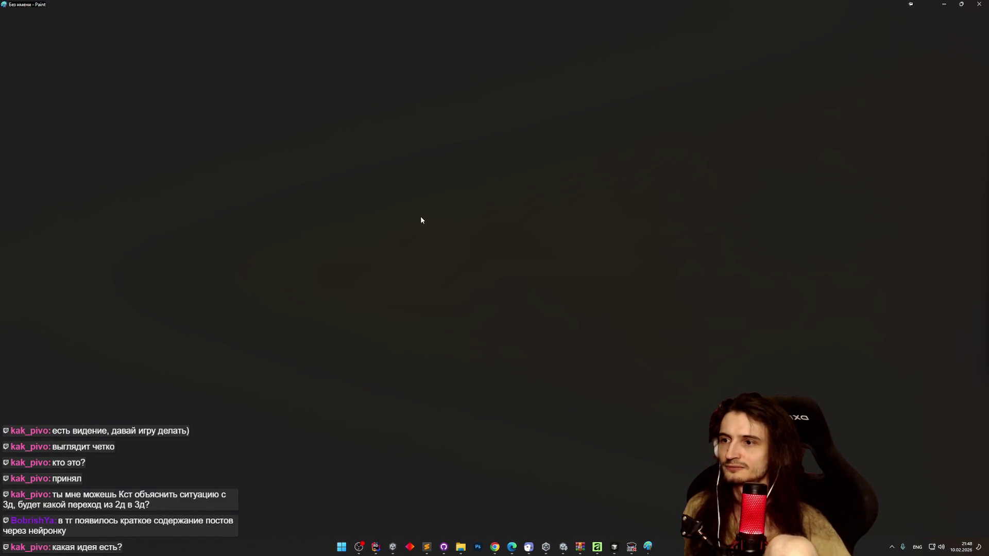
scroll(400, 219, down, 2)
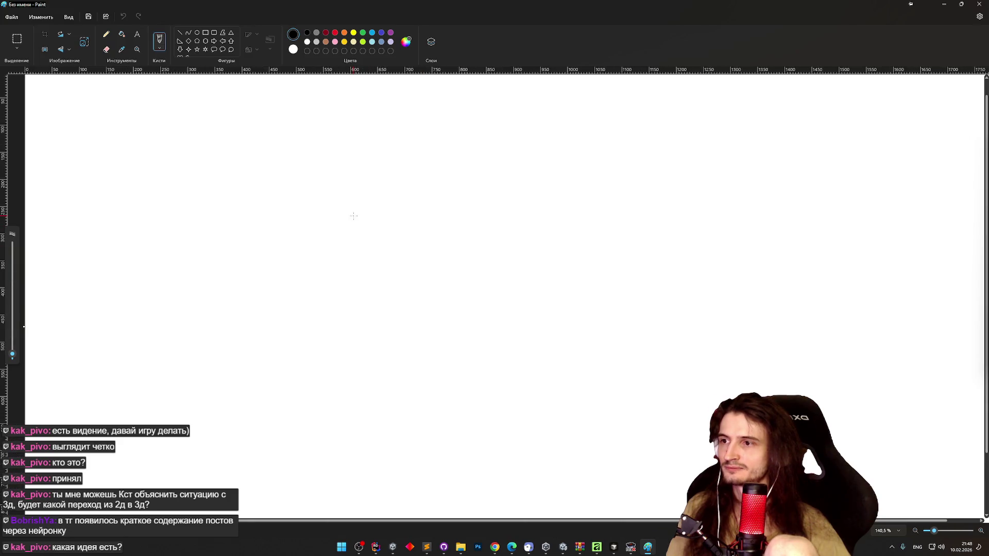
drag(445, 259, 447, 258)
mouse_move(364, 261)
mouse_down()
mouse_move(444, 260)
mouse_move(536, 288)
mouse_move(372, 282)
mouse_move(369, 254)
mouse_up()
mouse_move(493, 252)
mouse_down()
mouse_move(542, 181)
mouse_move(547, 254)
mouse_move(490, 258)
mouse_up()
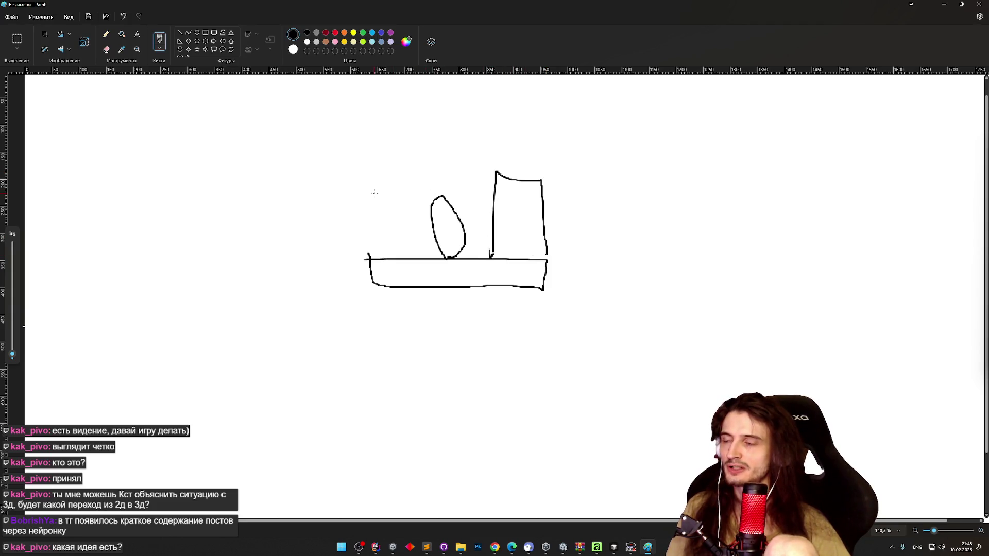
Step: Add a small box left of the platform, redraw a room frame around the scene, and start a second platform
mouse_move(284, 259)
mouse_down()
mouse_move(304, 296)
mouse_move(295, 259)
mouse_move(291, 292)
mouse_move(287, 257)
mouse_up()
key(ctrl+z)
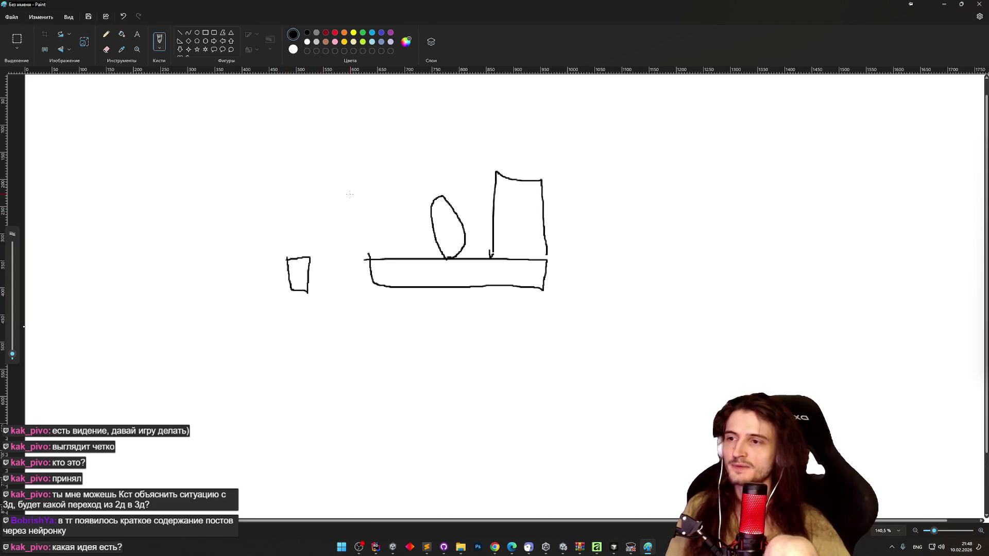
mouse_move(339, 143)
mouse_down()
mouse_move(585, 142)
mouse_move(581, 299)
mouse_move(359, 298)
mouse_move(336, 259)
mouse_move(345, 147)
mouse_up()
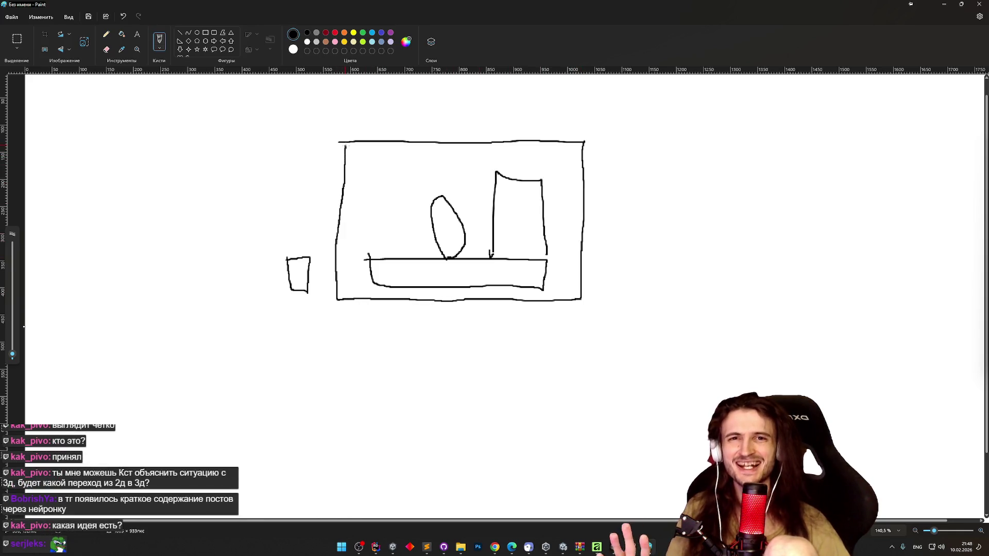
key(ctrl+z)
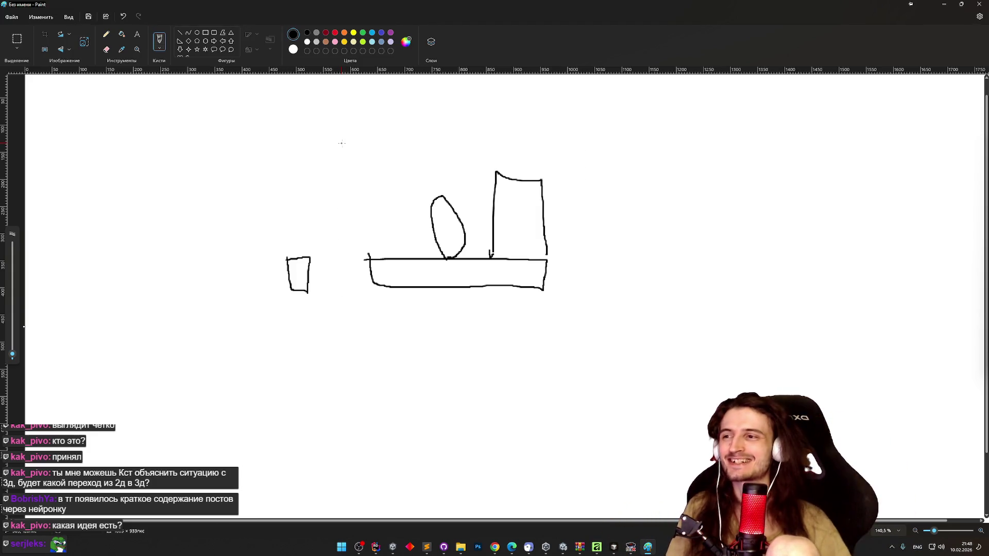
mouse_move(341, 143)
mouse_down()
mouse_move(563, 135)
mouse_move(569, 311)
mouse_move(335, 311)
mouse_move(334, 140)
mouse_move(343, 133)
mouse_up()
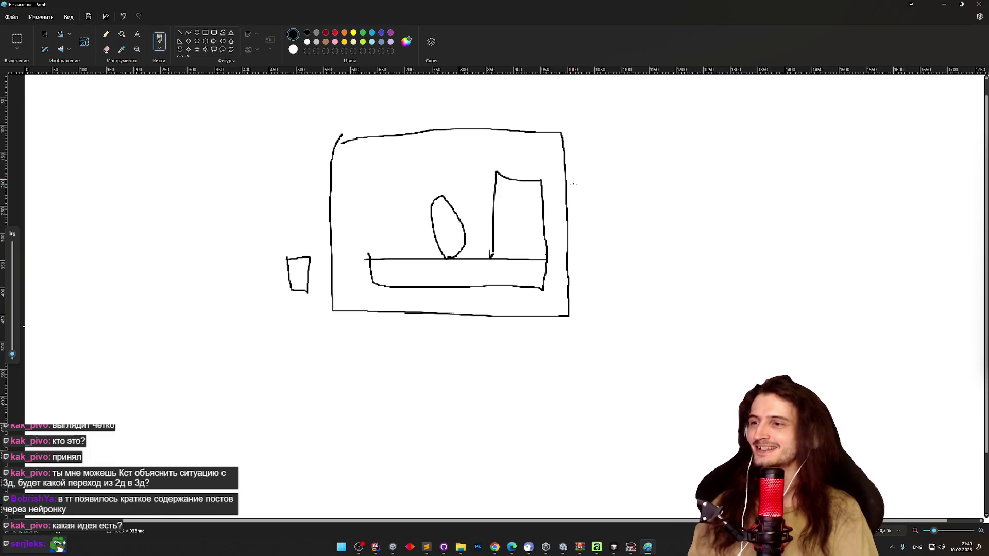
mouse_move(640, 245)
mouse_down()
mouse_move(647, 265)
mouse_move(813, 267)
mouse_move(807, 249)
mouse_up()
Step: Close the right-hand platform, draw a circle and a 3D box above it, then minimise Paint
mouse_move(634, 264)
mouse_down()
mouse_move(807, 277)
mouse_move(814, 265)
mouse_up()
mouse_move(710, 252)
mouse_down()
mouse_move(720, 212)
mouse_move(710, 251)
mouse_up()
mouse_move(763, 229)
mouse_down()
mouse_move(762, 207)
mouse_move(838, 180)
mouse_move(753, 232)
mouse_up()
mouse_move(762, 176)
mouse_down()
mouse_move(753, 158)
mouse_move(761, 229)
mouse_up()
drag(759, 155, 835, 176)
drag(747, 228, 759, 238)
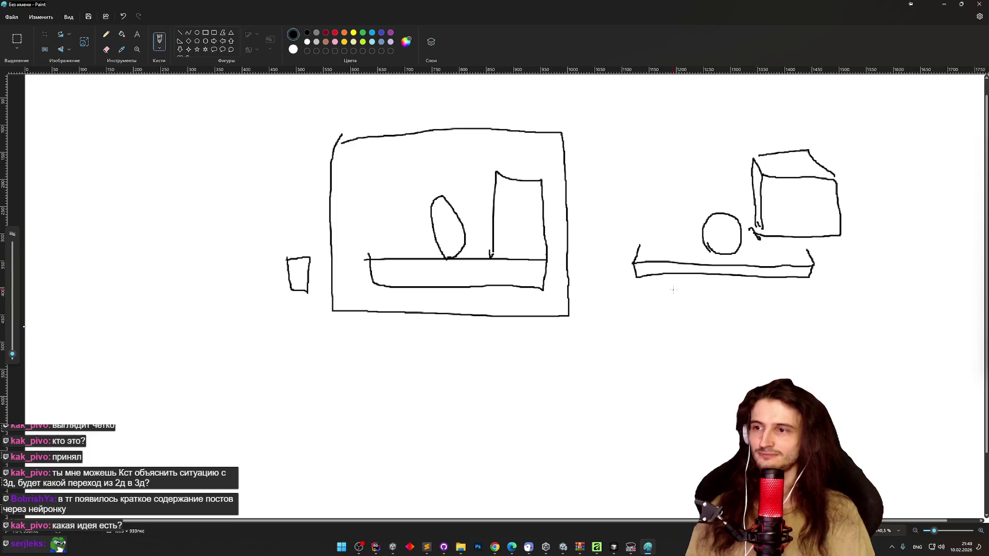
click(943, 4)
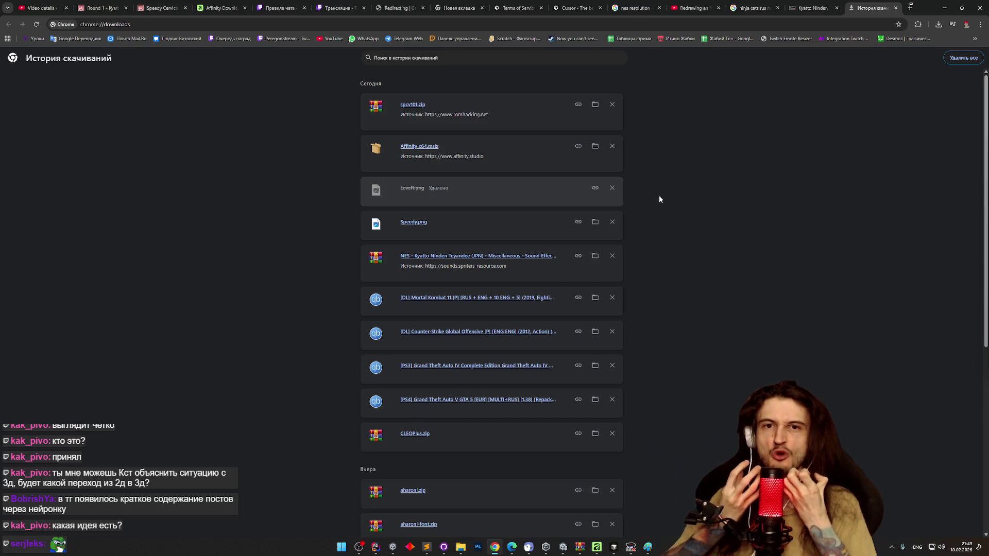
Step: Minimise Chrome, move the Downloads folder window aside, and restore Chrome
click(945, 8)
drag(367, 35, 528, 66)
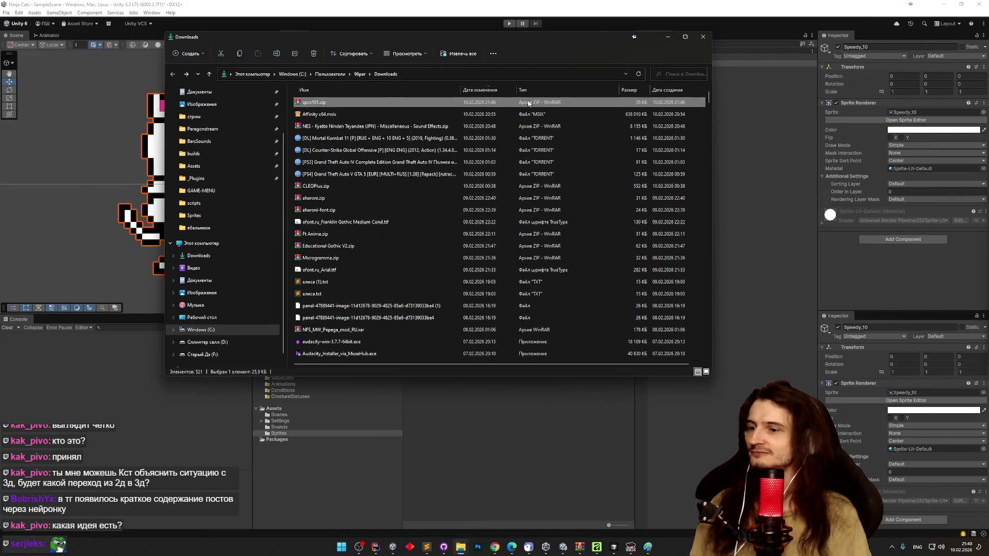
click(494, 546)
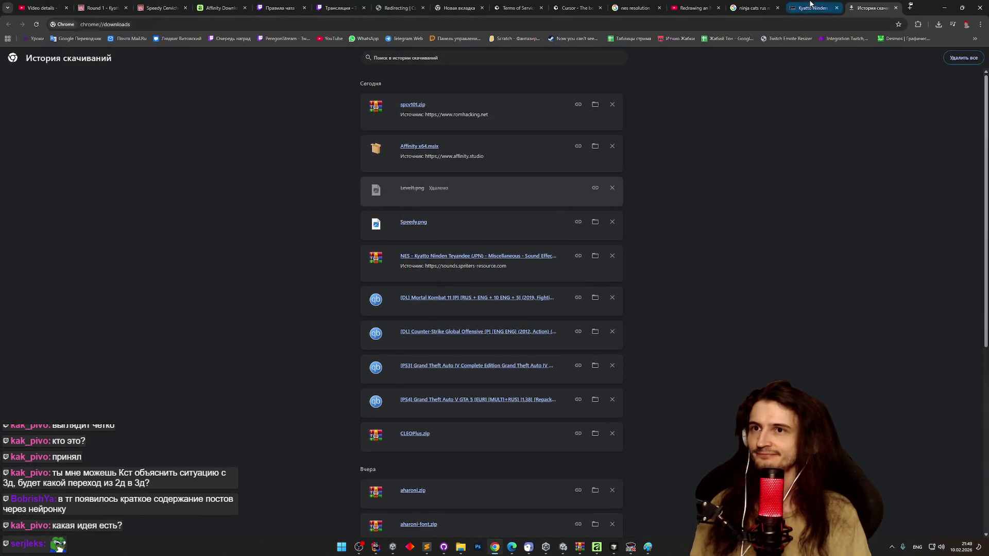
Step: Open the Emu-Land result from the 'ninja cats rus rom' search in a new tab and view it
click(809, 7)
click(738, 6)
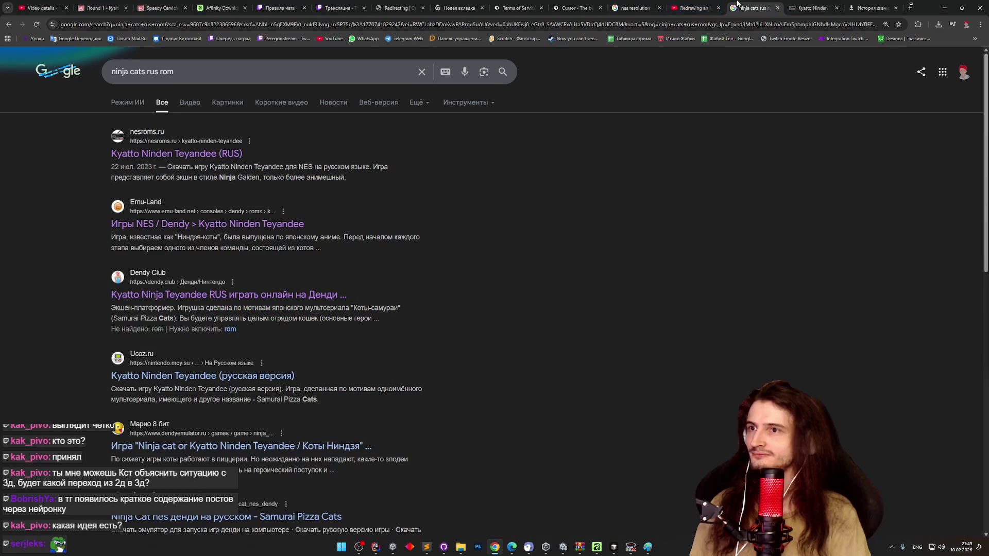
scroll(77, 219, down, 1)
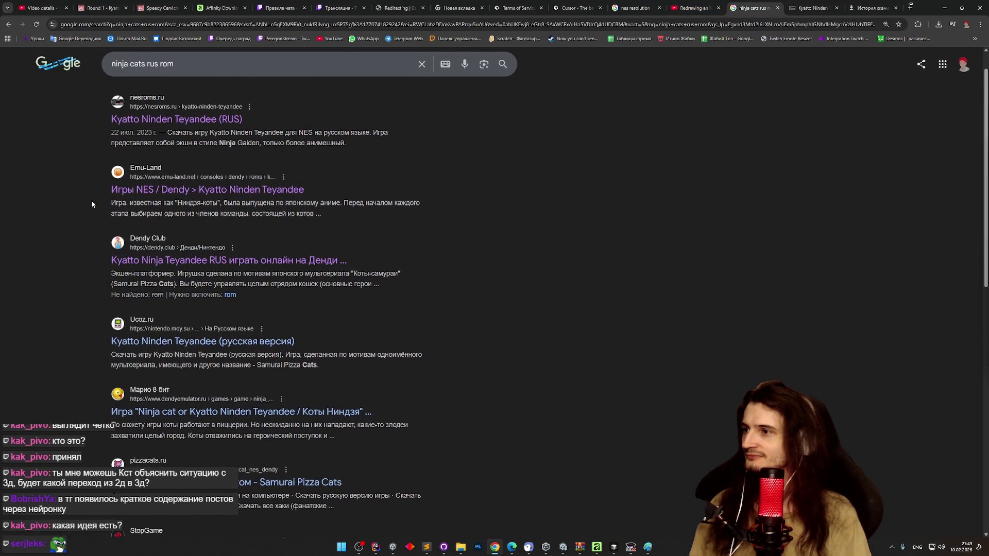
middle_click(186, 188)
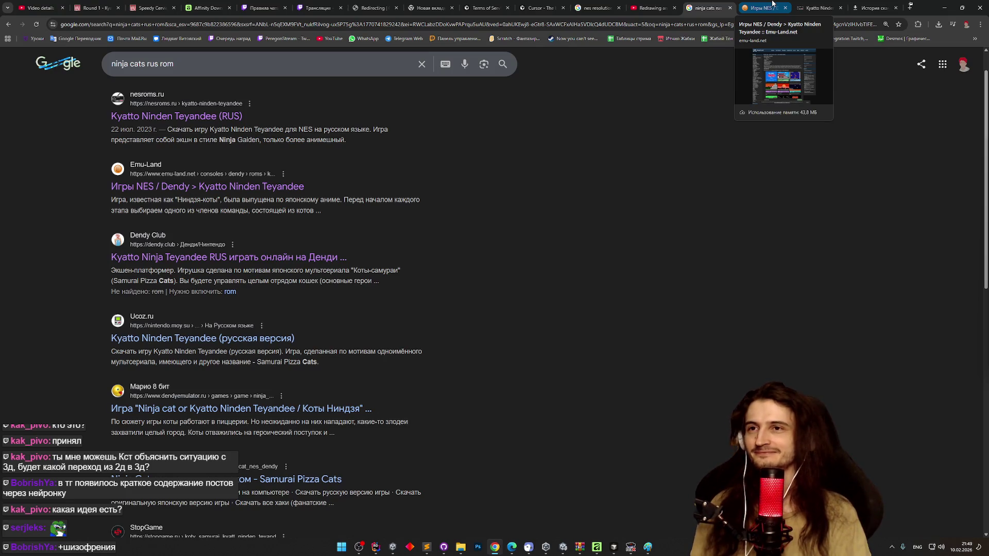
click(768, 6)
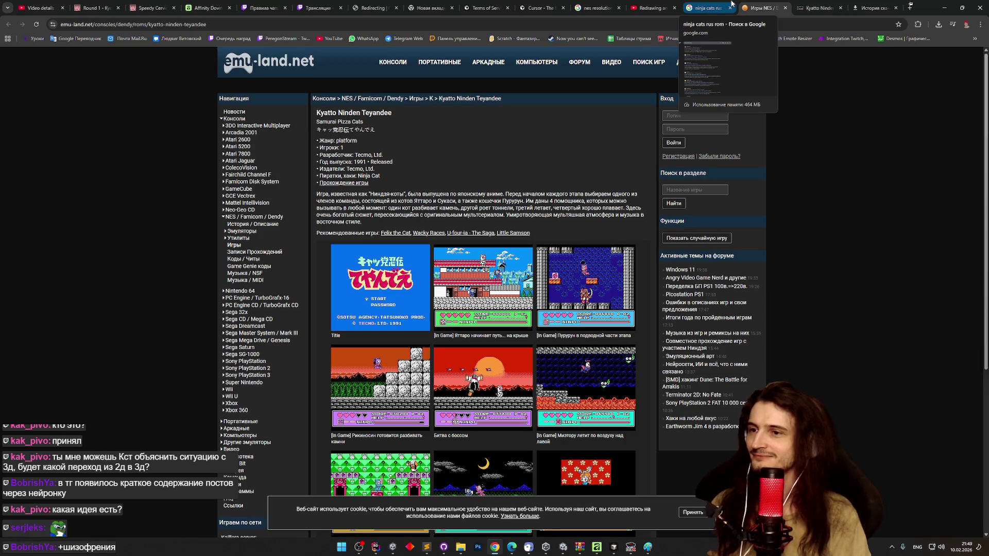
Step: Browse the 'ninja cats rus rom' Kyatto Ninden Teyandee results, then bring GitHub Desktop forward
scroll(837, 204, down, 2)
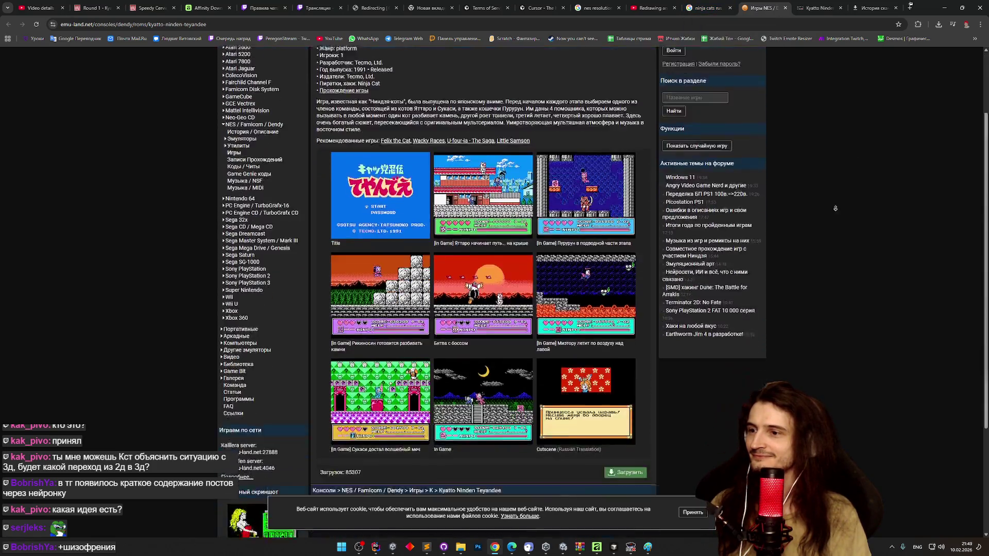
scroll(824, 160, down, 4)
scroll(823, 159, up, 6)
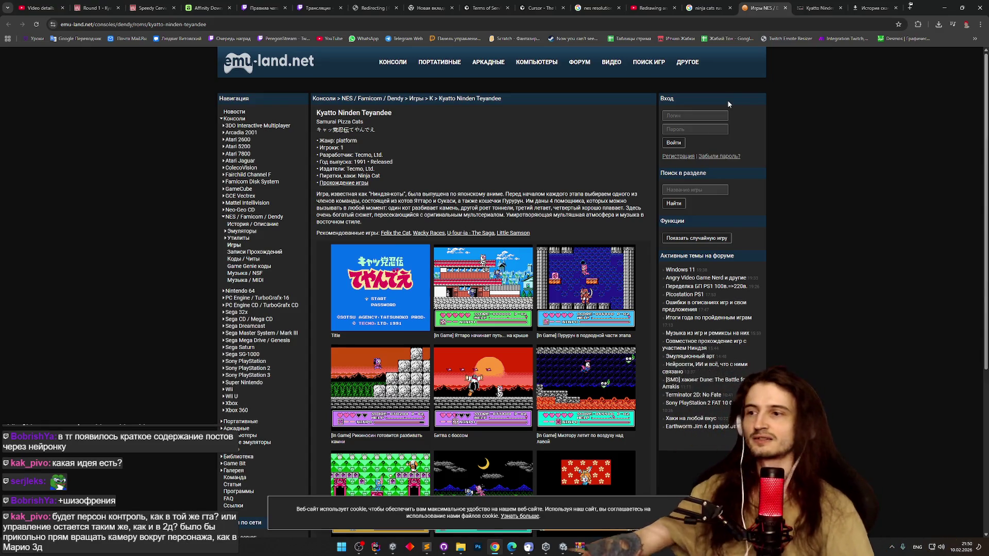
click(707, 8)
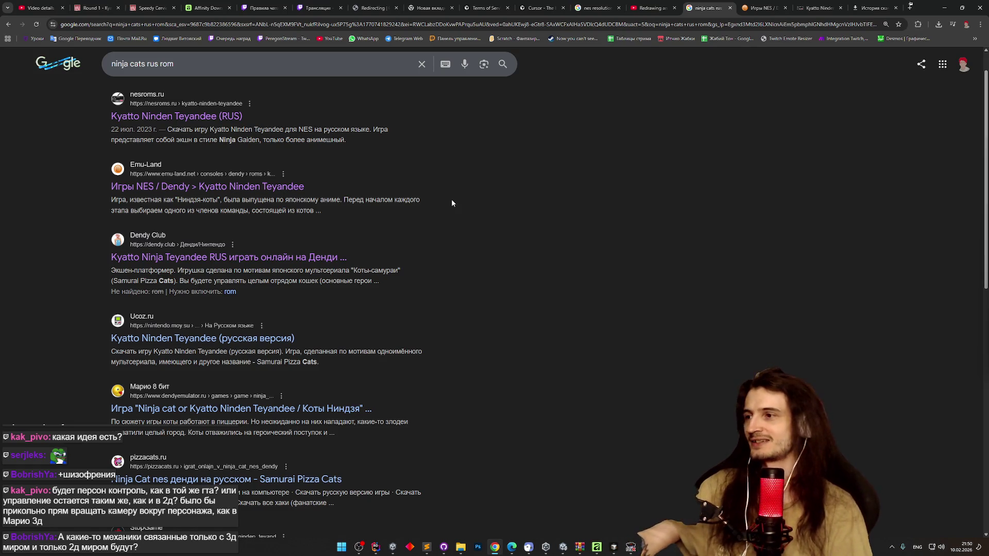
middle_click(452, 200)
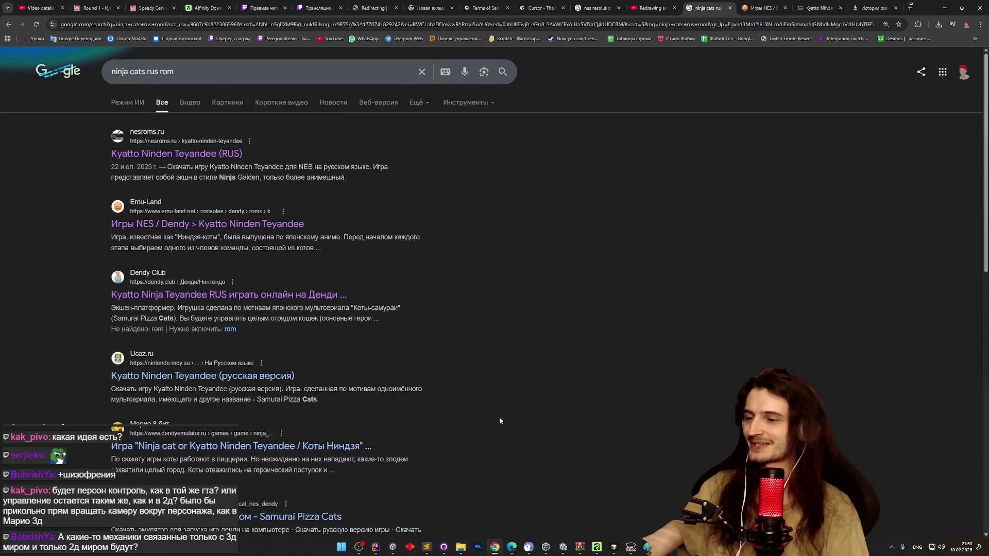
key(alt+Tab)
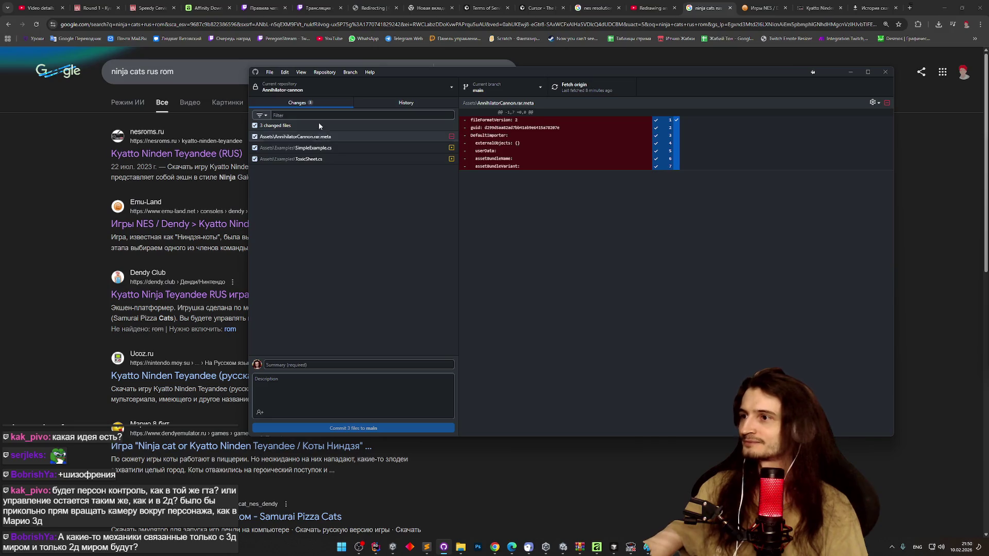
Step: Commit the three Annihilator-cannon changes to main as 'upd', push to origin, and return to Paint
click(377, 368)
text(upd)
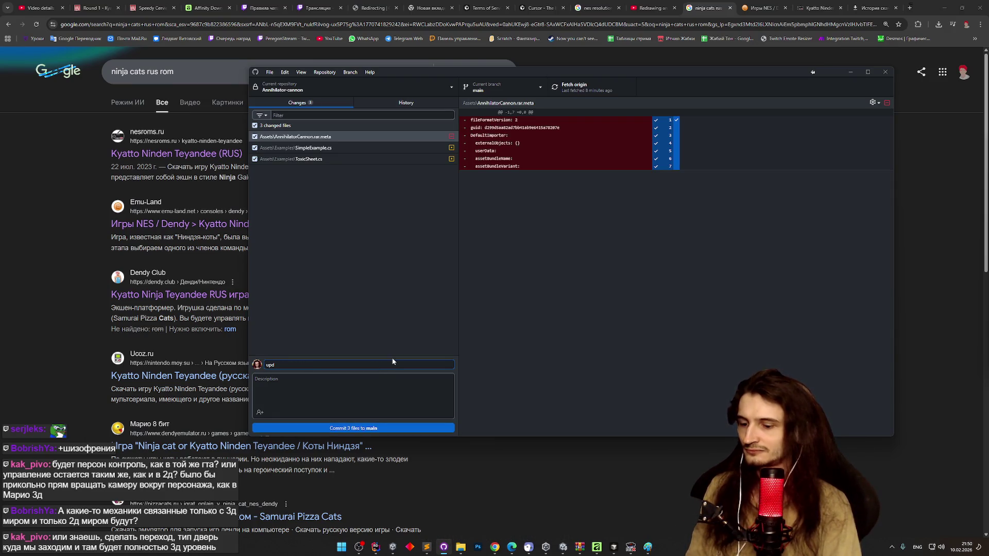
click(395, 428)
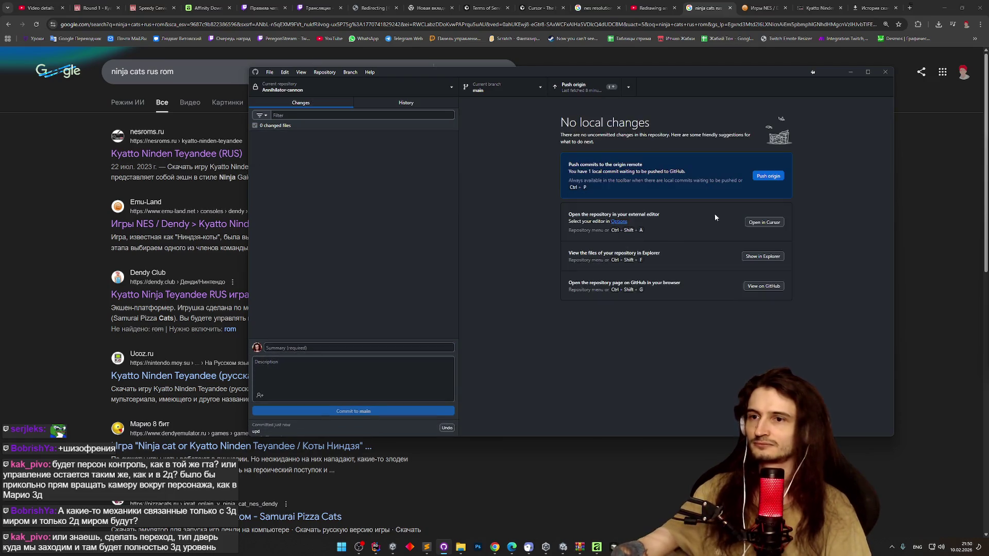
click(768, 175)
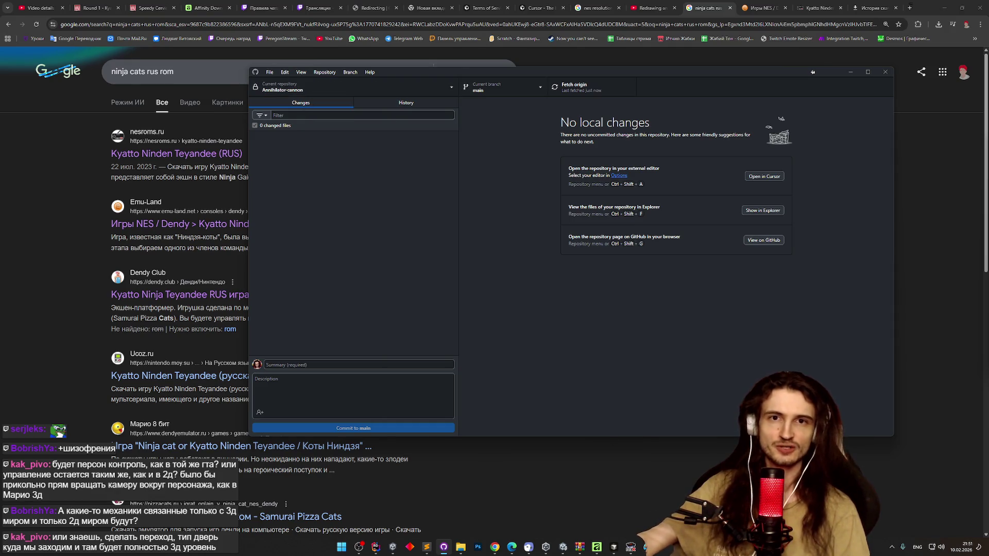
mouse_move(646, 547)
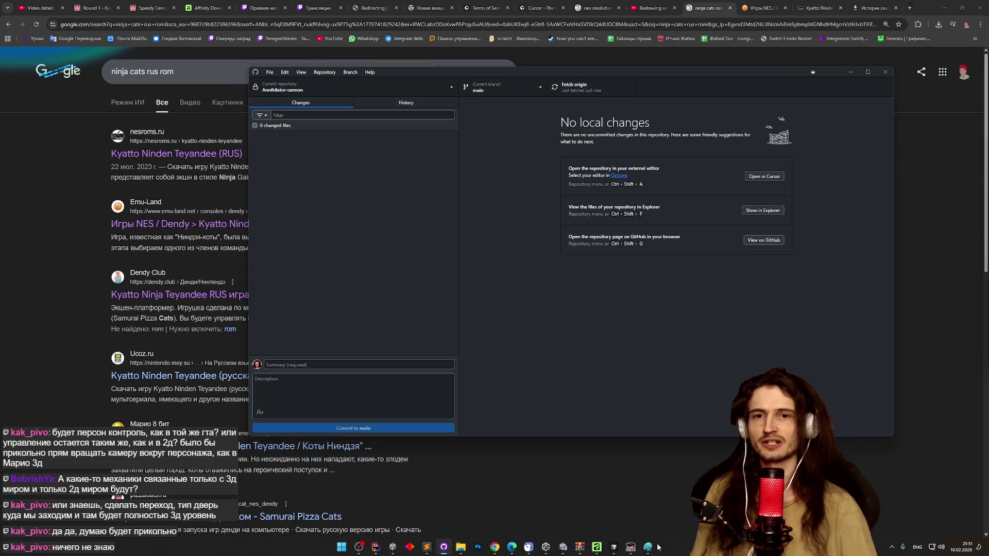
click(647, 547)
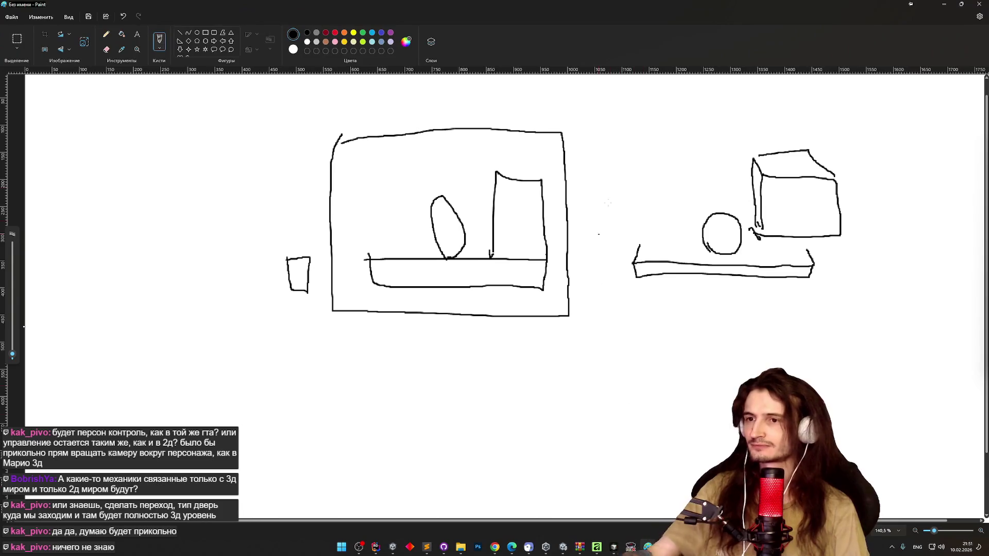
Step: Select the whole old sketch and delete it from the canvas
click(11, 49)
mouse_move(265, 122)
mouse_down()
mouse_move(673, 227)
mouse_move(742, 325)
mouse_up()
key(Delete)
Step: With the Brush, draw five small room boxes: three in a lower row, two above
click(159, 40)
mouse_move(341, 222)
mouse_down()
mouse_move(377, 251)
mouse_move(339, 221)
mouse_up()
mouse_move(416, 213)
mouse_down()
mouse_move(452, 253)
mouse_move(408, 212)
mouse_up()
mouse_move(473, 208)
mouse_down()
mouse_move(482, 253)
mouse_move(466, 202)
mouse_up()
mouse_move(395, 166)
mouse_down()
mouse_move(419, 157)
mouse_move(414, 194)
mouse_move(393, 178)
mouse_up()
mouse_move(457, 152)
mouse_down()
mouse_move(498, 151)
mouse_move(461, 154)
mouse_up()
Step: Add arrows at the lower three boxes, plus triangle, door, crossed-oval and wave symbols inside the boxes
drag(294, 184, 348, 220)
drag(347, 196, 354, 251)
drag(467, 318, 449, 268)
mouse_move(428, 223)
mouse_down()
mouse_move(417, 234)
mouse_move(431, 240)
mouse_move(424, 236)
mouse_up()
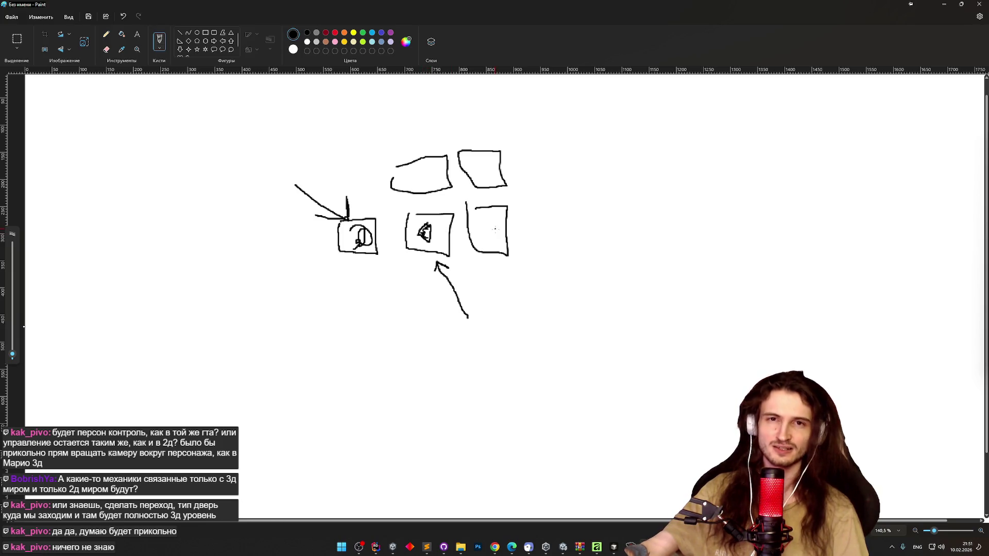
mouse_move(580, 263)
mouse_down()
mouse_move(545, 238)
mouse_move(542, 254)
mouse_up()
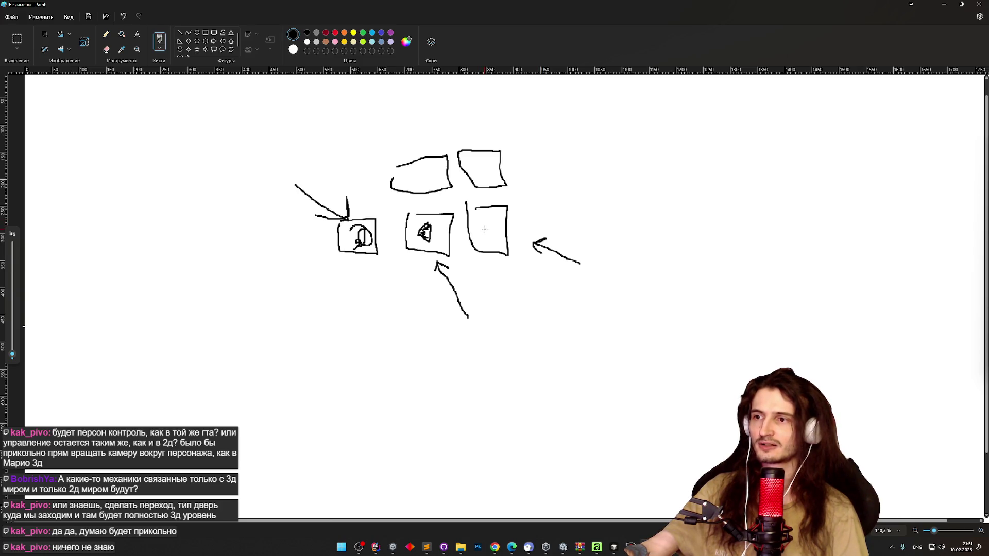
mouse_move(482, 223)
mouse_down()
mouse_move(498, 228)
mouse_move(482, 227)
mouse_move(503, 210)
mouse_move(504, 225)
mouse_up()
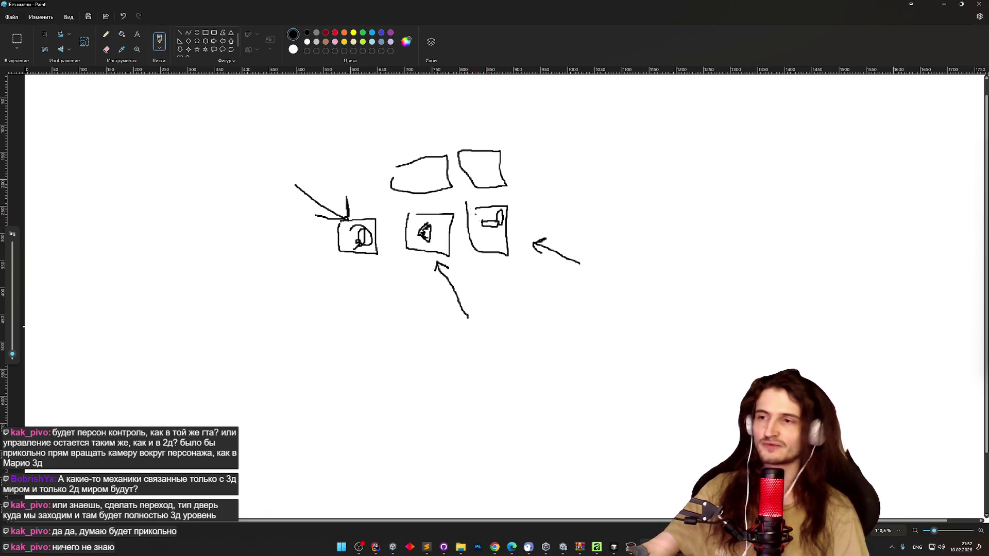
mouse_move(429, 165)
mouse_down()
mouse_move(412, 174)
mouse_move(432, 170)
mouse_move(424, 180)
mouse_move(484, 159)
mouse_move(485, 175)
mouse_up()
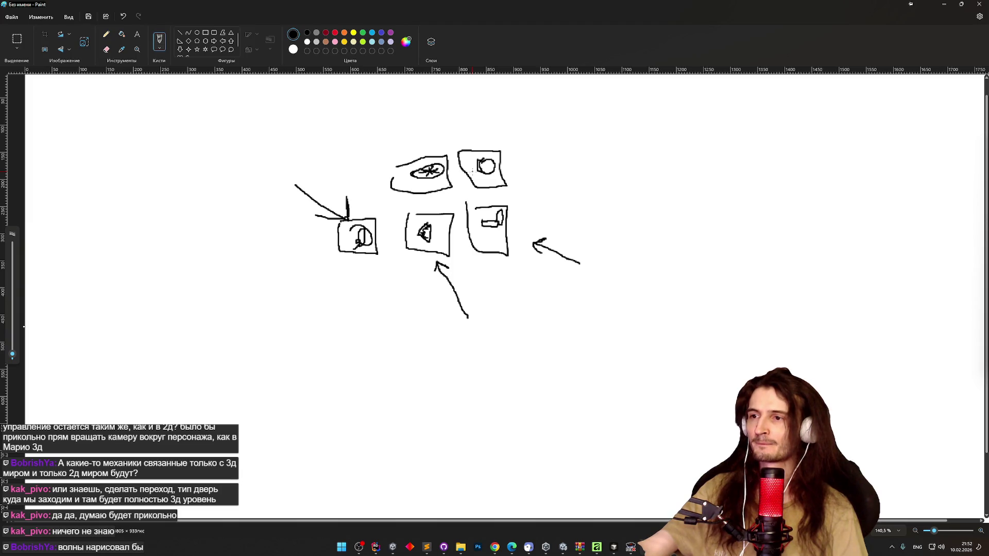
mouse_move(475, 240)
mouse_down()
mouse_move(502, 230)
mouse_move(506, 239)
mouse_up()
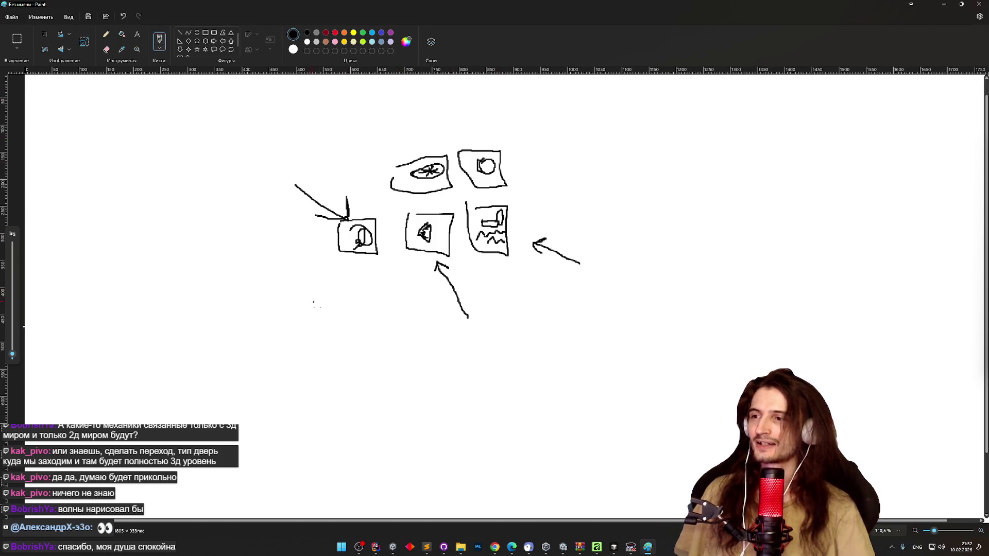
scroll(315, 309, down, 3)
Step: Draw the large room outline with raised left and right floor blocks and a lower middle floor
drag(341, 260, 418, 261)
mouse_move(507, 261)
mouse_down()
mouse_move(684, 444)
mouse_move(344, 441)
mouse_move(341, 263)
mouse_up()
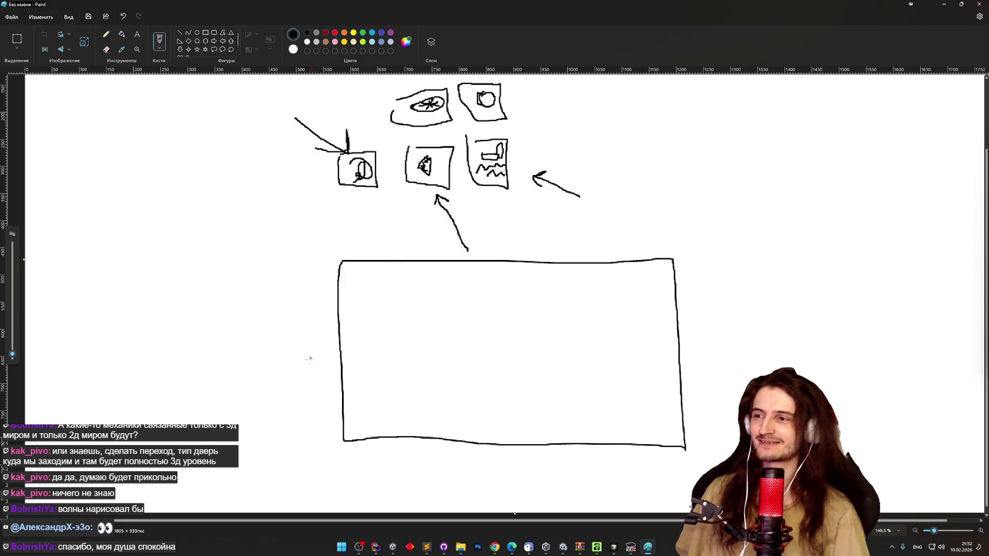
drag(345, 379, 417, 440)
drag(678, 375, 540, 441)
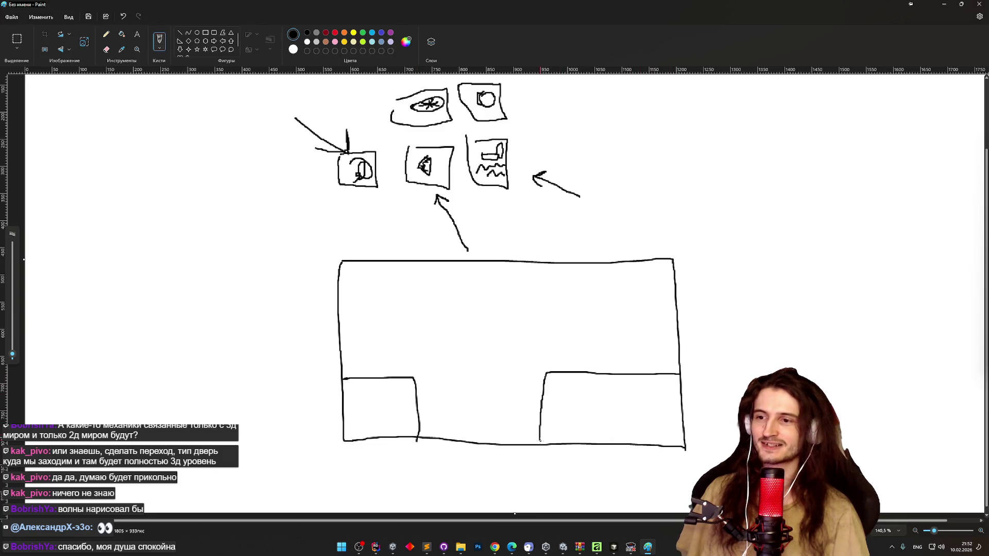
drag(422, 385, 545, 391)
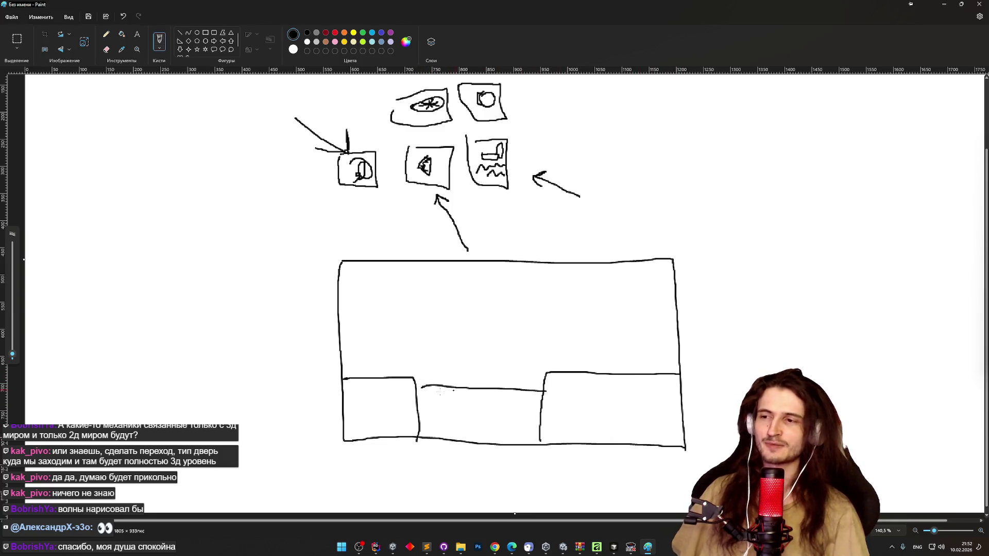
drag(415, 389, 432, 385)
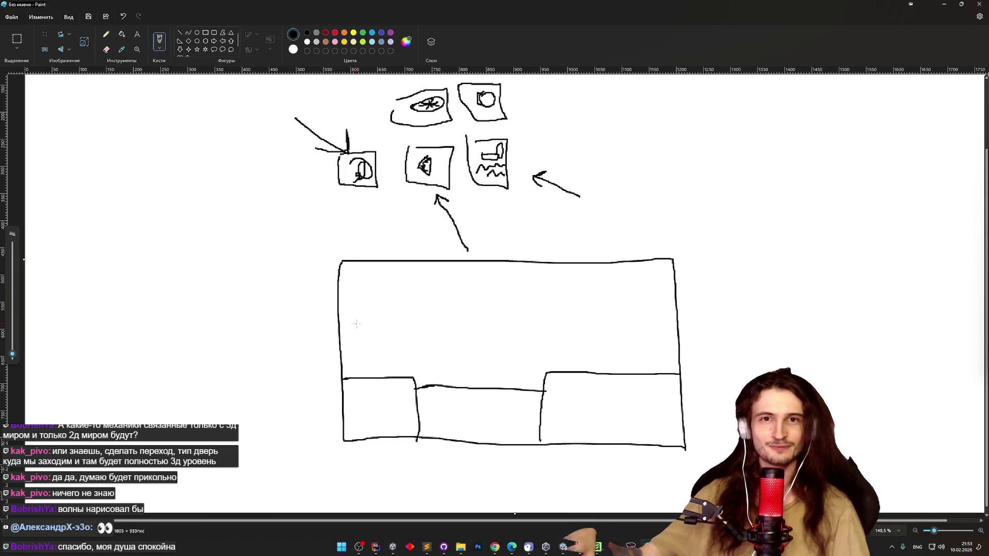
Step: Add an oval figure on each floor block, each marked by a downward arrow
mouse_move(378, 369)
mouse_down()
mouse_move(391, 349)
mouse_move(379, 368)
mouse_up()
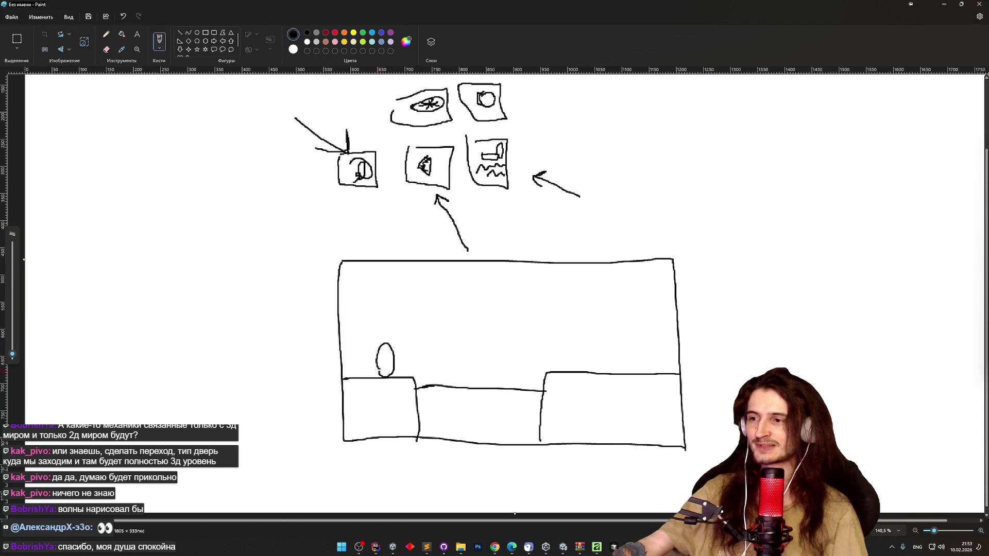
mouse_move(608, 361)
mouse_down()
mouse_move(620, 365)
mouse_move(606, 357)
mouse_up()
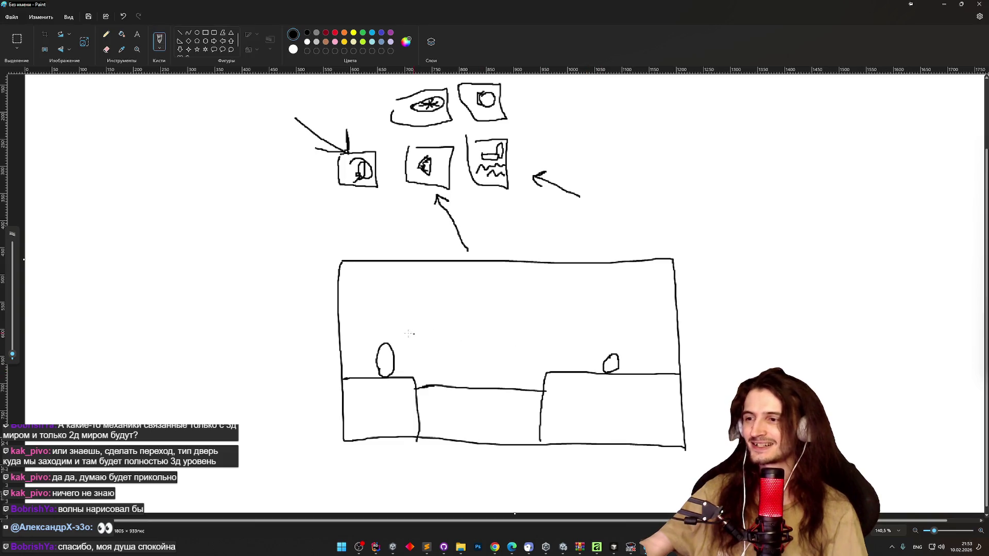
mouse_move(355, 313)
mouse_down()
mouse_move(378, 334)
mouse_move(365, 336)
mouse_up()
mouse_move(601, 331)
mouse_down()
mouse_move(612, 351)
mouse_move(614, 339)
mouse_up()
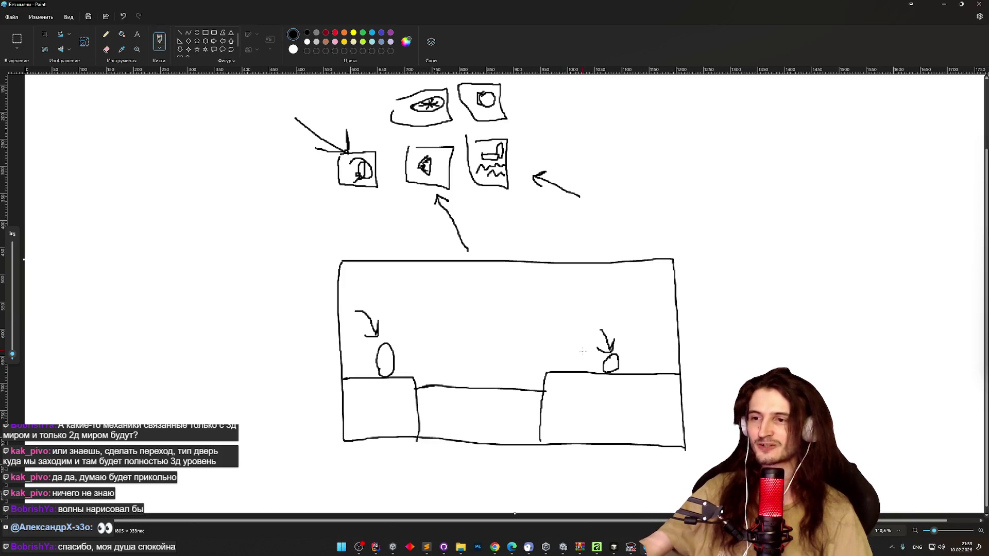
Step: Draw a tall pillar in the middle of the room, undoing a stray door and oval
mouse_move(464, 396)
mouse_down()
mouse_move(459, 362)
mouse_move(489, 391)
mouse_up()
key(ctrl+z)
drag(406, 214, 408, 212)
key(ctrl+z)
mouse_move(460, 385)
mouse_down()
mouse_move(462, 313)
mouse_move(487, 367)
mouse_move(459, 378)
mouse_up()
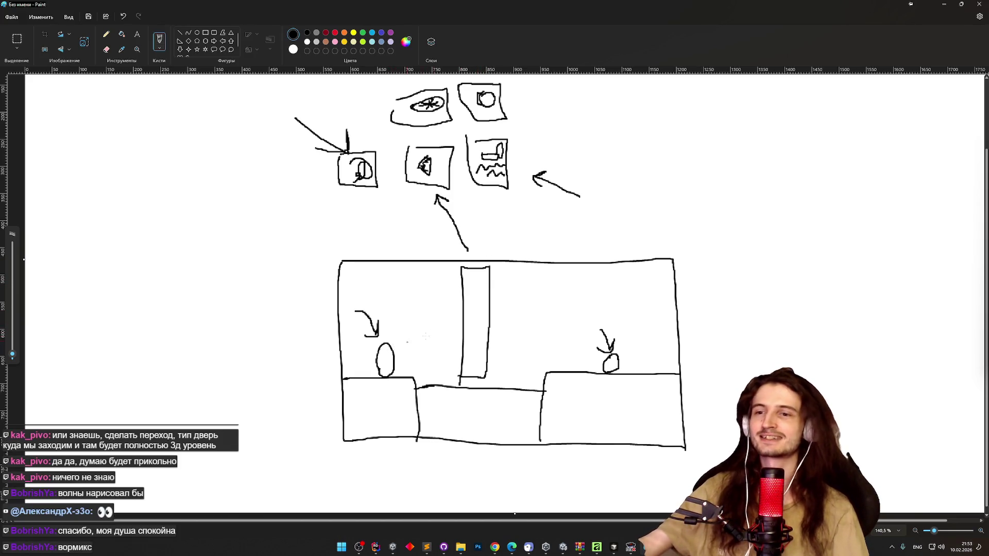
Step: Try extra marks by the pillar and both ovals, undoing each stray stroke
mouse_move(447, 282)
mouse_down()
mouse_move(471, 369)
mouse_move(506, 360)
mouse_up()
key(ctrl+z)
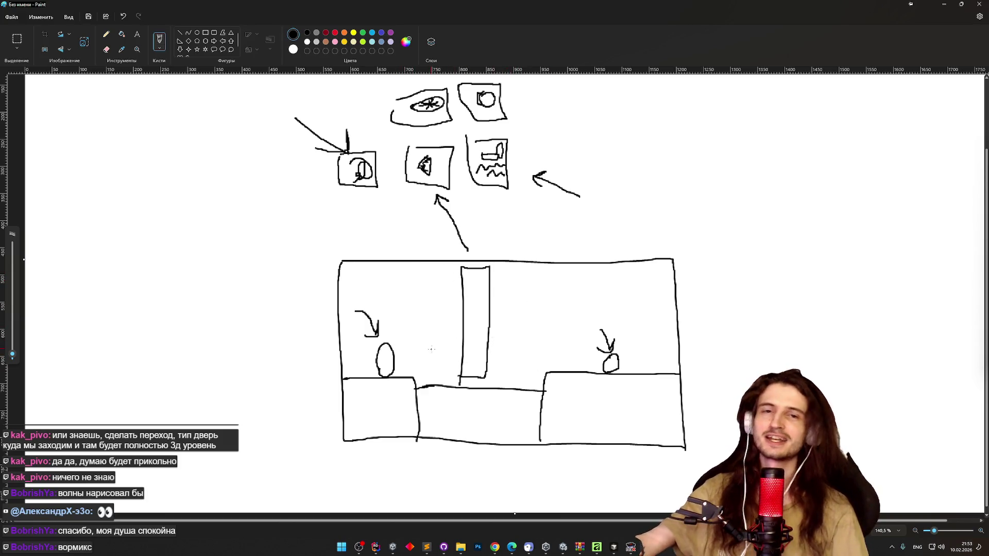
drag(412, 306, 399, 365)
key(ctrl+z)
drag(597, 304, 618, 360)
key(ctrl+z)
mouse_move(633, 309)
mouse_down()
mouse_move(625, 354)
mouse_move(638, 355)
mouse_up()
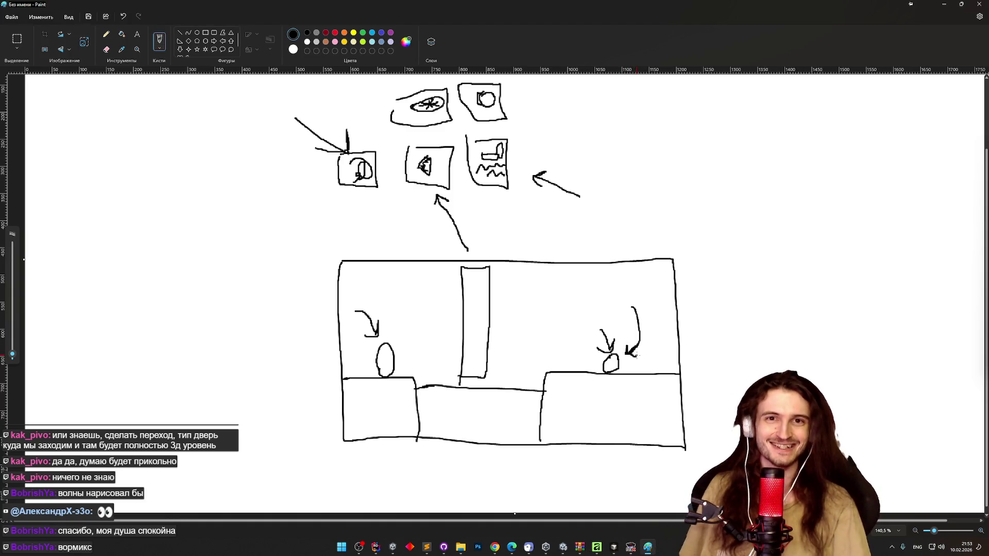
key(ctrl+z)
key(ctrl+z)
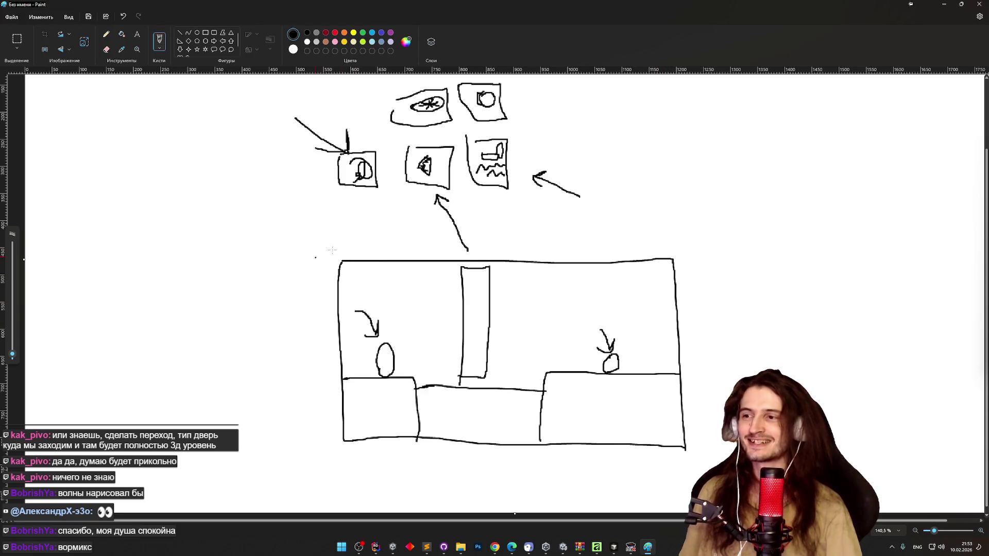
scroll(680, 263, down, 1)
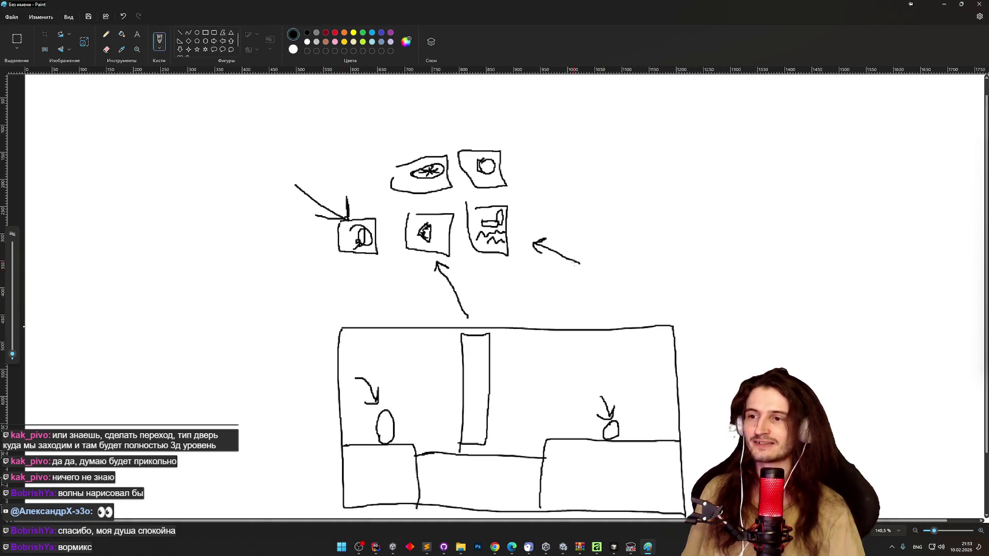
Step: Draw an adjoining room on the right with a Z mark and triangle, undoing stray wavy lines
mouse_move(677, 251)
mouse_down()
mouse_move(861, 244)
mouse_move(647, 422)
mouse_up()
mouse_move(663, 334)
mouse_down()
mouse_move(690, 323)
mouse_move(701, 339)
mouse_up()
mouse_move(748, 304)
mouse_down()
mouse_move(784, 283)
mouse_move(763, 296)
mouse_up()
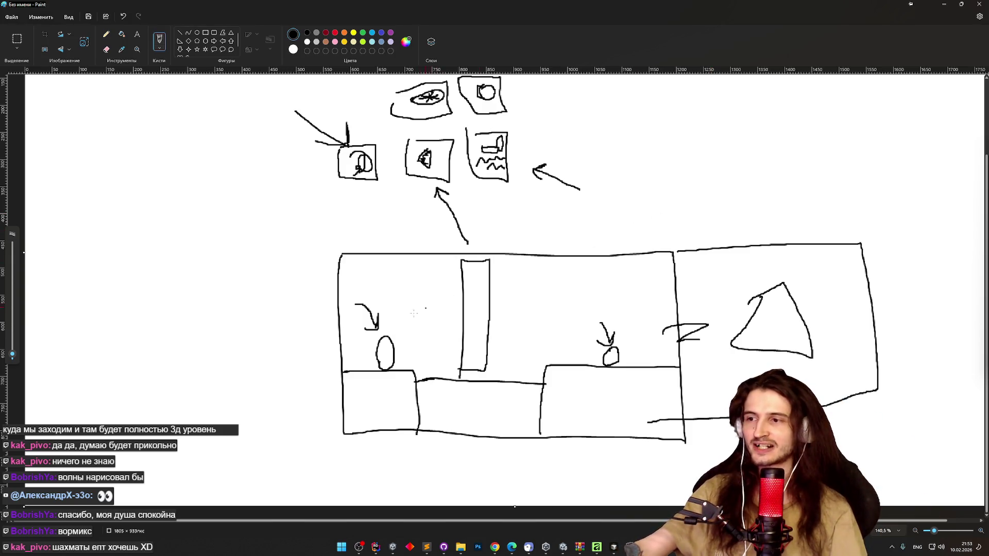
mouse_move(378, 347)
mouse_down()
mouse_move(438, 329)
mouse_move(612, 337)
mouse_up()
key(ctrl+z)
drag(403, 336, 589, 316)
key(ctrl+z)
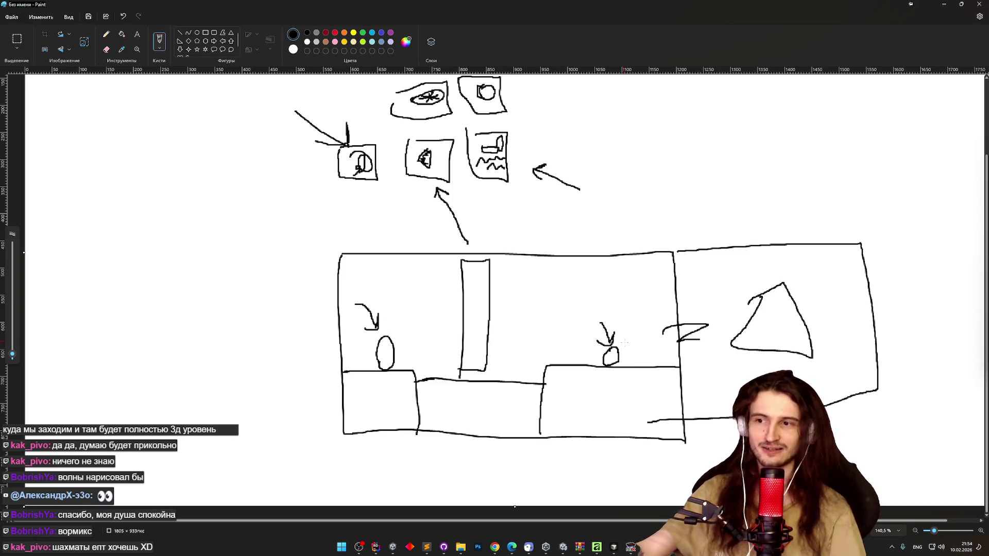
Step: Outline a room stacked above the right room and sketch details inside it
scroll(747, 207, up, 3)
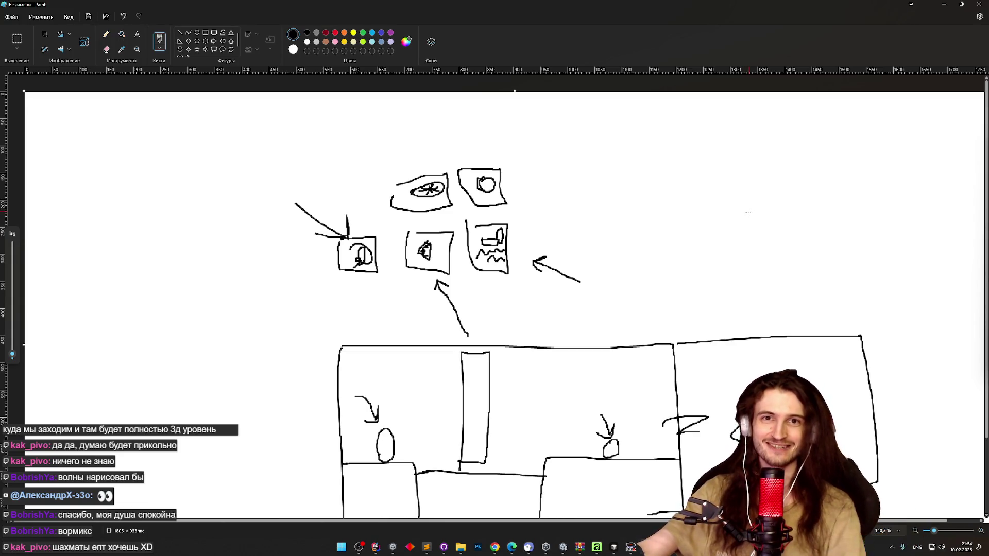
mouse_move(677, 345)
mouse_down()
mouse_move(670, 175)
mouse_move(858, 176)
mouse_move(855, 248)
mouse_move(870, 313)
mouse_move(862, 338)
mouse_up()
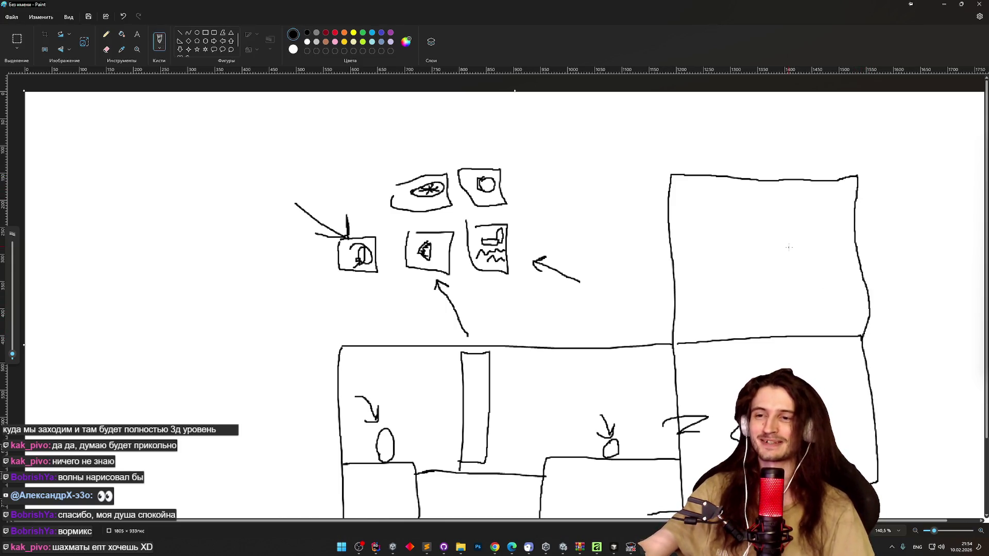
drag(664, 345, 681, 343)
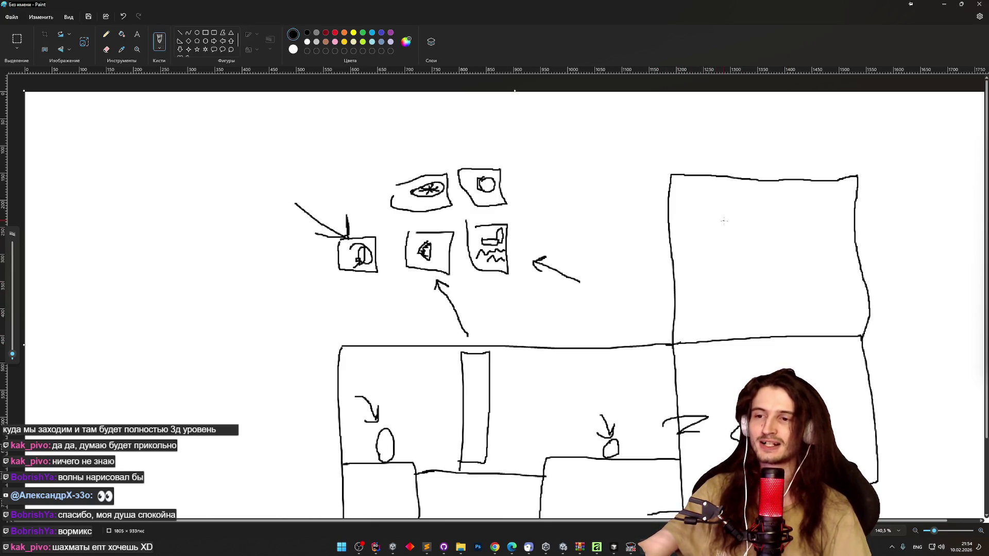
scroll(724, 222, down, 3)
drag(748, 245, 784, 237)
Step: Add a D shape, ledges and extra lines inside the upper-right room
drag(652, 165, 840, 107)
mouse_move(745, 189)
mouse_down()
mouse_move(830, 180)
mouse_move(825, 188)
mouse_up()
drag(718, 233, 847, 210)
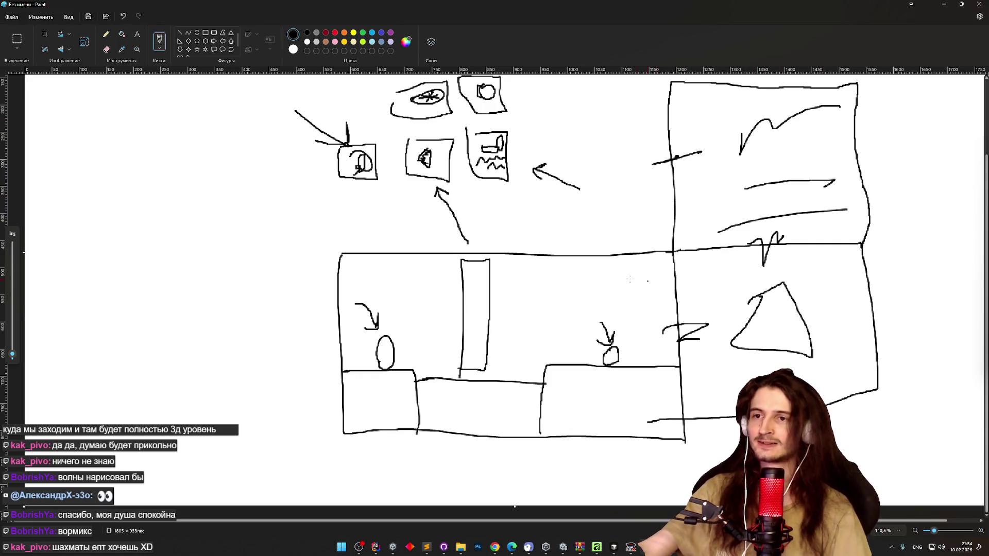
scroll(762, 232, up, 2)
drag(752, 222, 764, 269)
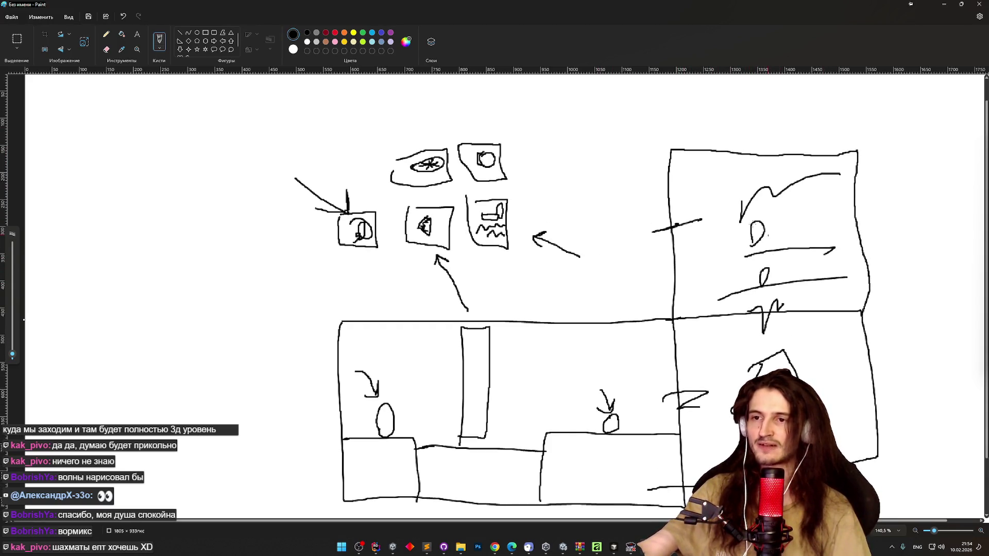
Step: Outline a new room above the middle floor, undoing a stray round shape and zigzags
mouse_move(670, 150)
mouse_down()
mouse_move(505, 149)
mouse_move(501, 320)
mouse_up()
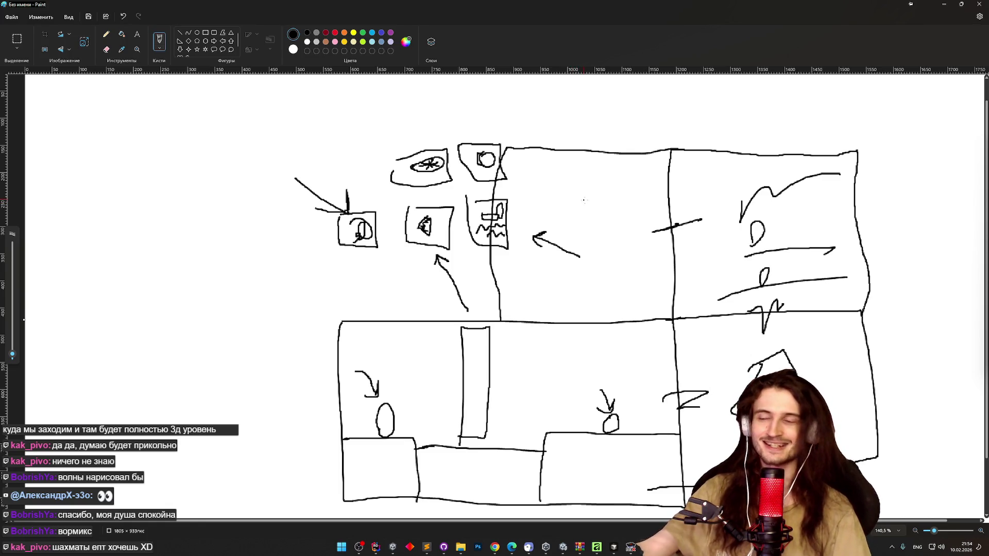
drag(583, 168, 561, 211)
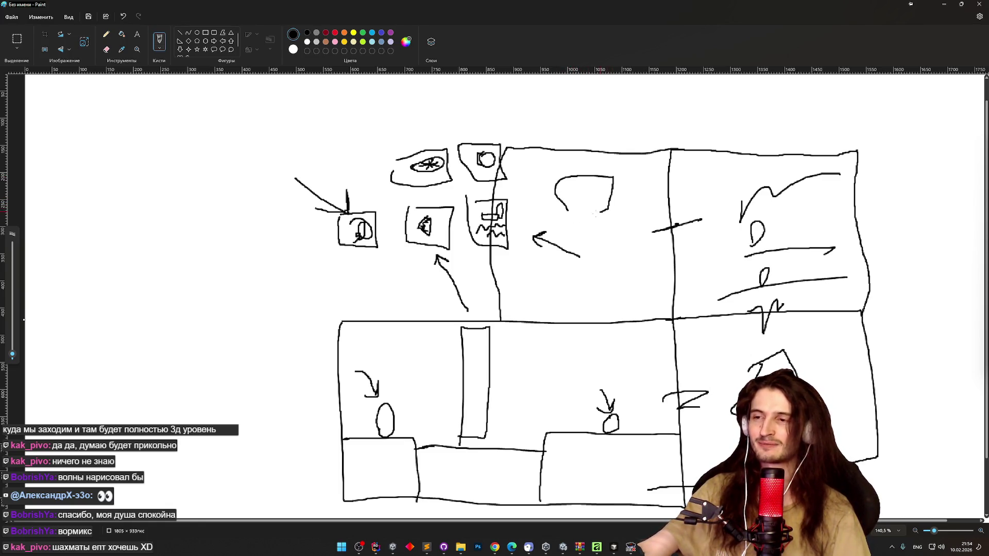
mouse_move(604, 173)
mouse_down()
mouse_move(567, 214)
mouse_move(610, 239)
mouse_up()
key(ctrl+z)
key(ctrl+z)
drag(536, 245, 606, 286)
key(ctrl+z)
key(ctrl+z)
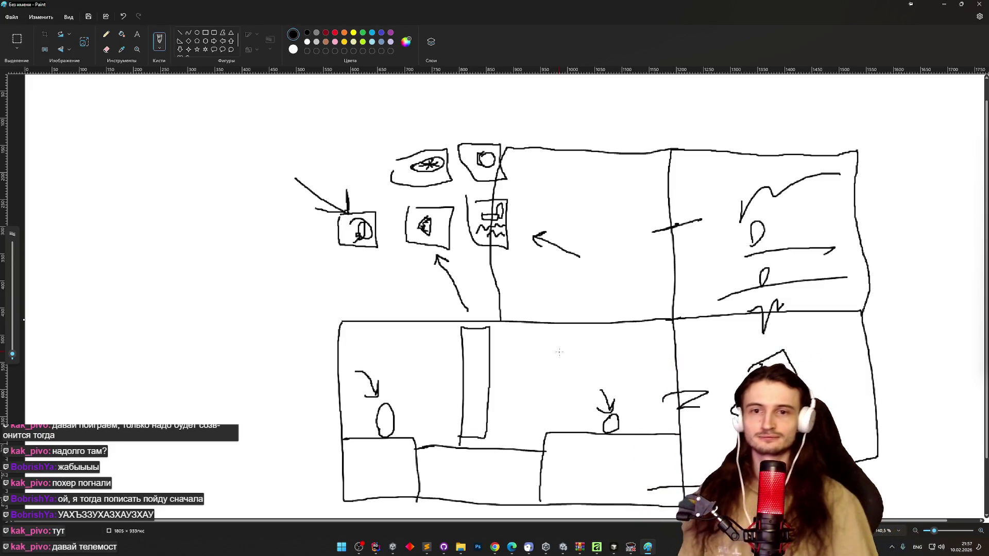
click(495, 548)
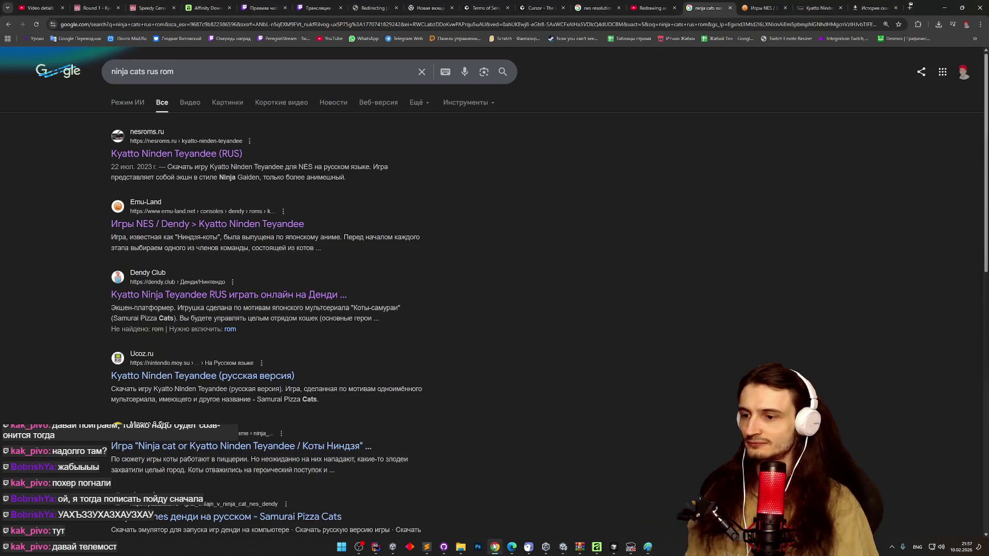
Step: Close ten leftover Chrome tabs, starting with the old video tab
click(118, 9)
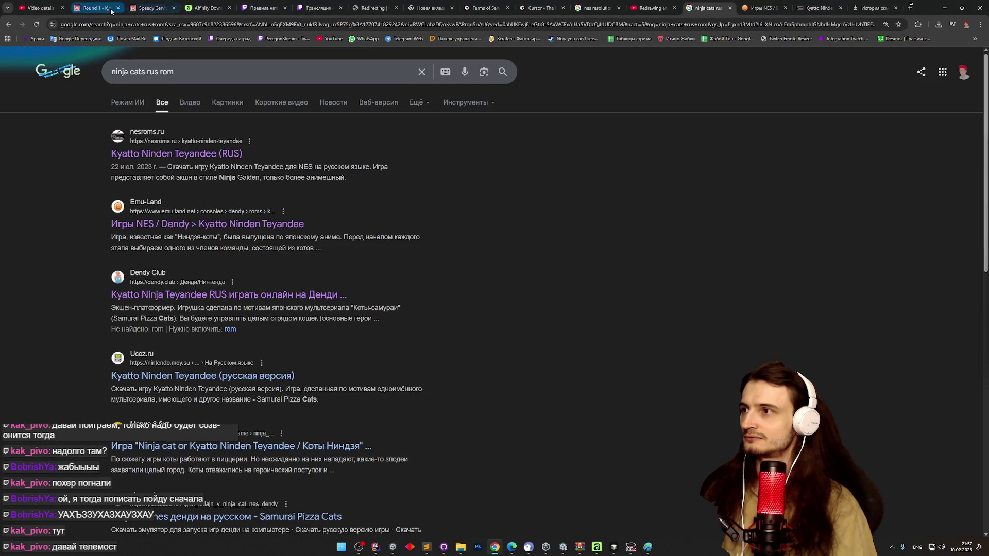
click(118, 8)
click(118, 8)
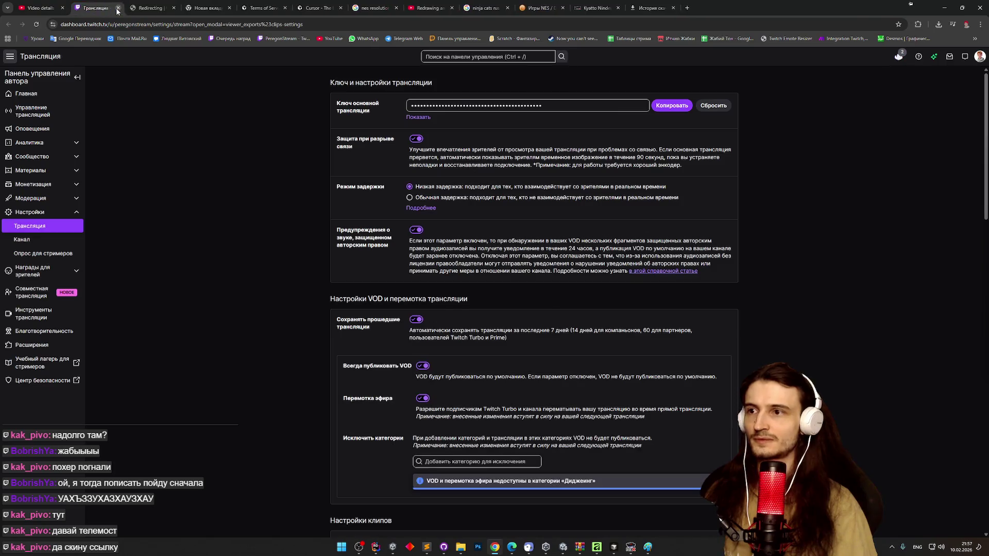
click(118, 8)
click(118, 9)
click(118, 9)
click(118, 8)
click(118, 8)
click(118, 9)
click(118, 8)
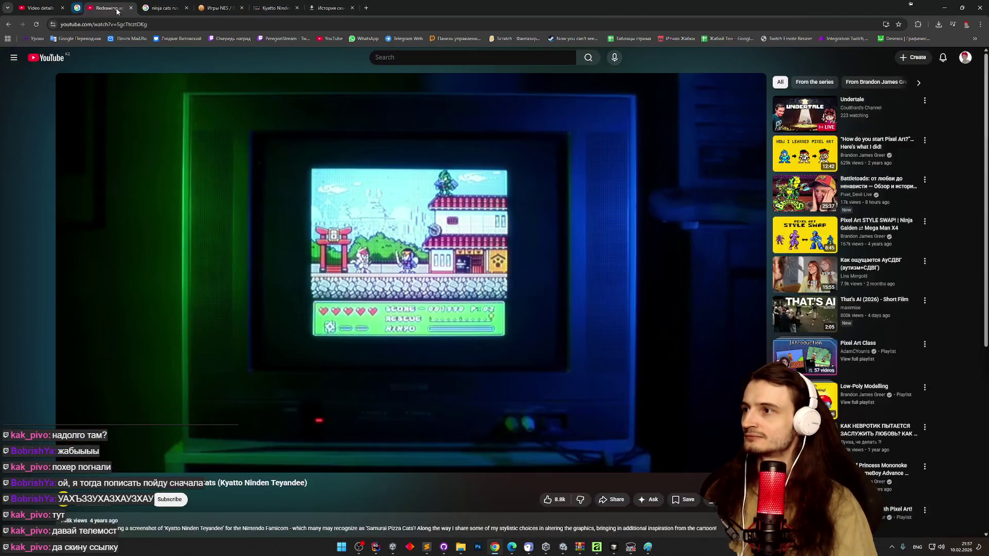
click(118, 8)
click(118, 9)
click(118, 8)
click(118, 9)
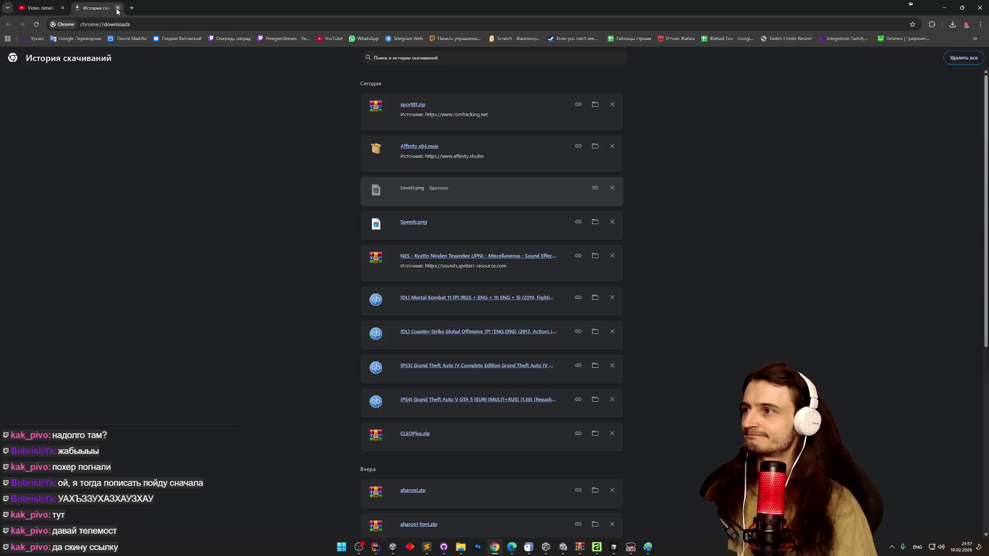
Step: Search 'battletoads nes online' in a new tab and open the RetroGames.cz Battletoads result
click(132, 8)
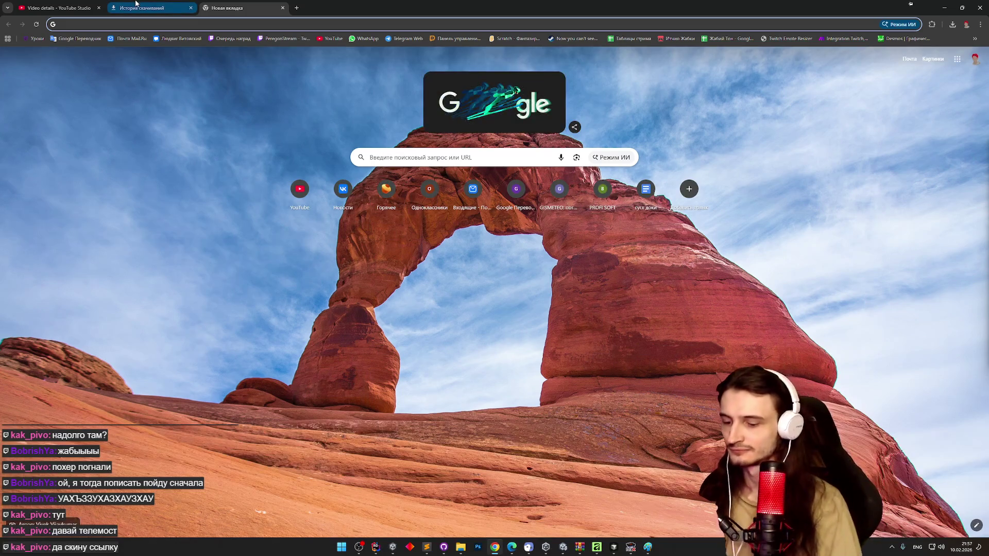
text(battletoads )
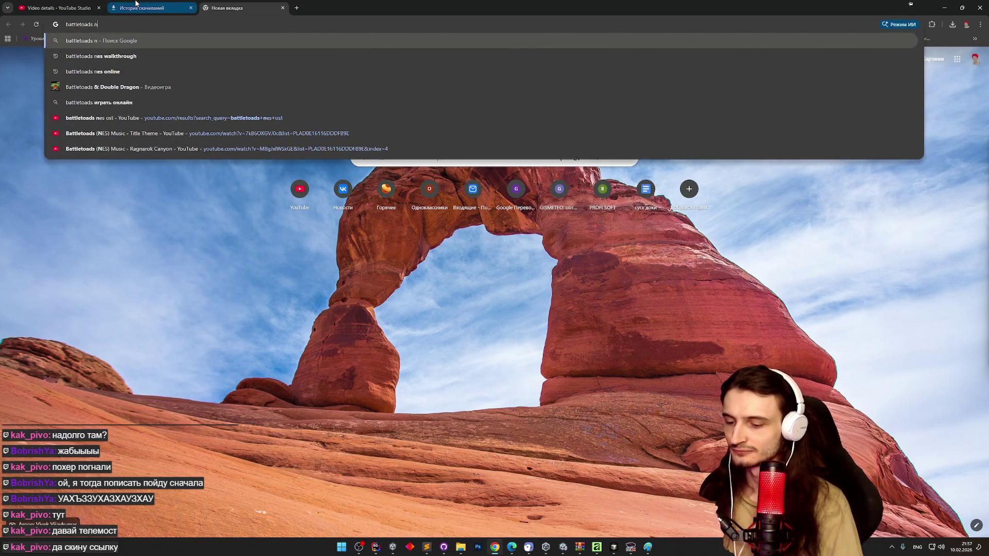
text(nes online)
key(Return)
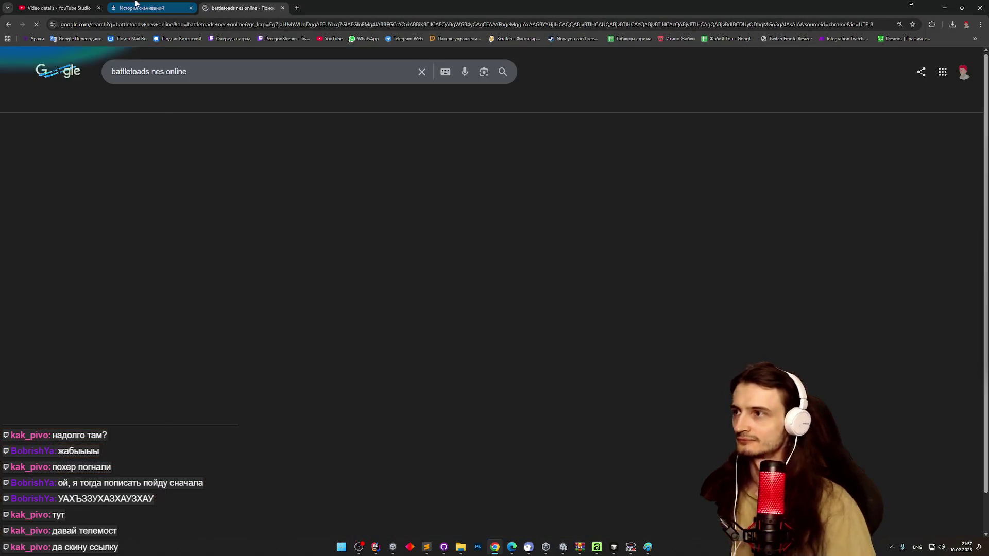
click(225, 191)
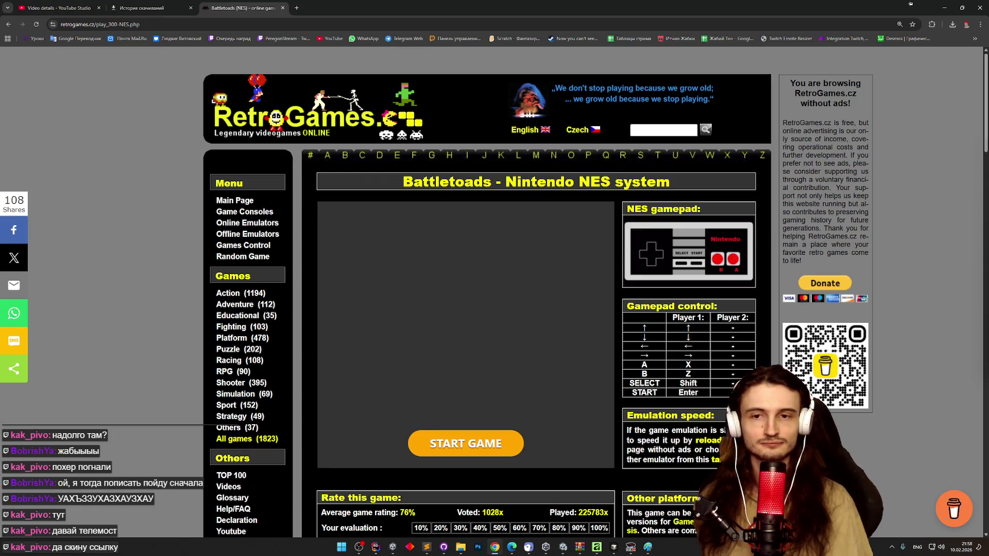
click(193, 24)
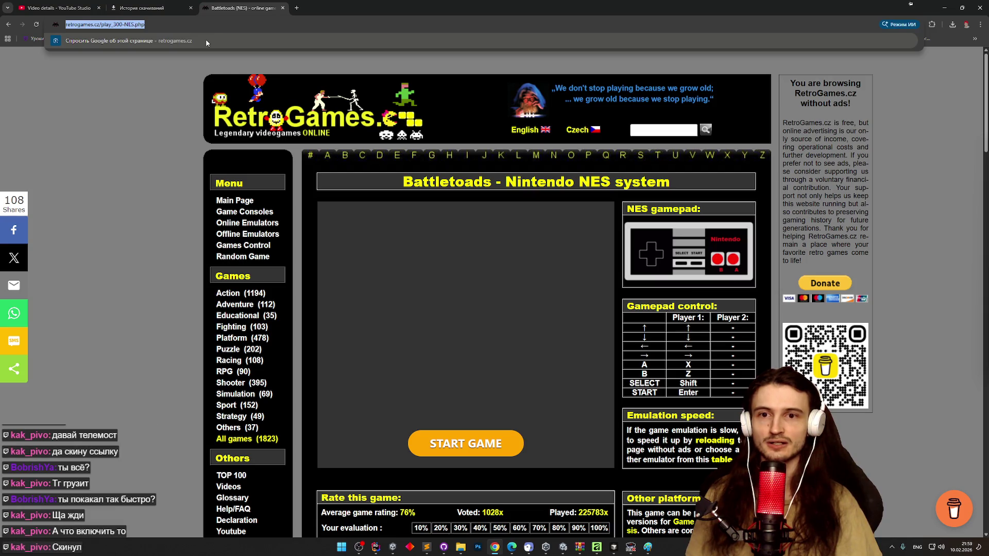
click(85, 120)
Step: Open the Telemost link from the Telegram Web chat and continue in the browser
click(404, 38)
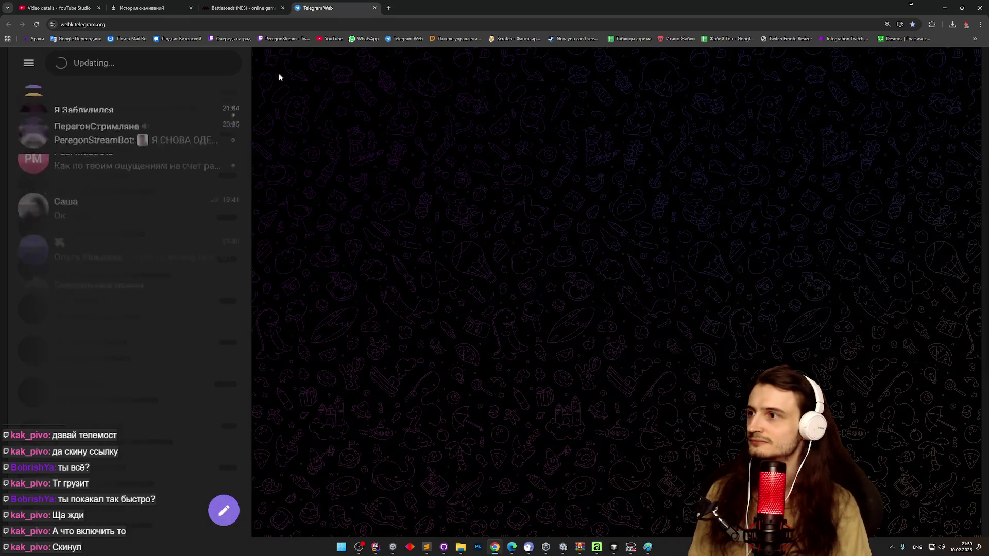
click(189, 100)
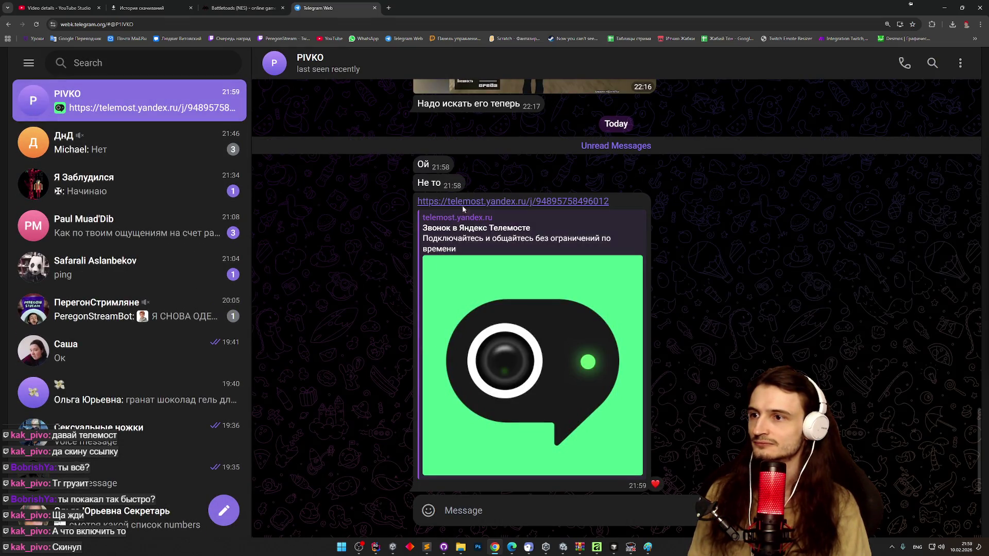
click(464, 202)
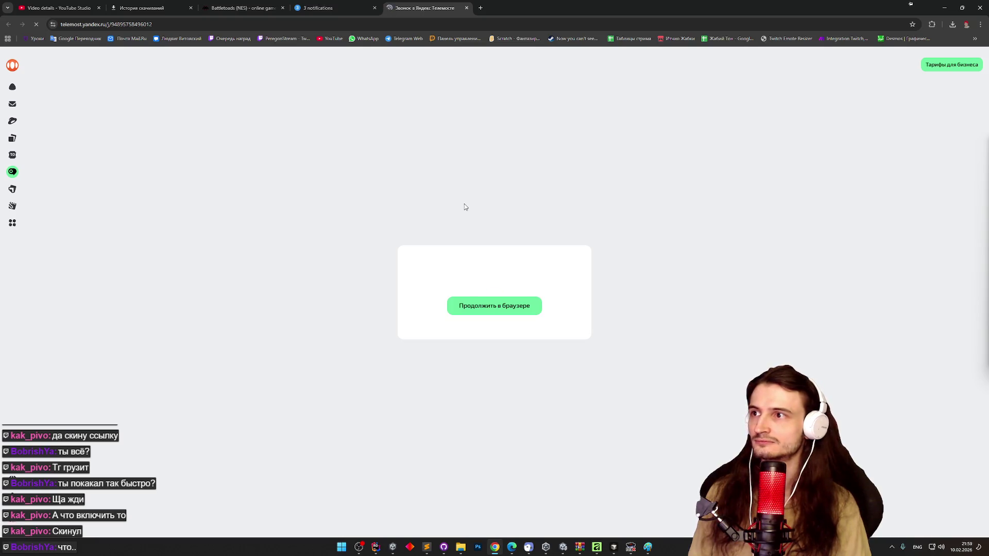
click(472, 309)
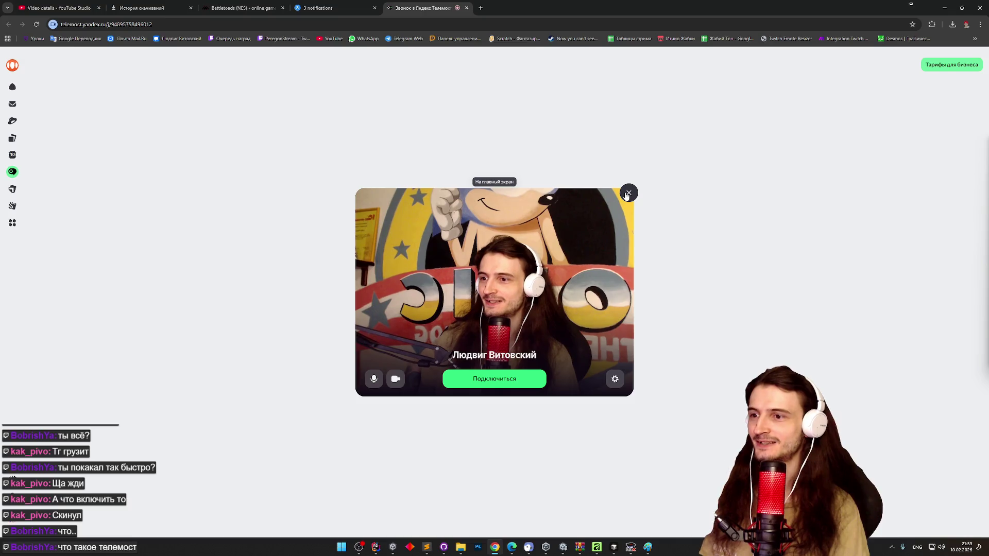
Step: Reopen the Telemost call link from the chat and reach the browser pre-join panel
click(628, 194)
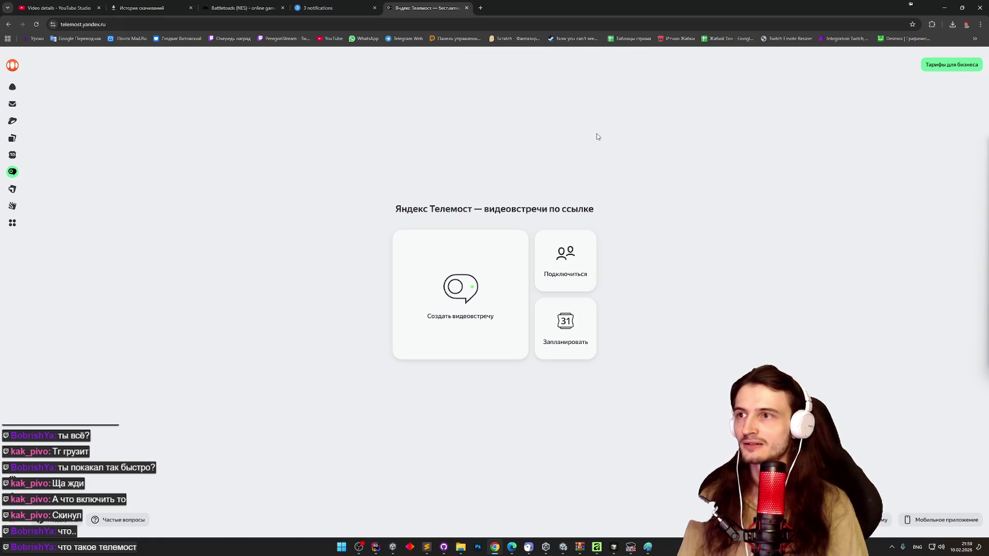
click(337, 8)
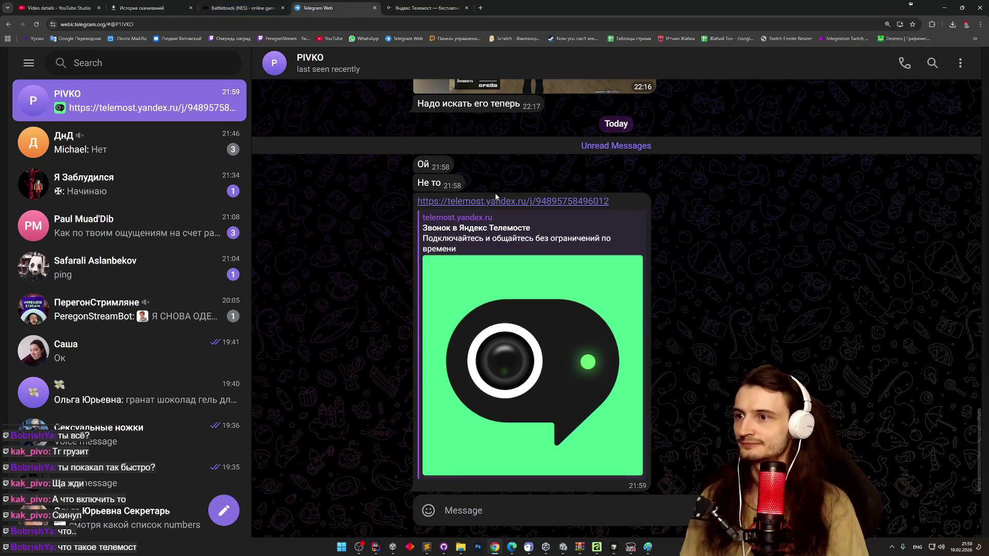
click(496, 202)
click(379, 4)
click(407, 6)
click(378, 5)
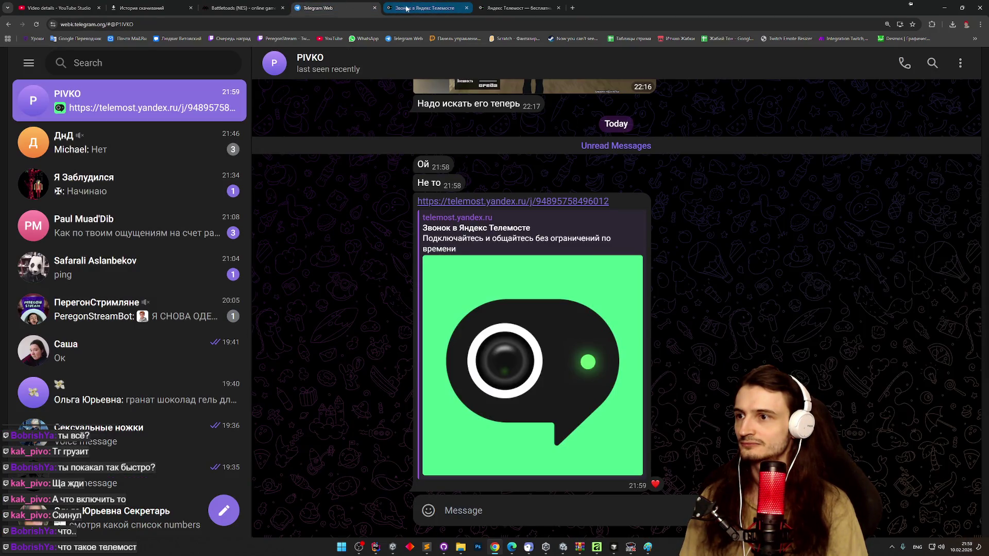
click(405, 4)
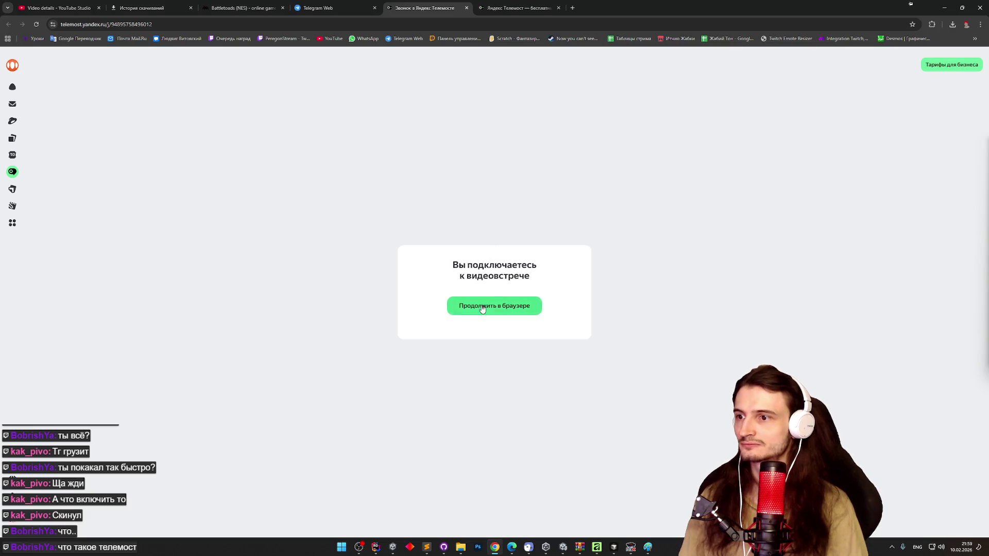
click(482, 306)
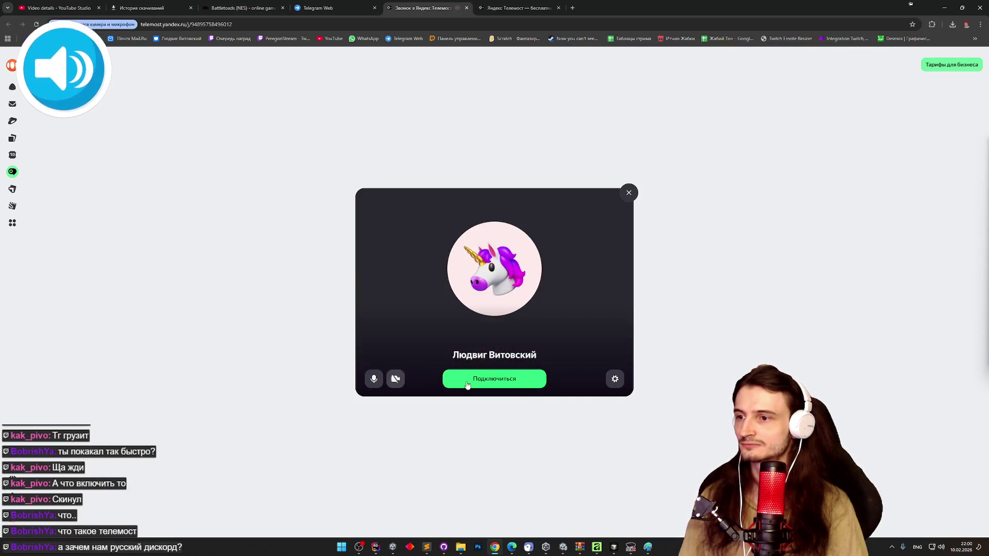
Step: Join the two-person call via 'Подключиться' and open Chrome's site settings for telemost.yandex.ru
click(463, 386)
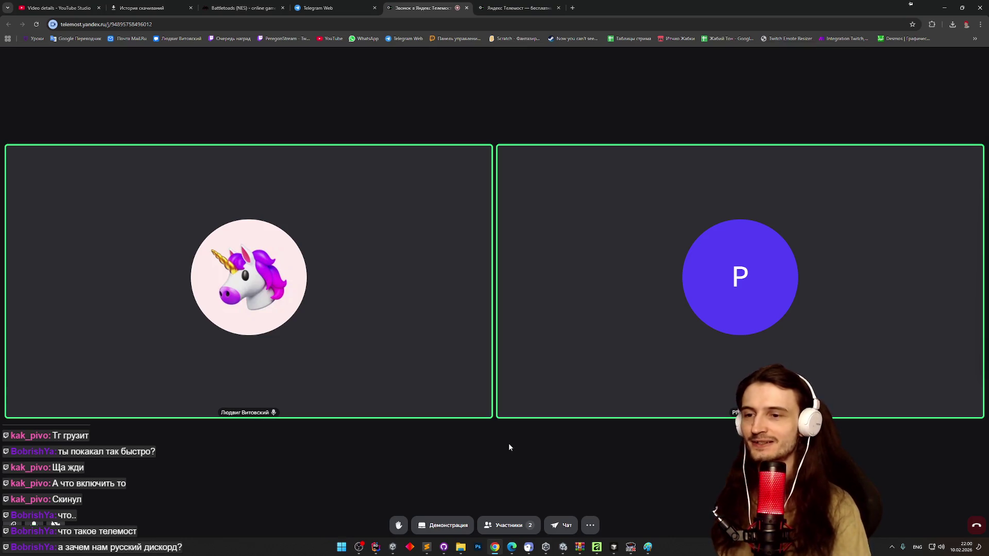
right_click(594, 364)
click(598, 361)
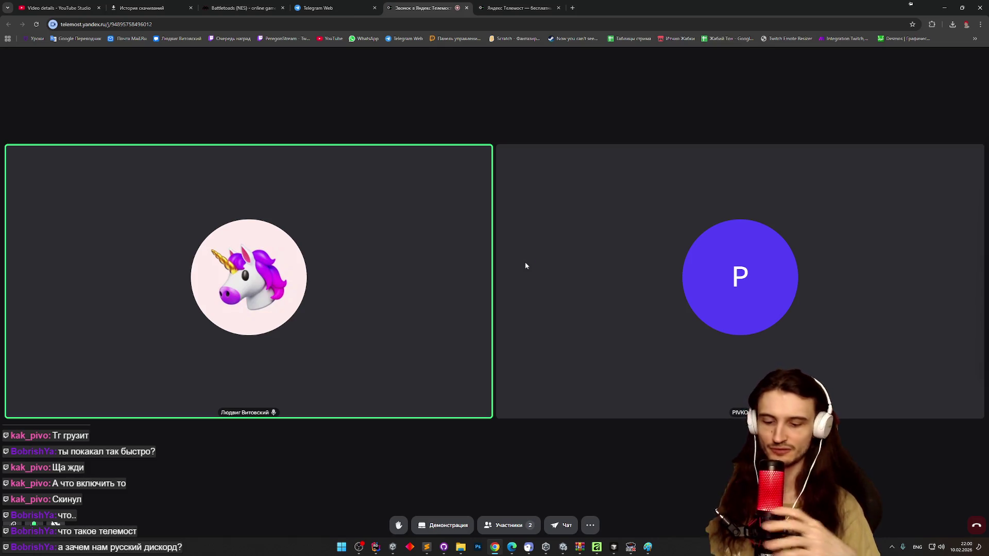
click(52, 24)
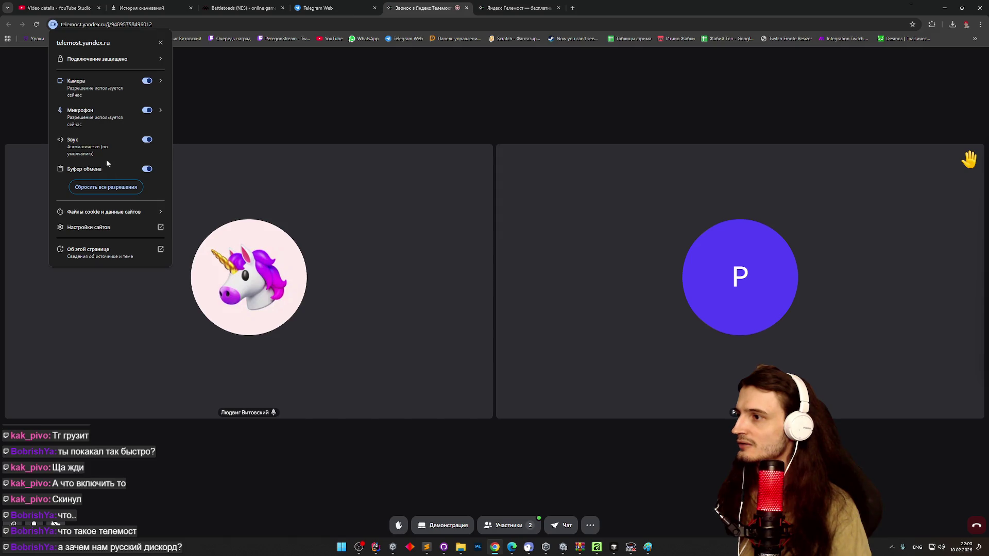
click(102, 231)
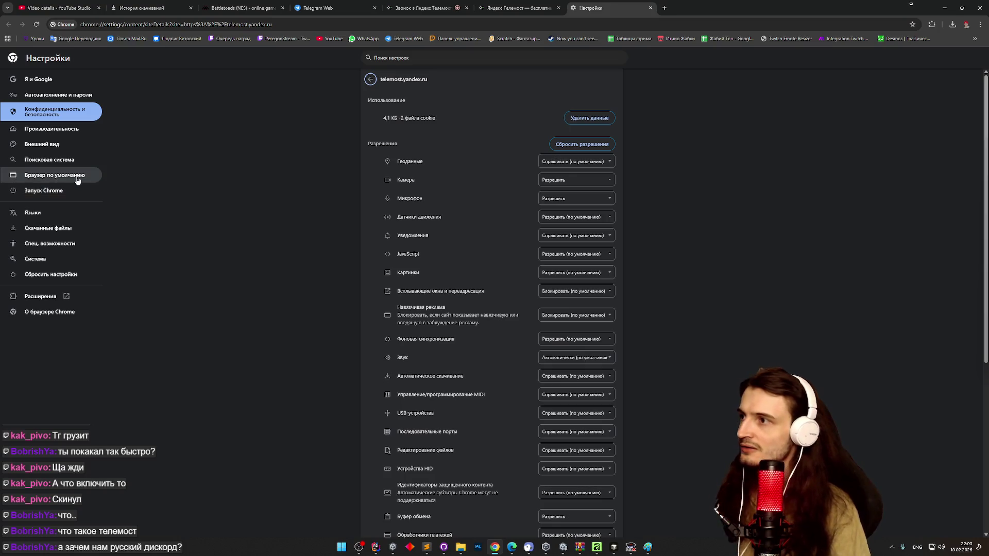
Step: In the call's Settings > Звук, keep HyperX Quadcast as the microphone and close Settings
click(447, 3)
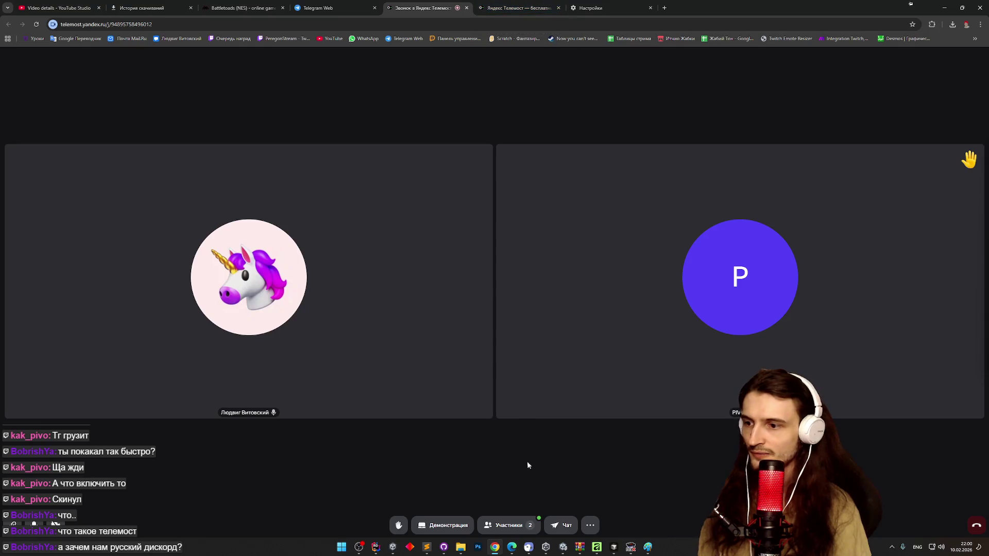
click(591, 525)
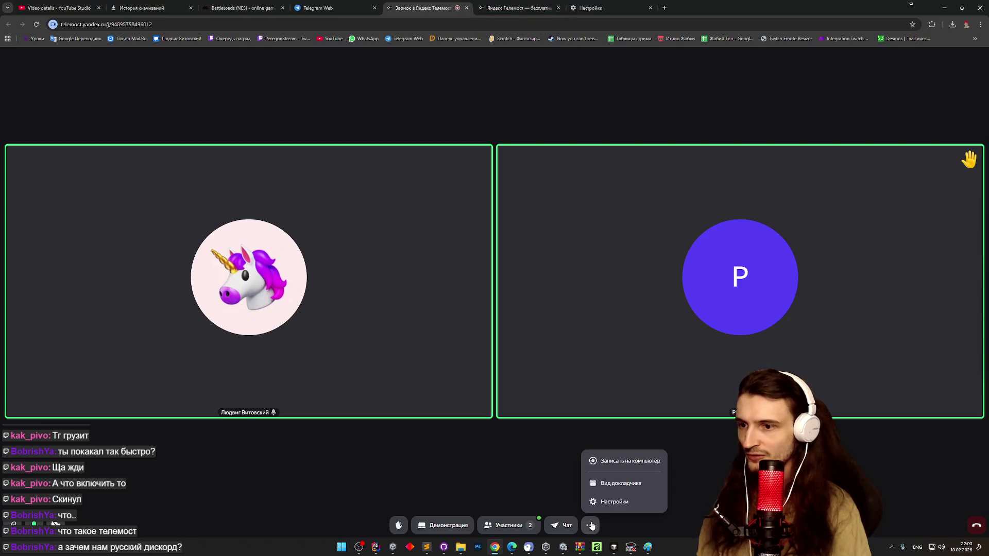
click(599, 504)
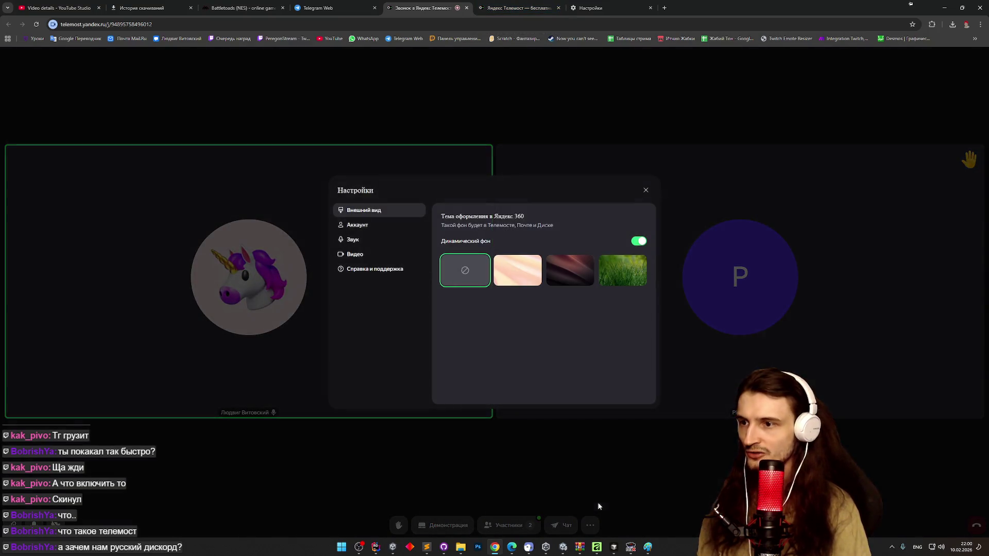
click(392, 240)
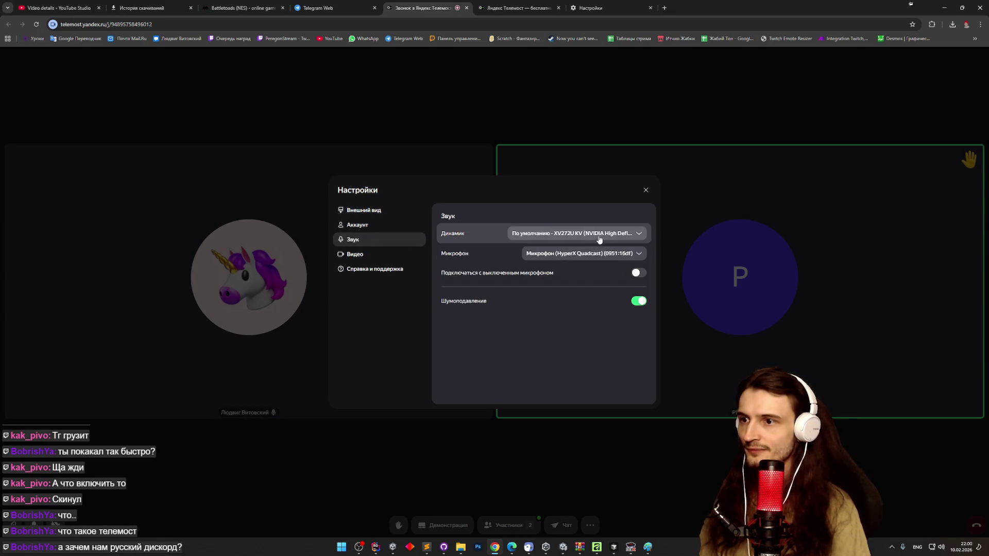
click(613, 255)
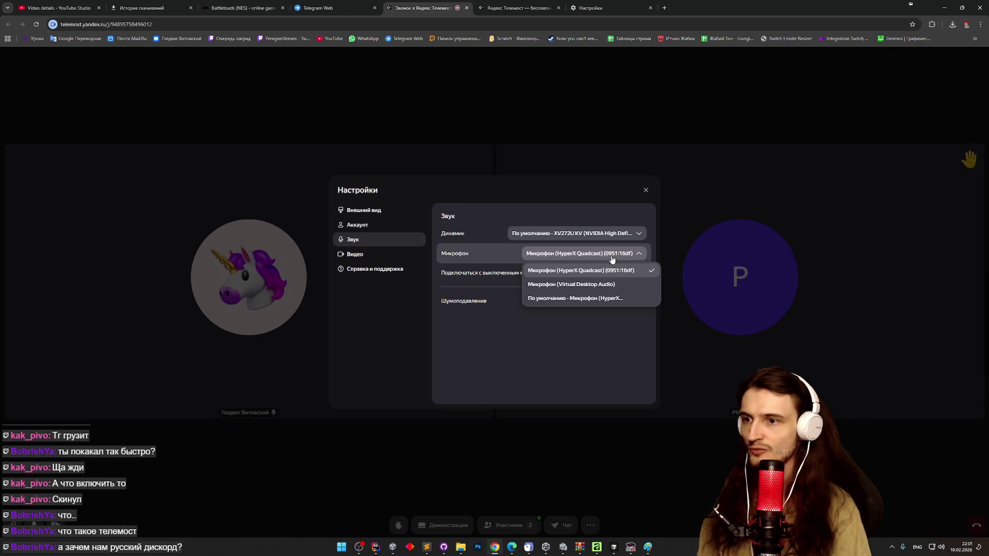
click(611, 270)
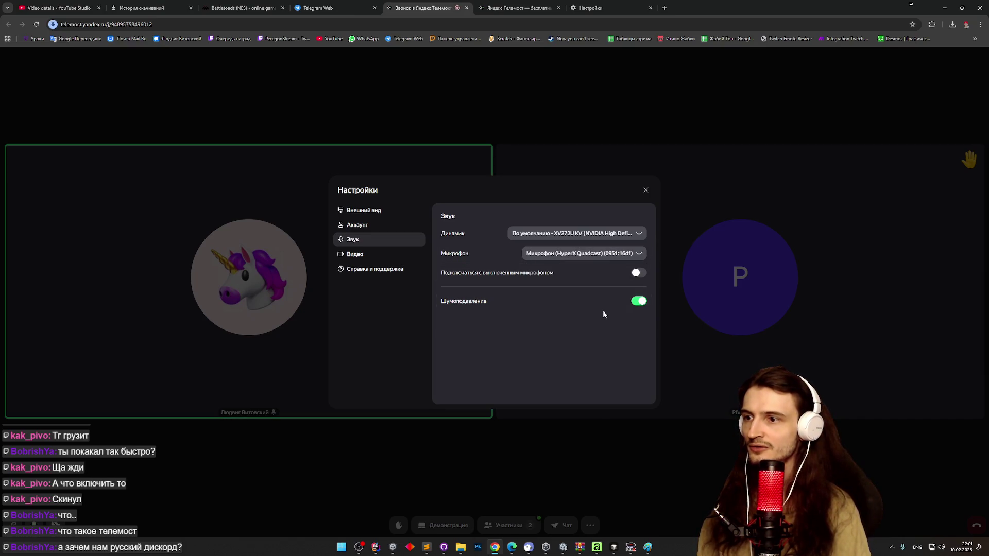
click(606, 255)
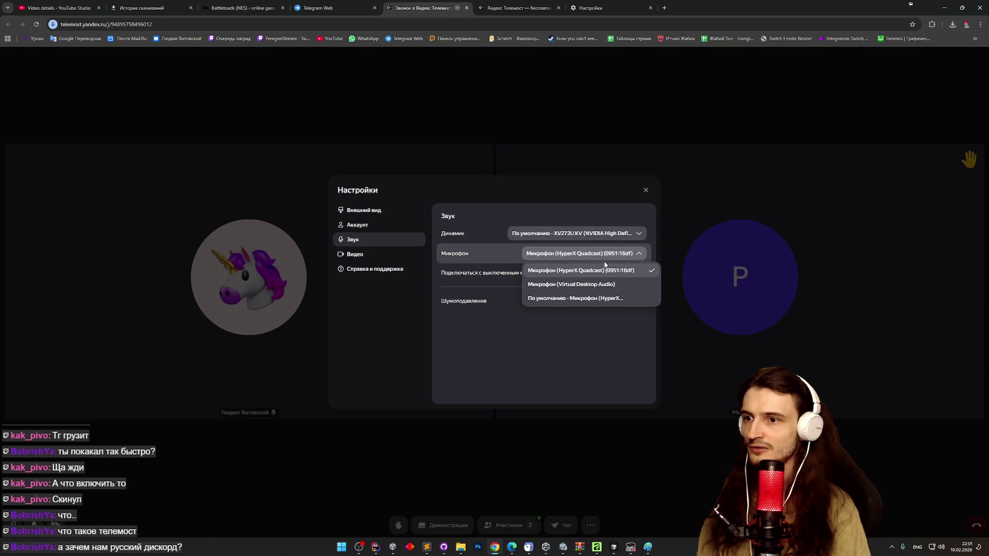
click(608, 268)
click(646, 190)
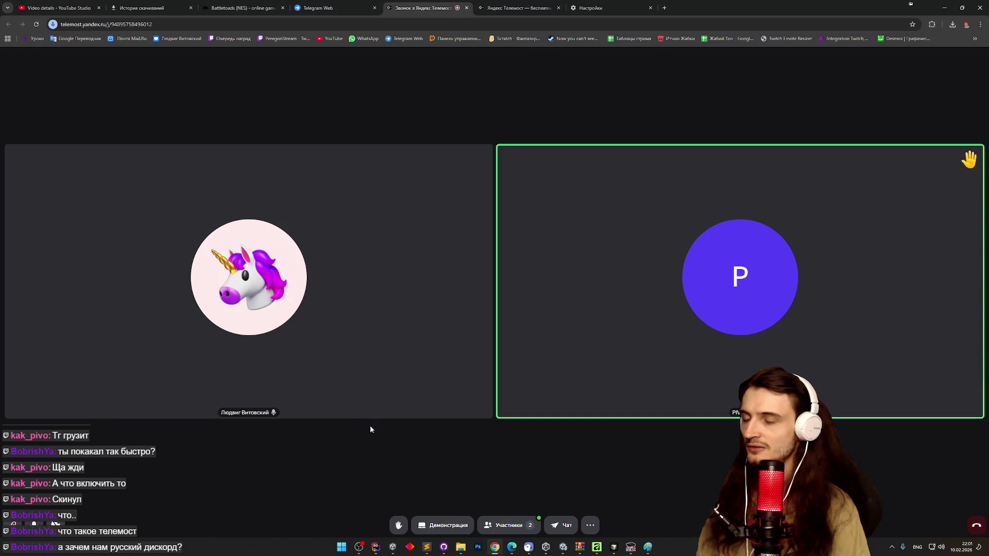
Step: Open and close the '...' extra call options menu twice
click(589, 527)
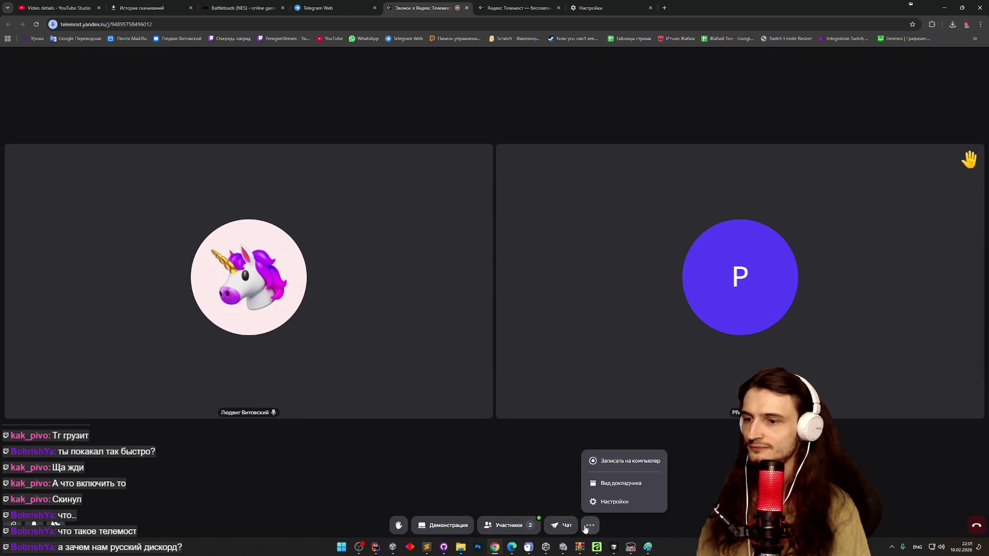
click(589, 526)
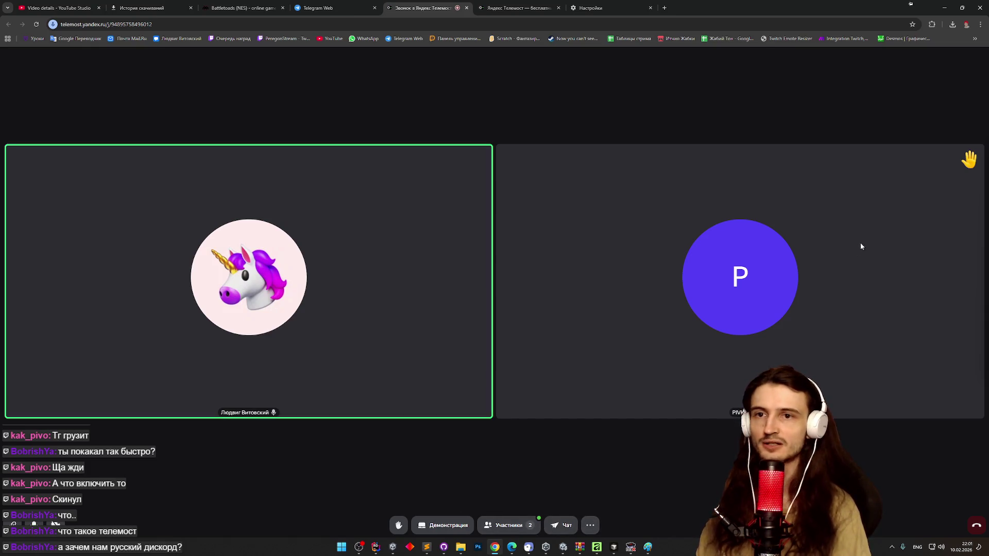
click(587, 524)
click(587, 523)
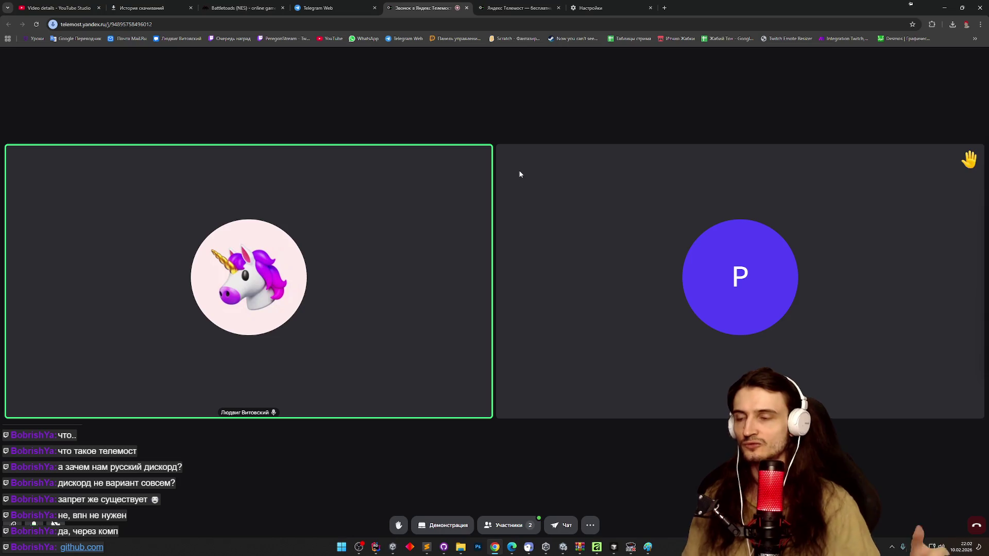
Step: Bring Discord to the front over the Telemost call from the hidden tray icons
click(892, 548)
click(884, 525)
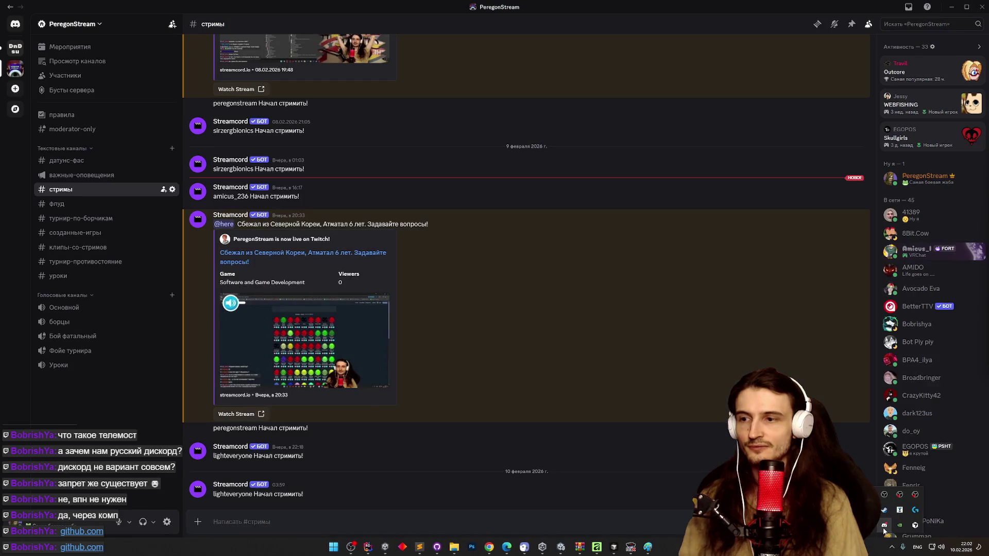
Step: Resize the Discord window, join the Основной voice channel, and return to the Telemost browser window
mouse_move(433, 6)
mouse_down()
mouse_move(431, 216)
mouse_move(440, 137)
mouse_move(429, 90)
mouse_up()
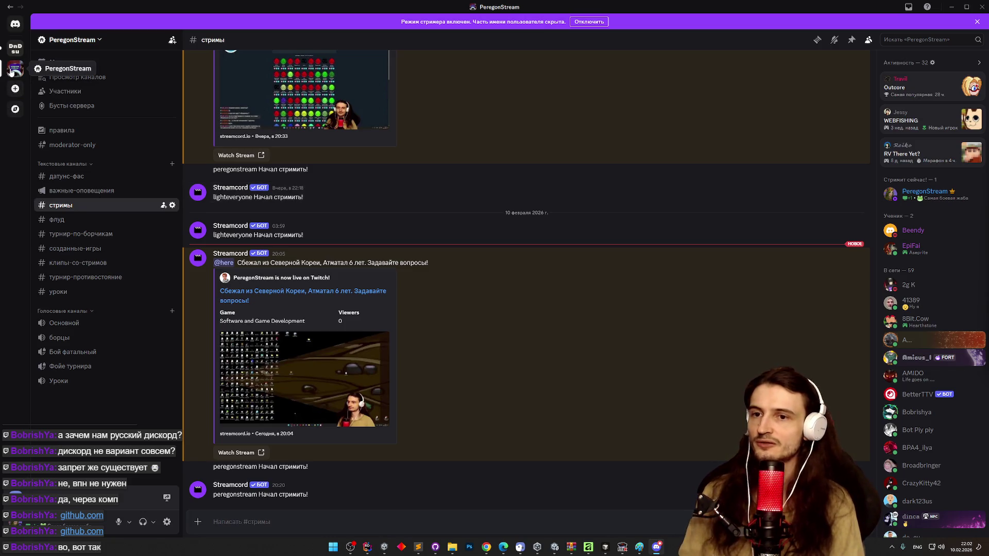
click(65, 323)
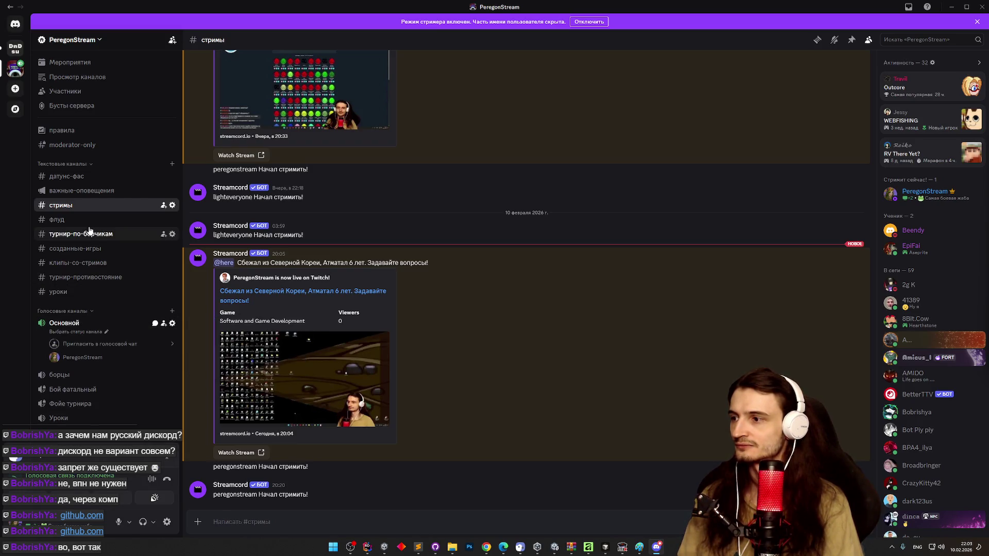
click(487, 548)
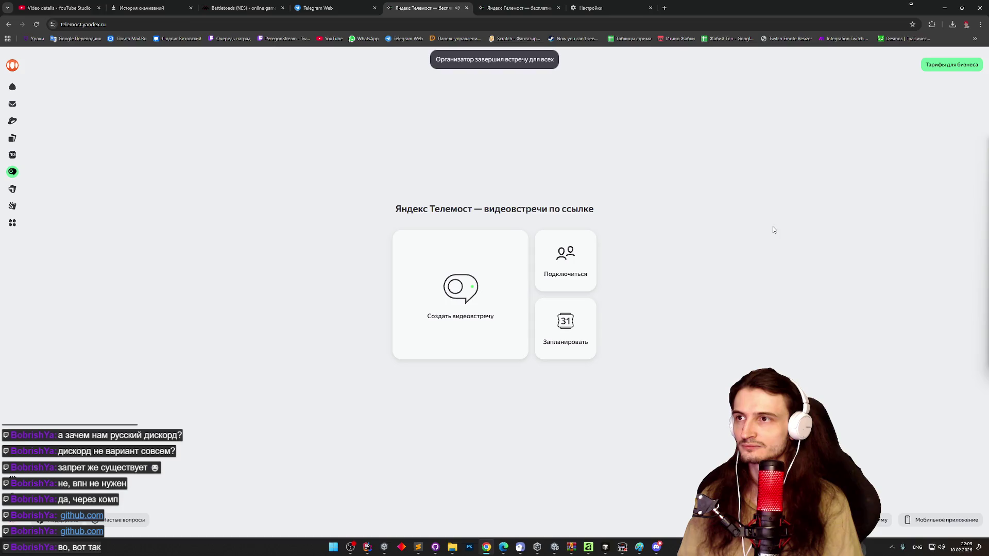
Step: Close the Downloads history tab and both Telemost tabs, then bring FCEUX forward
click(56, 8)
click(142, 8)
click(222, 7)
click(189, 9)
click(190, 8)
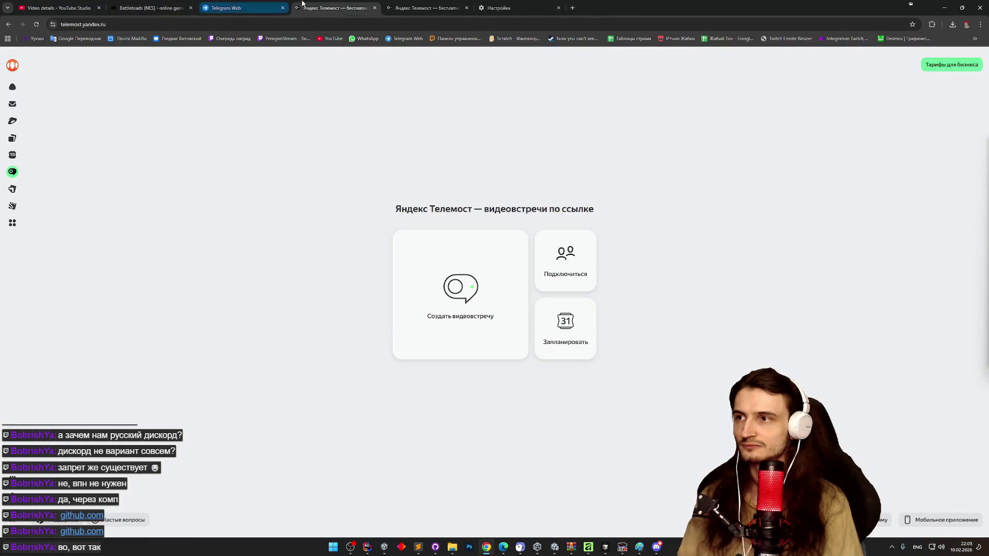
click(376, 8)
click(375, 8)
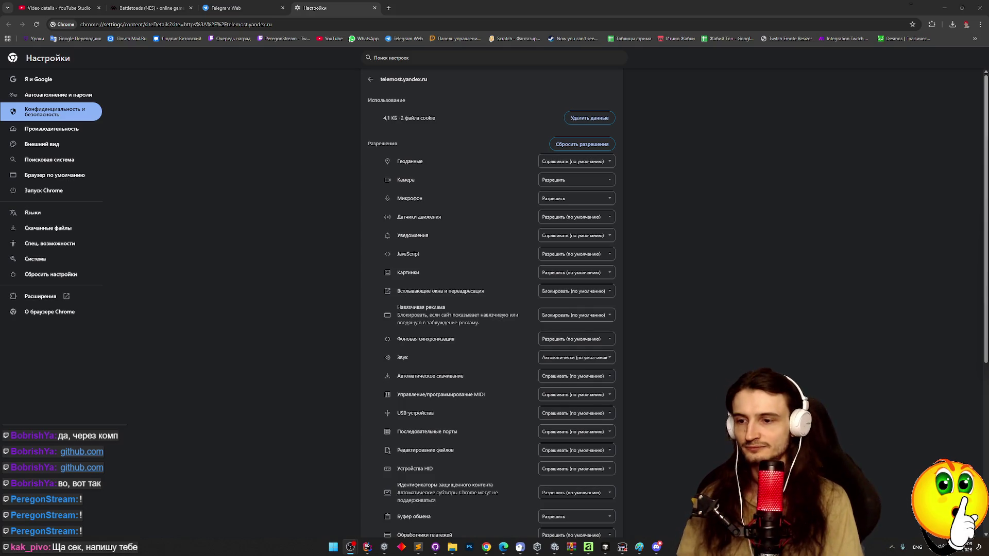
click(622, 547)
Step: Google 'ninja cats nes rus', then refine the search to 'ninja cats nes rus rom'
click(206, 102)
click(387, 6)
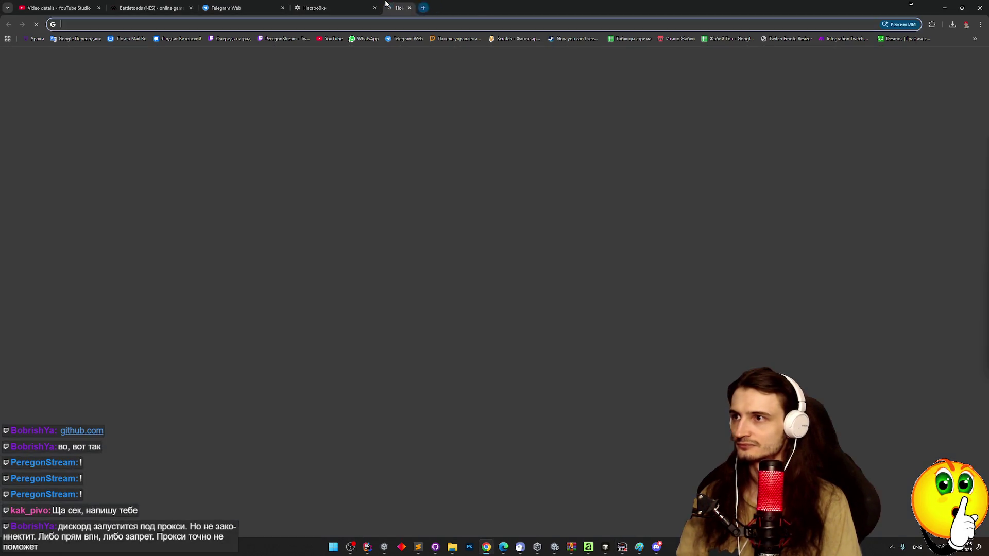
text(ninja cats)
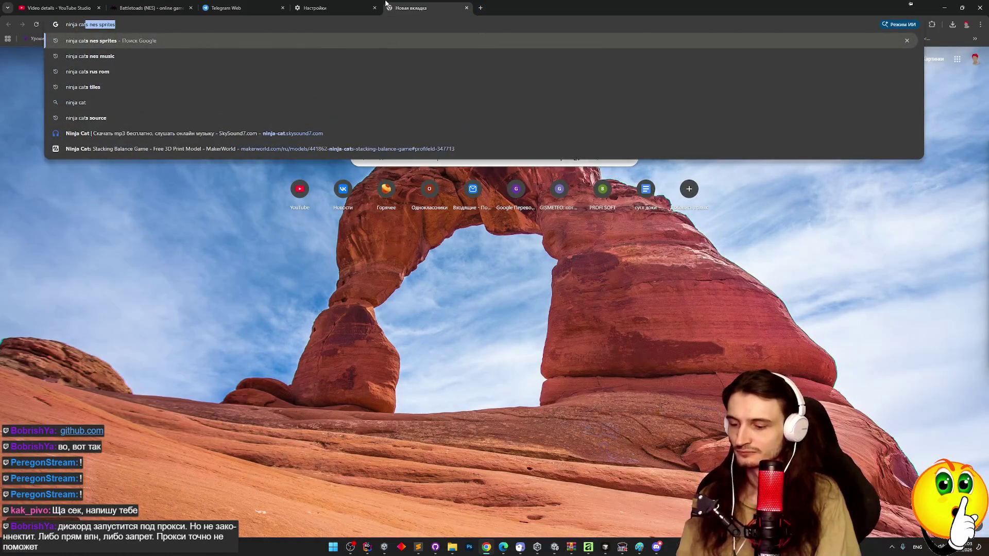
text( nes rus)
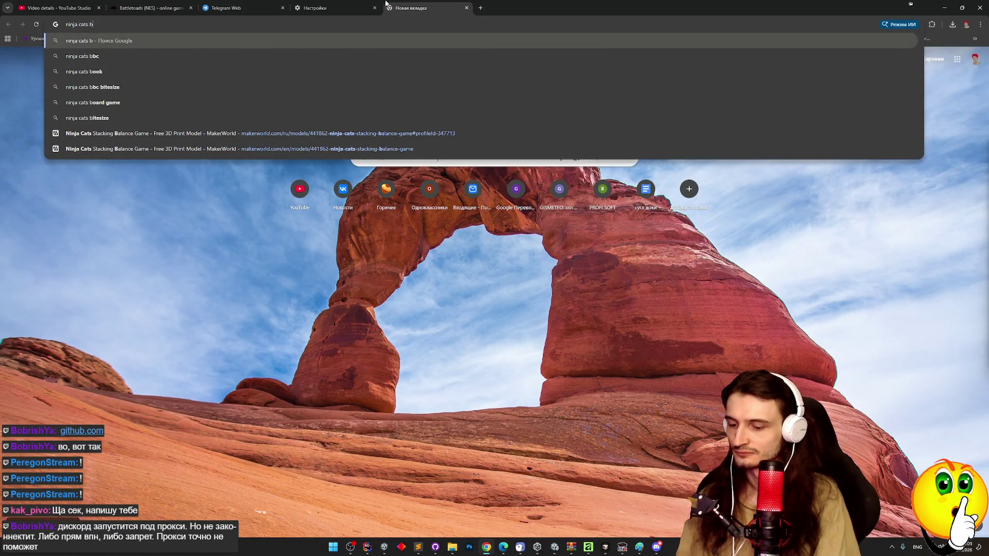
key(Return)
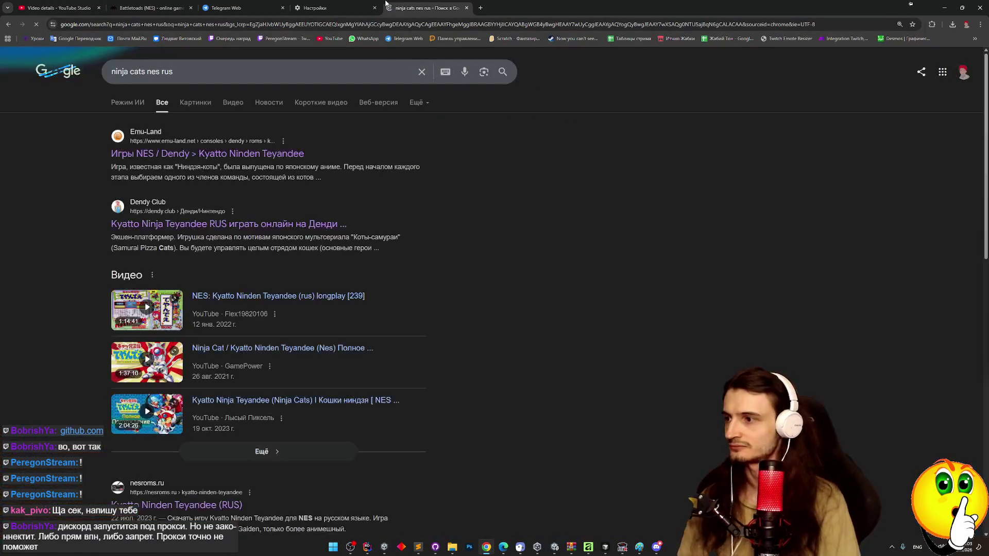
click(276, 63)
text(rom)
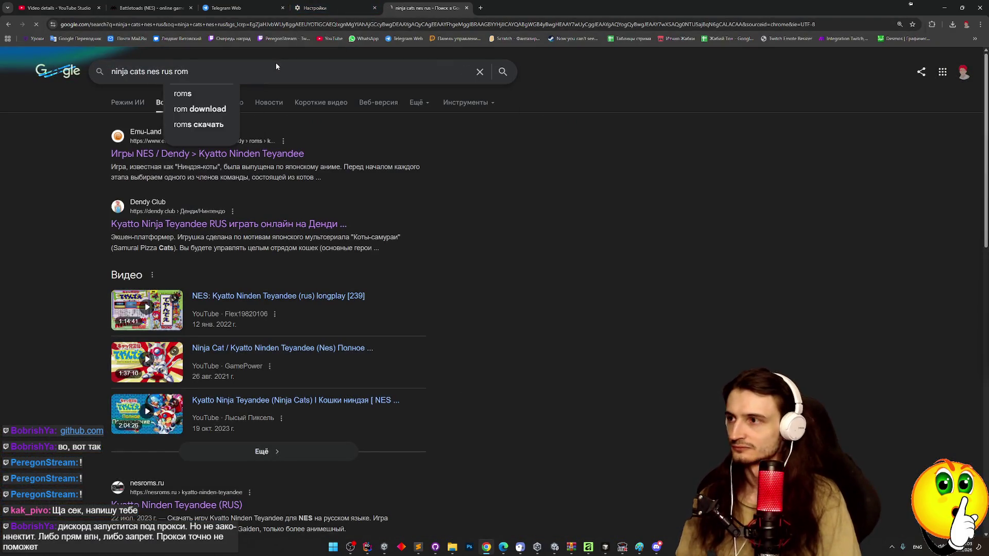
key(Return)
Step: Open the Old-Games.RU review from the results, skim it, and return to Google
scroll(84, 178, down, 1)
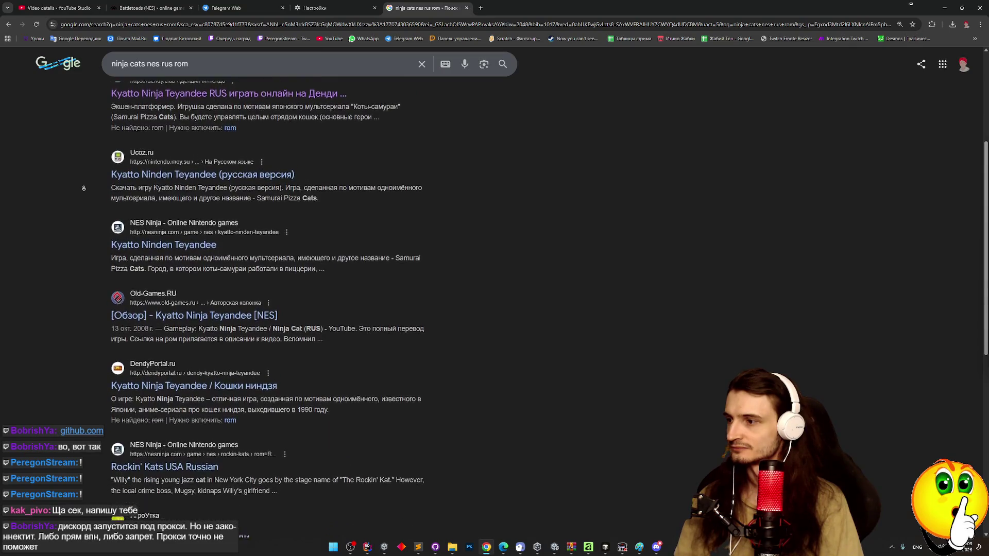
middle_click(83, 195)
middle_click(206, 303)
click(509, 9)
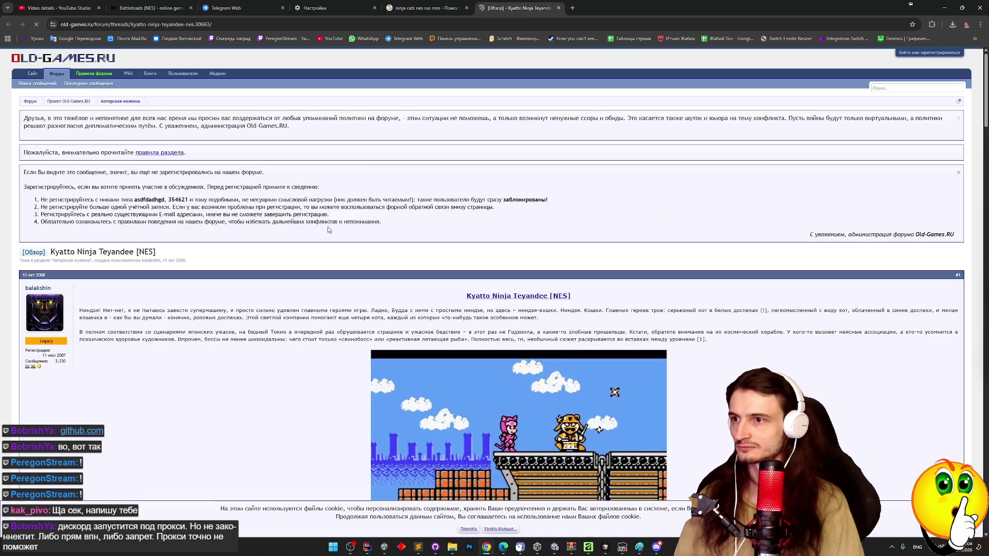
scroll(343, 206, down, 6)
click(425, 8)
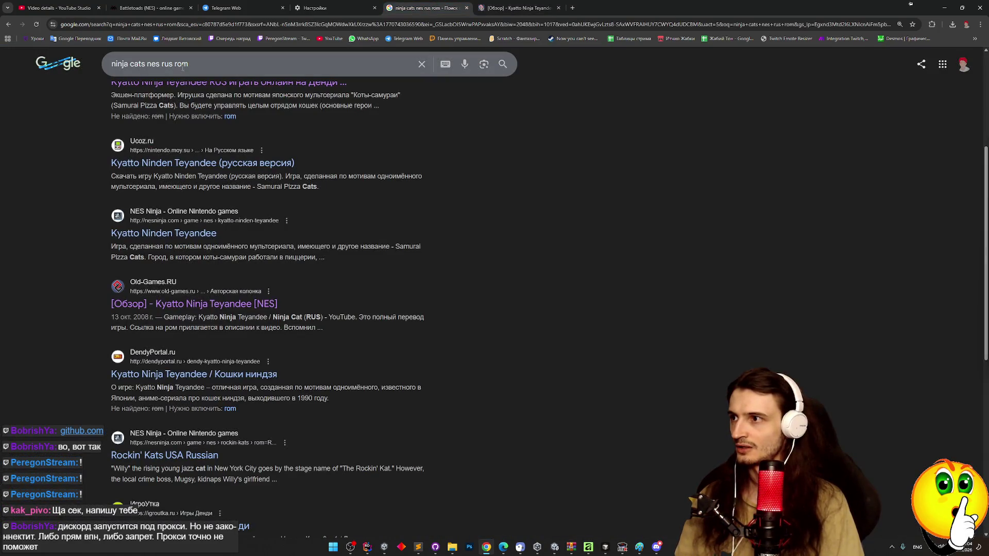
Step: Change the query to 'ninja cats nes eng rom' and open the Roms Games result
double_click(167, 57)
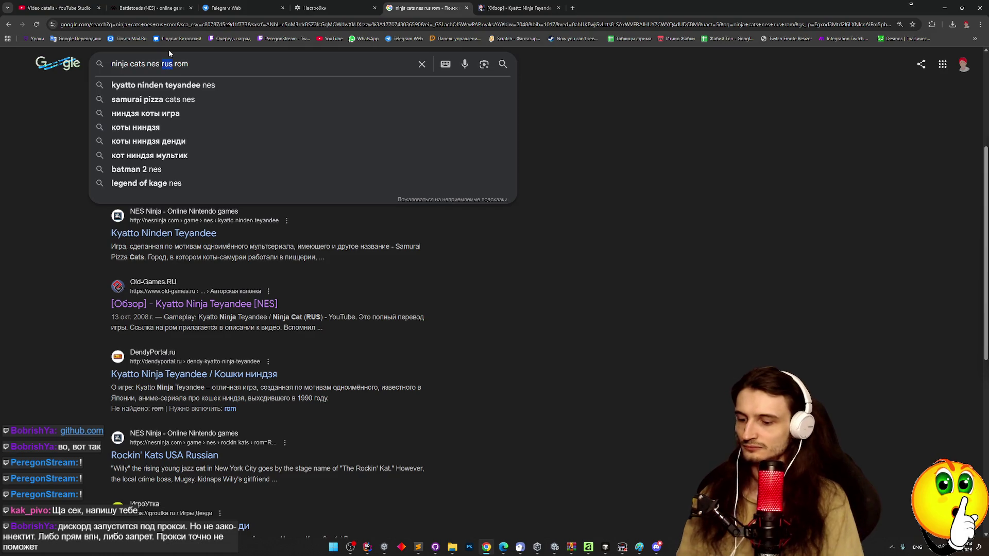
text(eng)
key(Return)
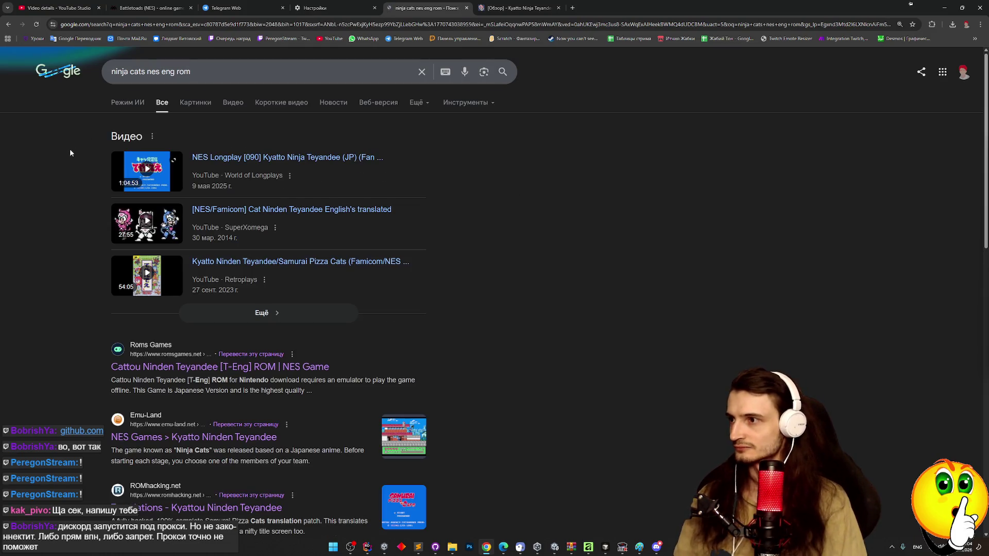
scroll(76, 169, down, 2)
scroll(75, 169, down, 1)
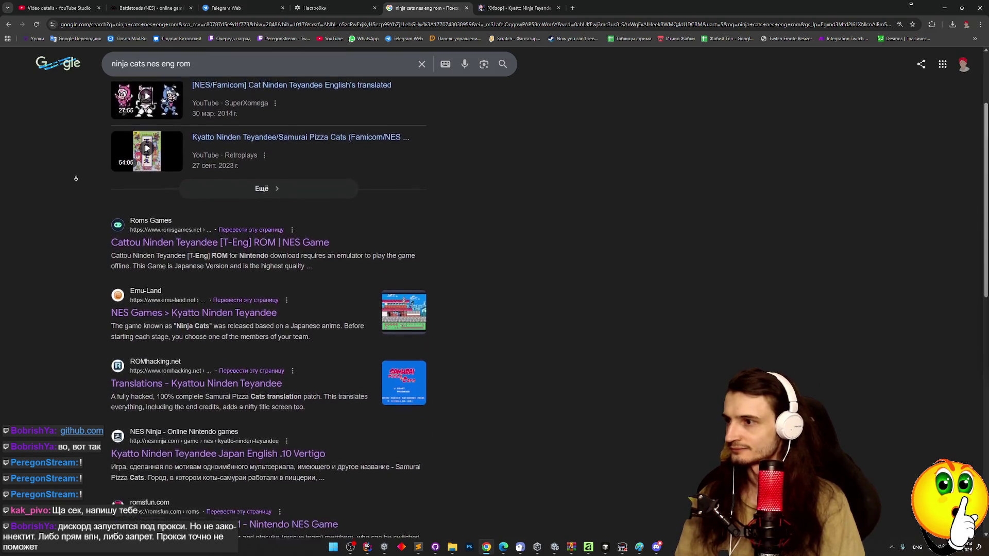
middle_click(205, 229)
click(611, 8)
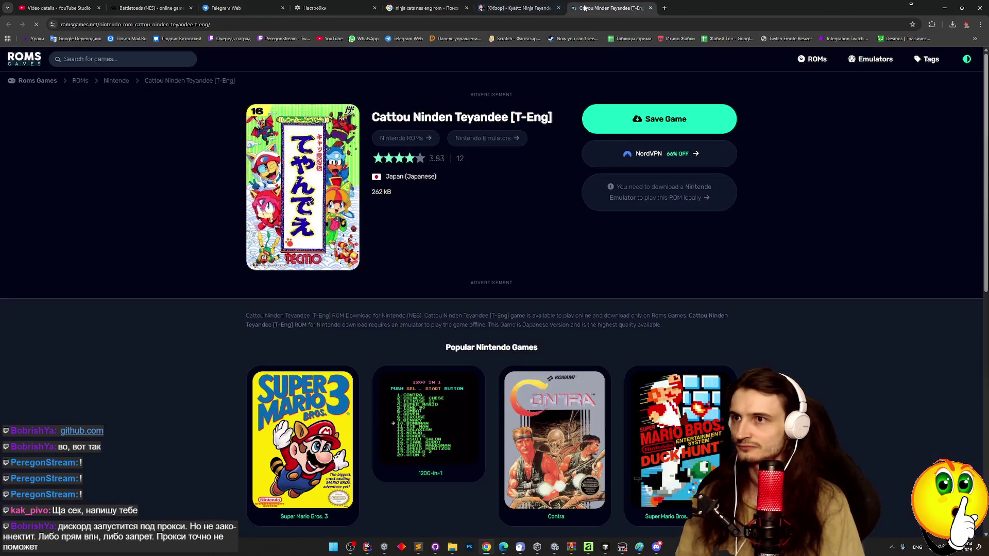
Step: Download the Cattou Ninden Teyandee (J) [T-Eng].nes ROM and open its Downloads folder
click(618, 129)
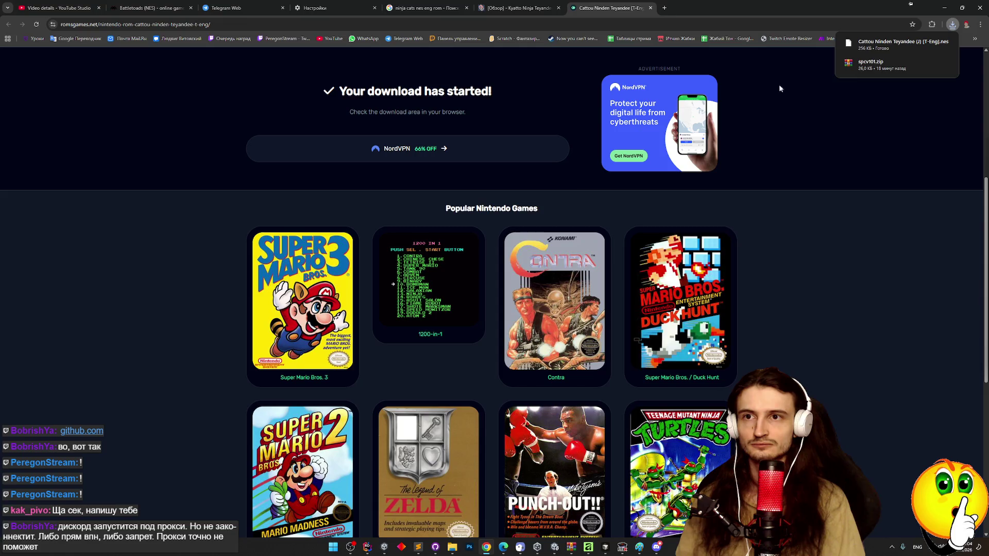
click(932, 43)
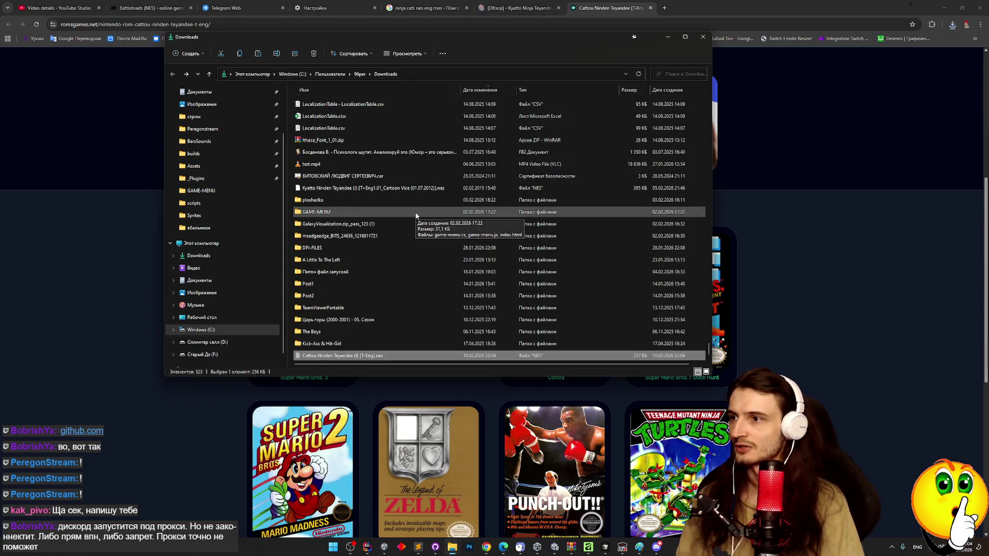
Step: Navigate to F:\очень Новая папка\Nestopia140bin in File Explorer
scroll(223, 330, down, 1)
click(217, 342)
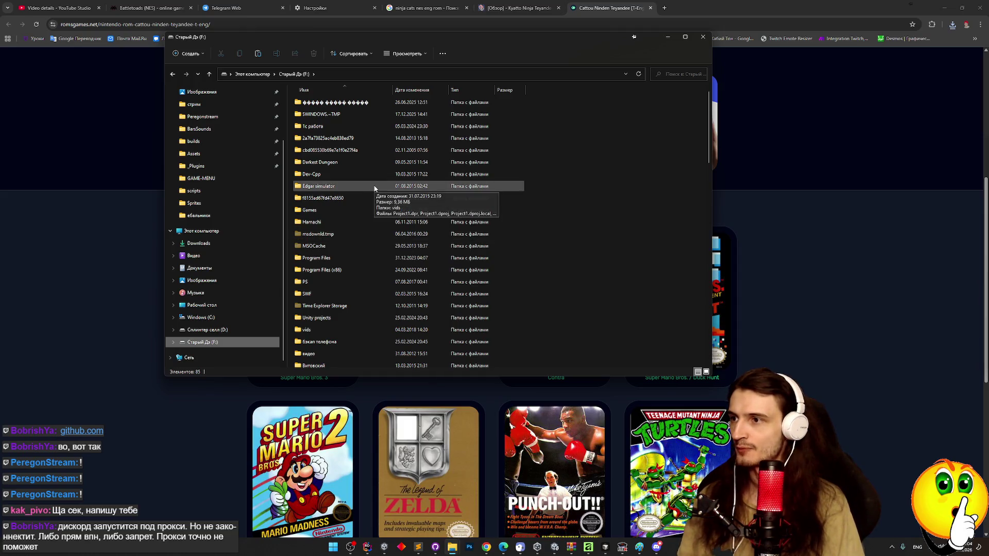
scroll(375, 189, down, 3)
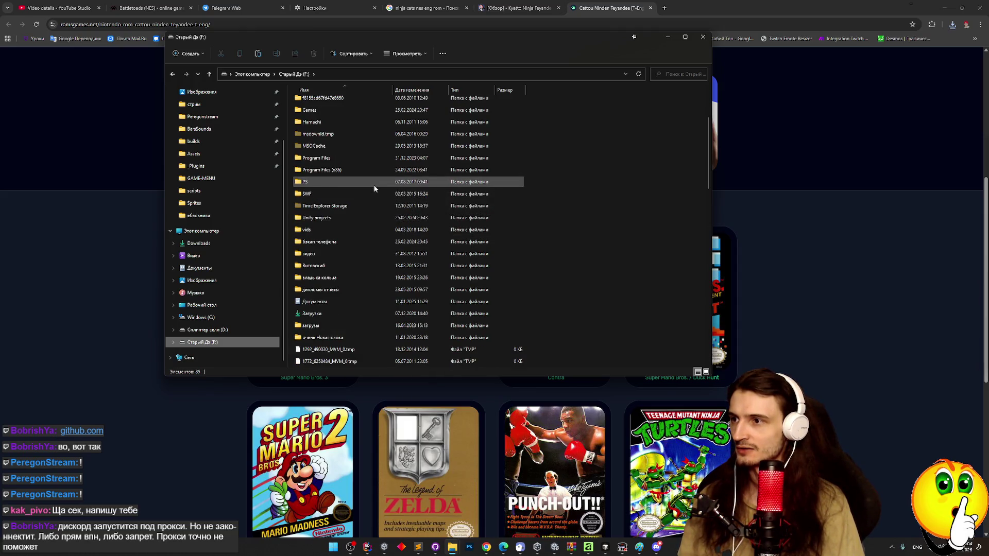
scroll(374, 189, up, 1)
scroll(375, 189, up, 2)
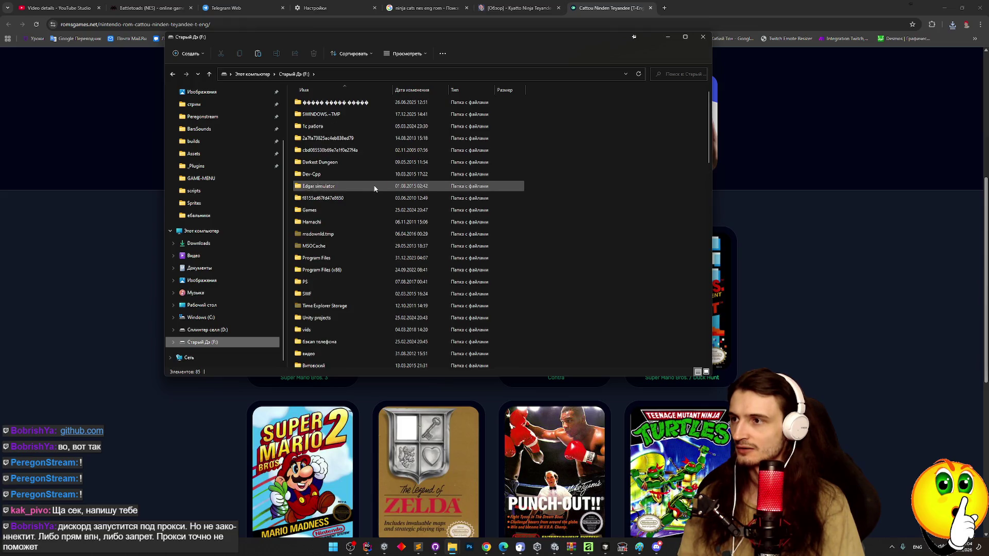
scroll(358, 176, down, 2)
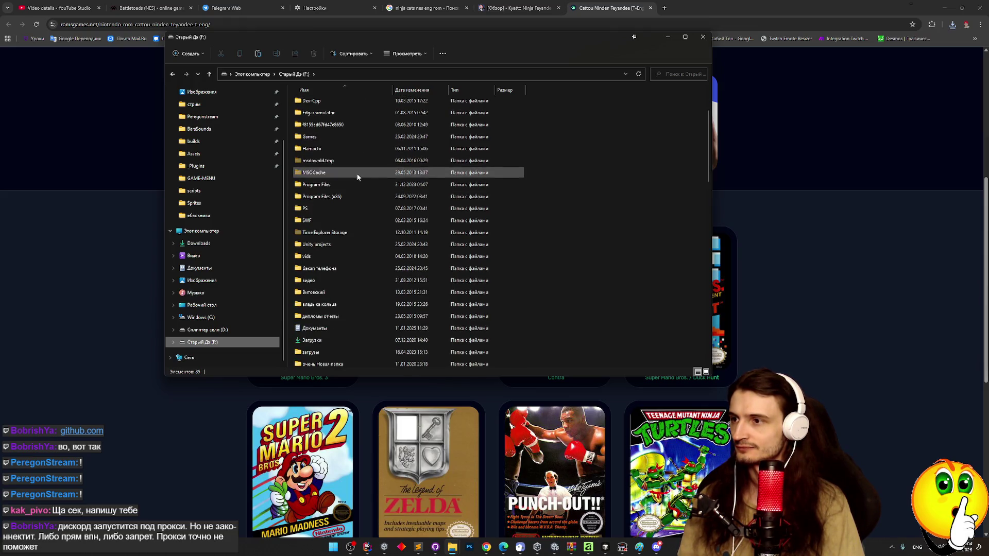
double_click(325, 360)
double_click(330, 102)
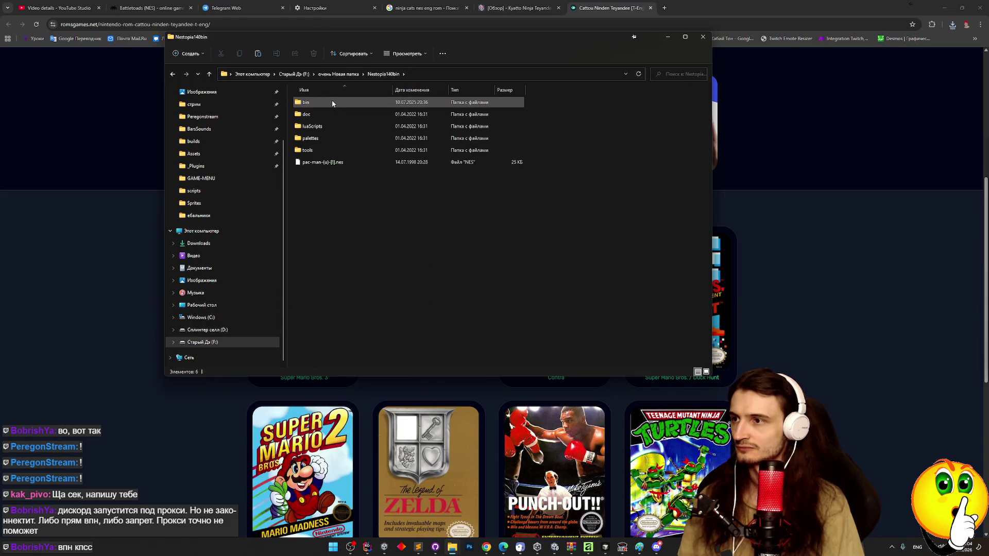
scroll(698, 239, down, 4)
scroll(694, 256, down, 2)
Step: Pin the bin folder to Quick access, paste the Cattou ROM, and switch to FCEUX
mouse_move(313, 232)
mouse_down()
mouse_move(289, 240)
mouse_move(209, 212)
mouse_move(209, 221)
mouse_move(232, 176)
mouse_move(246, 175)
mouse_up()
click(383, 73)
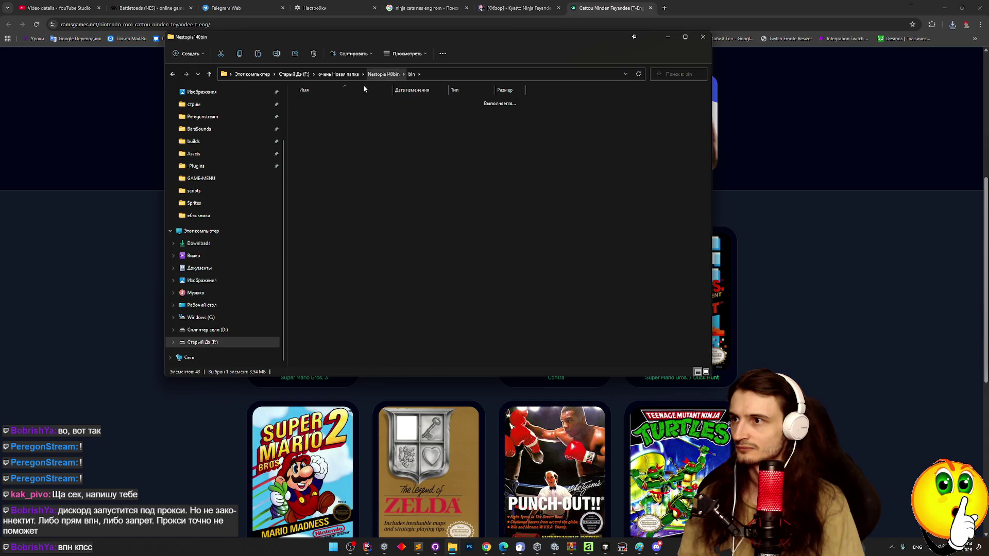
mouse_move(306, 103)
mouse_down()
mouse_move(224, 211)
mouse_move(228, 227)
mouse_move(238, 173)
mouse_up()
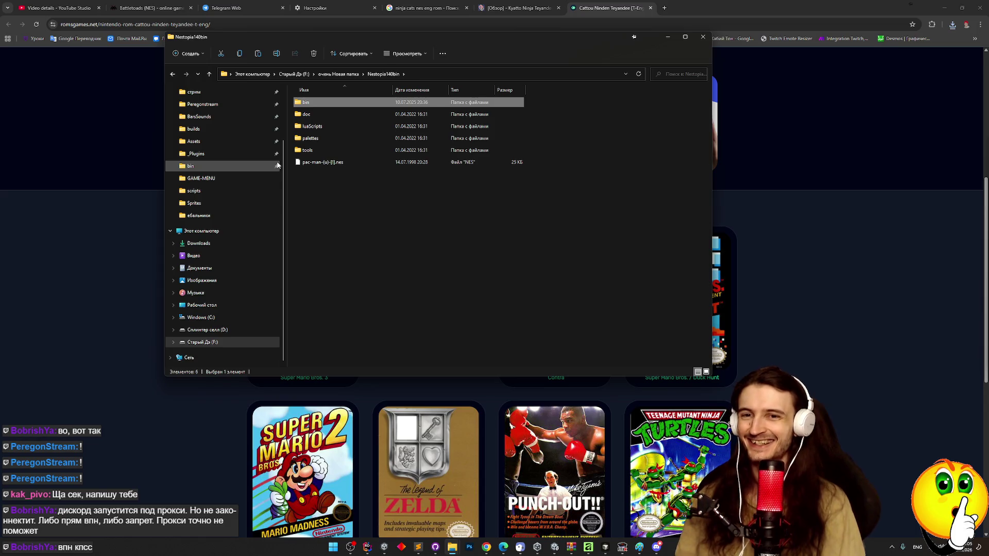
click(314, 173)
key(ctrl+v)
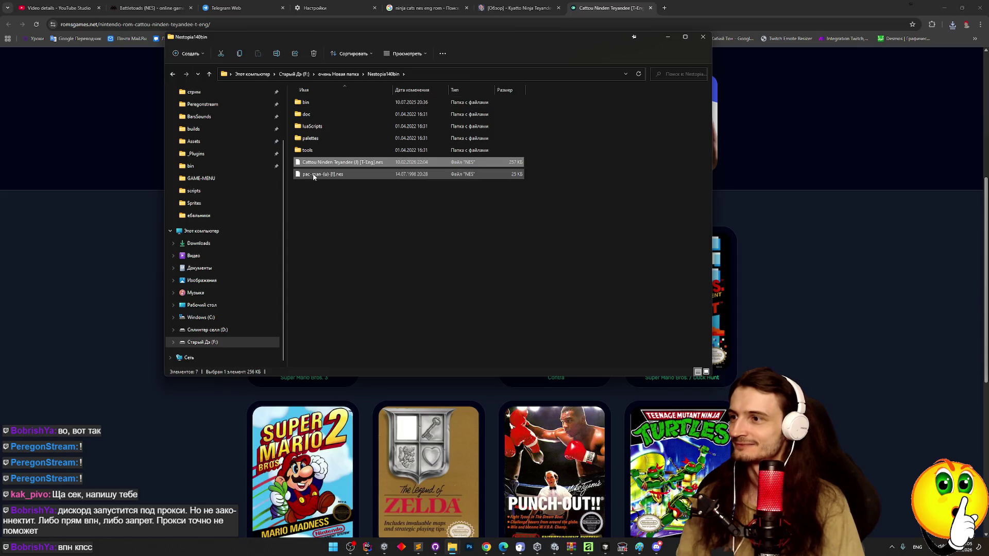
click(623, 546)
Step: Load the Cattou Ninden Teyandee ROM in FCEUX via File > Open ROM
click(206, 101)
click(211, 108)
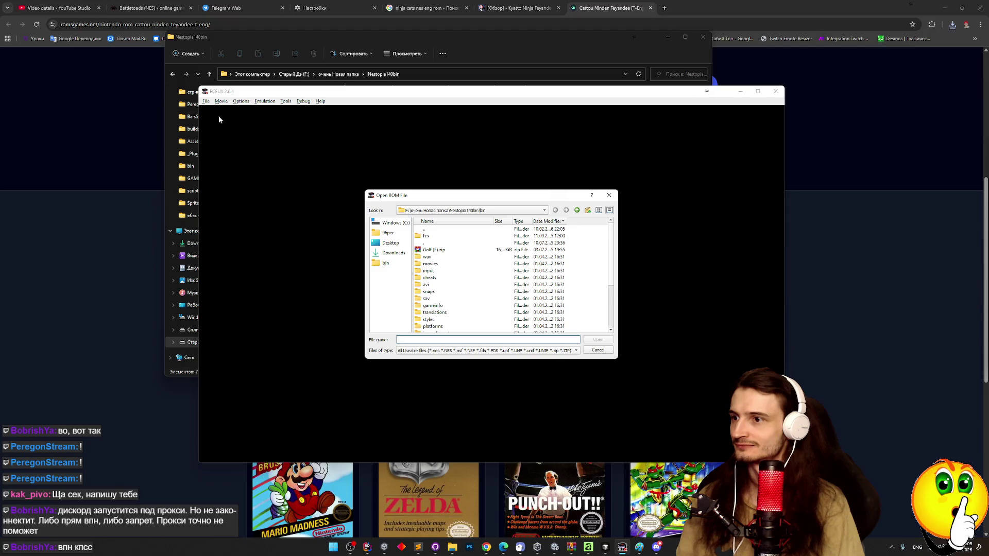
drag(613, 286, 614, 341)
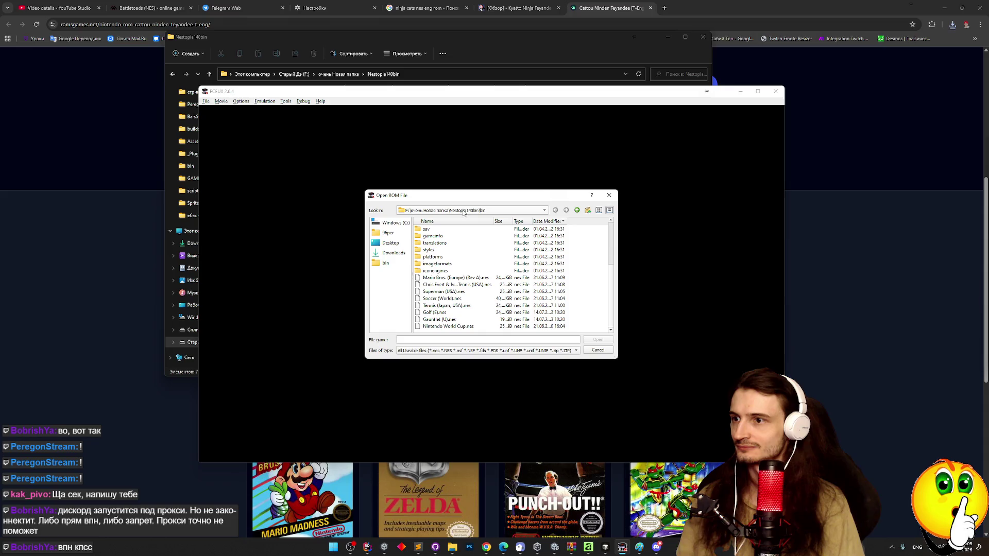
click(577, 210)
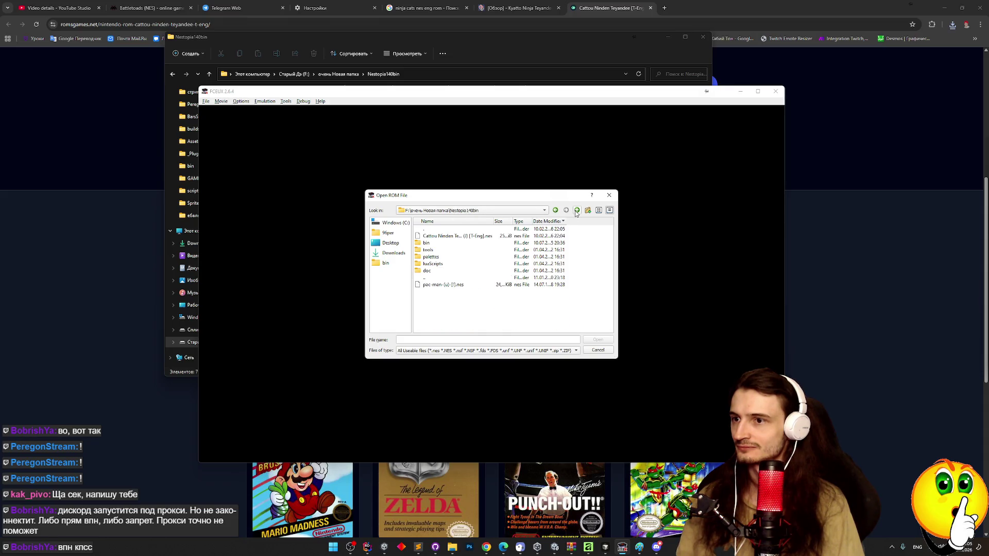
double_click(451, 238)
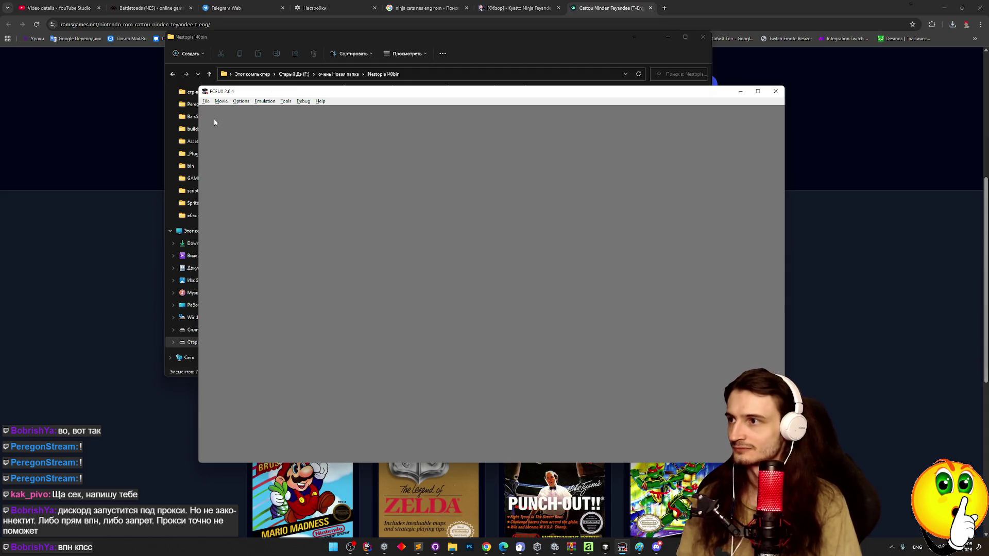
Step: Check the movie playback settings, then power-cycle the emulated console
click(207, 102)
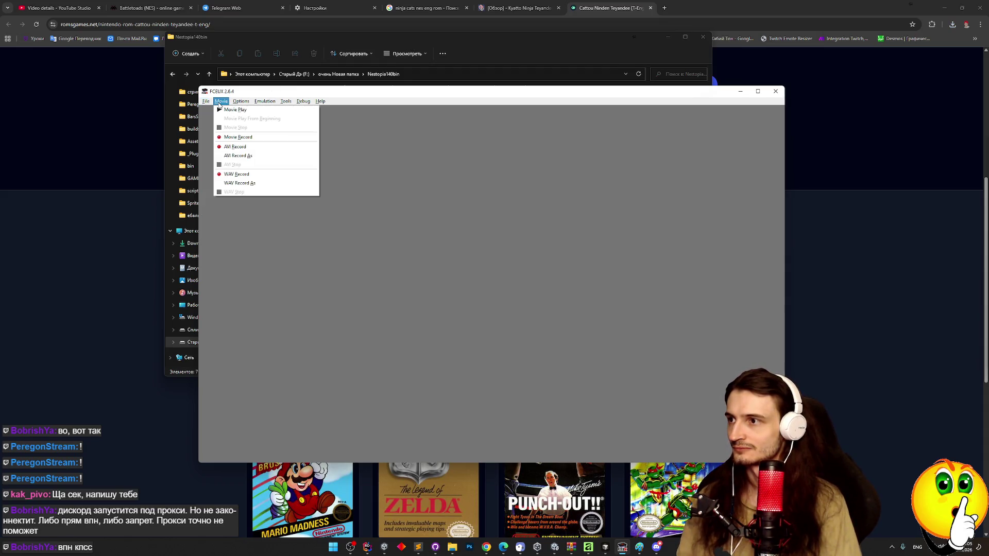
click(227, 110)
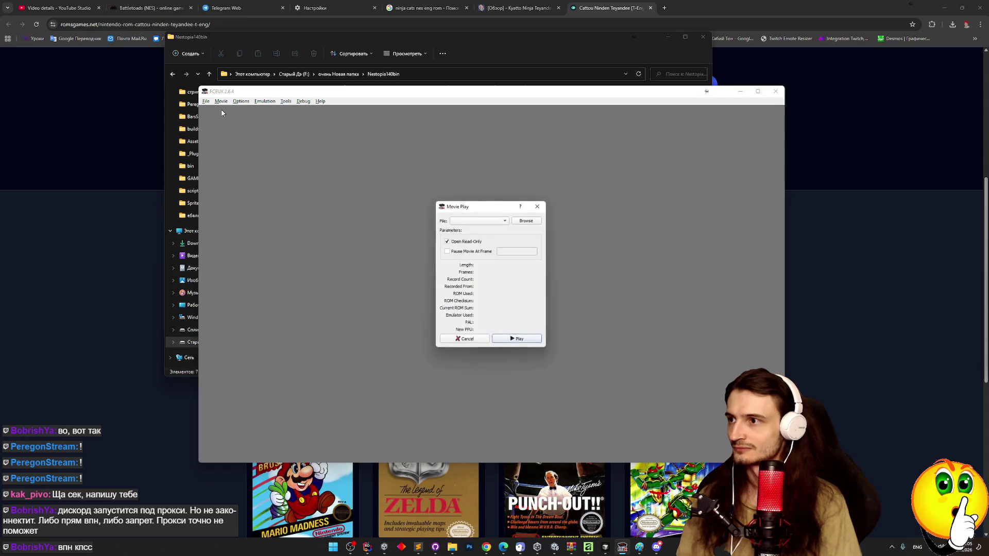
click(539, 205)
click(260, 102)
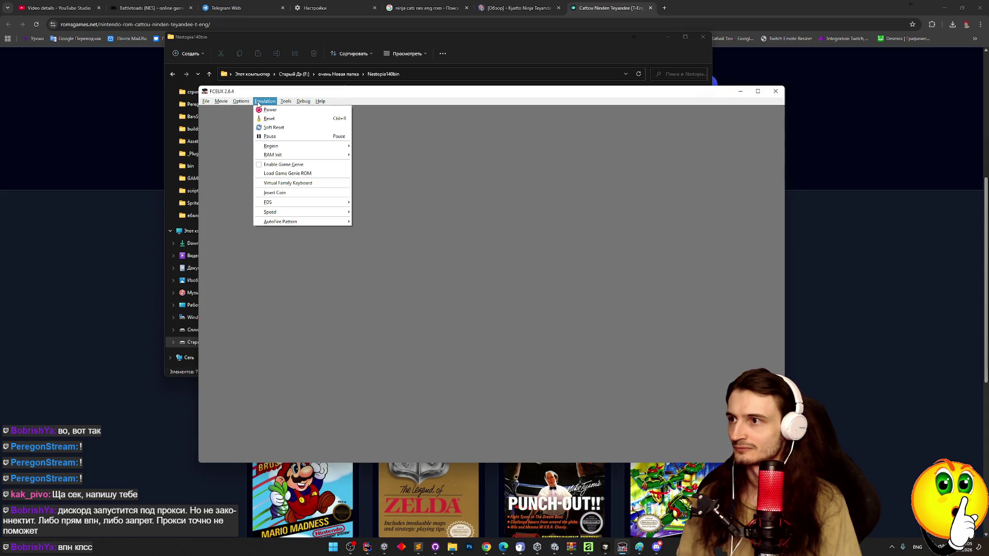
click(260, 109)
click(261, 103)
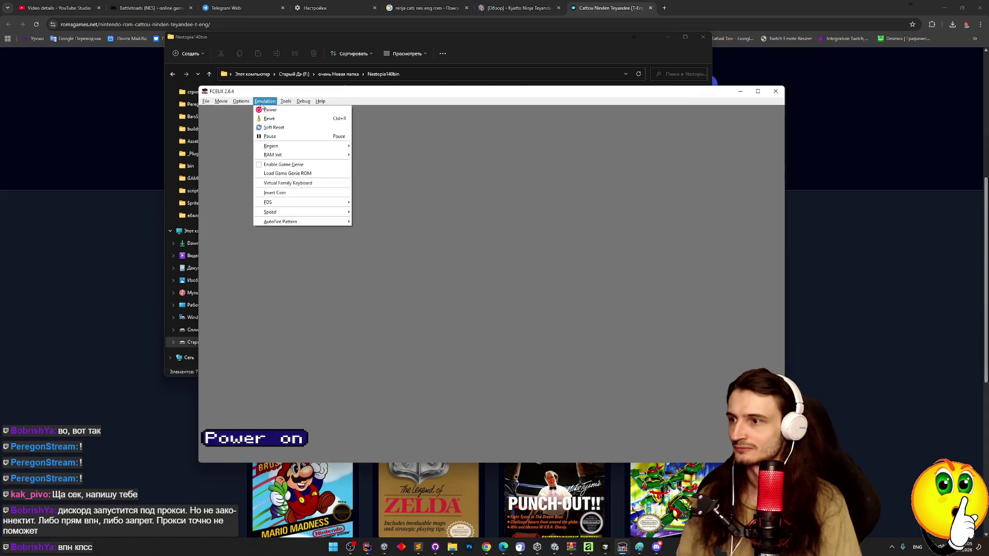
click(403, 162)
Step: Power-cycle and reset the console again, leaving the region setting unchanged
click(265, 101)
click(270, 110)
click(264, 102)
click(272, 119)
click(267, 102)
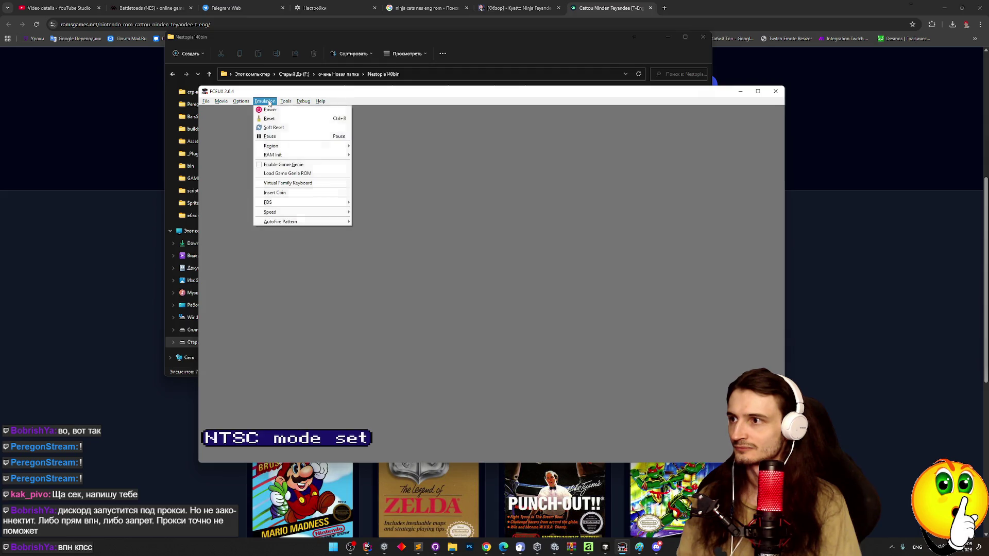
mouse_move(309, 149)
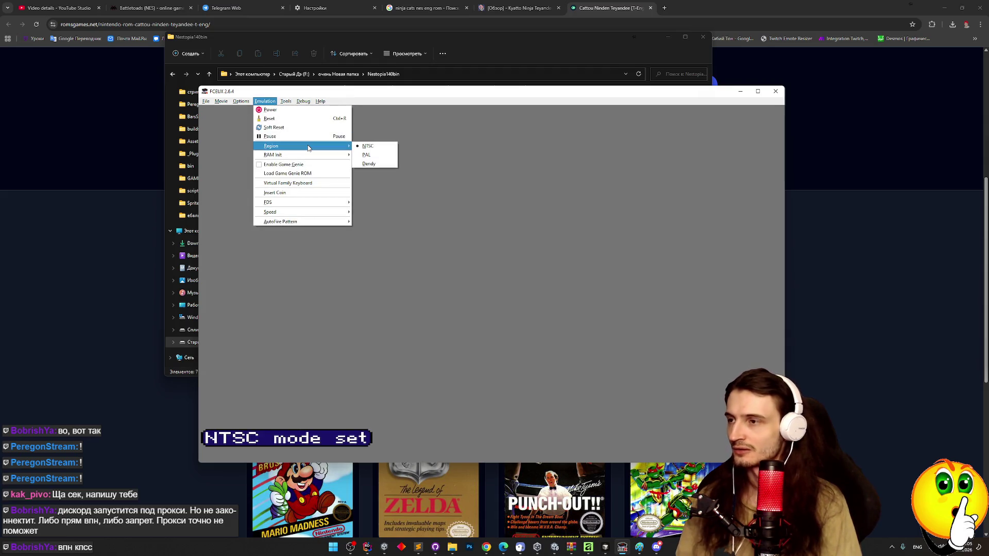
click(396, 136)
Step: Load the pac-man ROM to test whether the emulator works
click(287, 102)
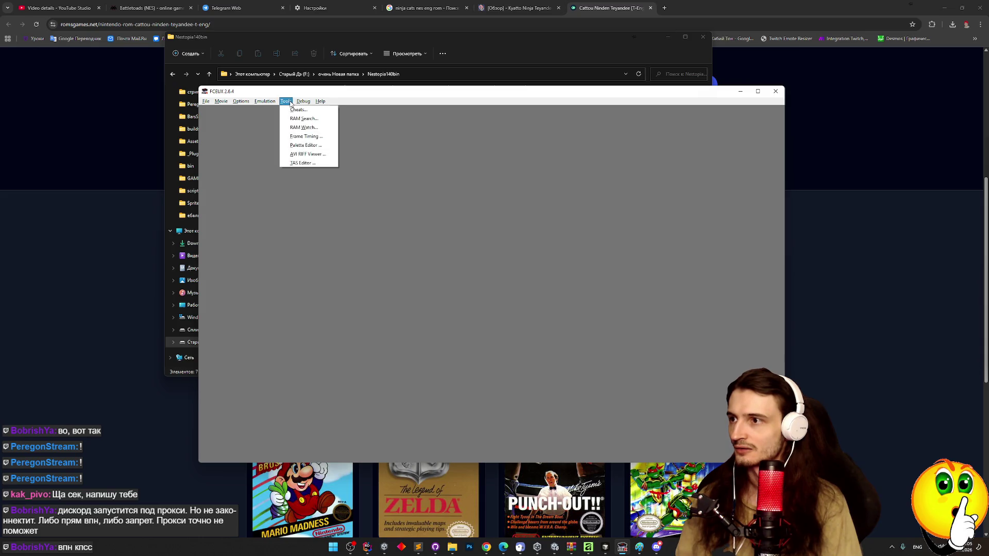
click(206, 101)
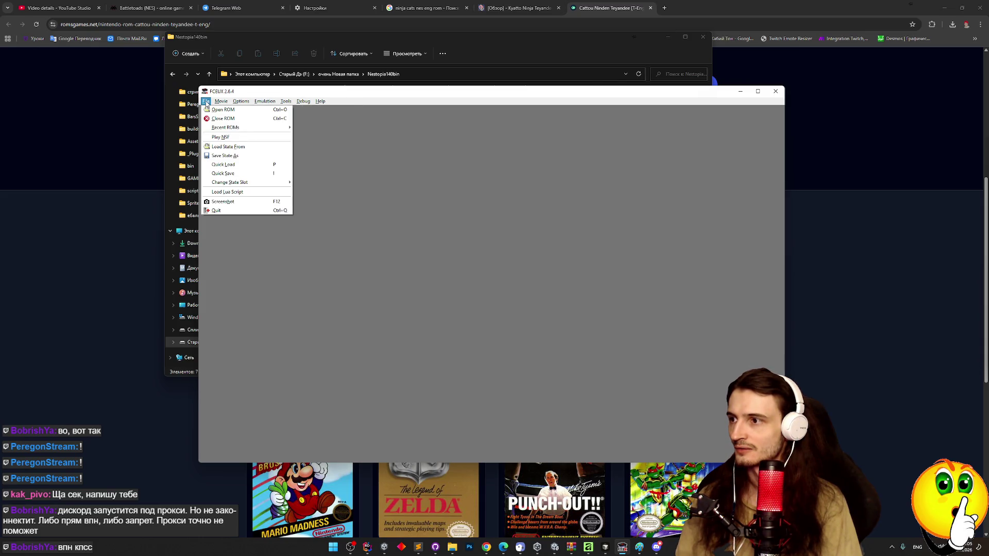
click(223, 110)
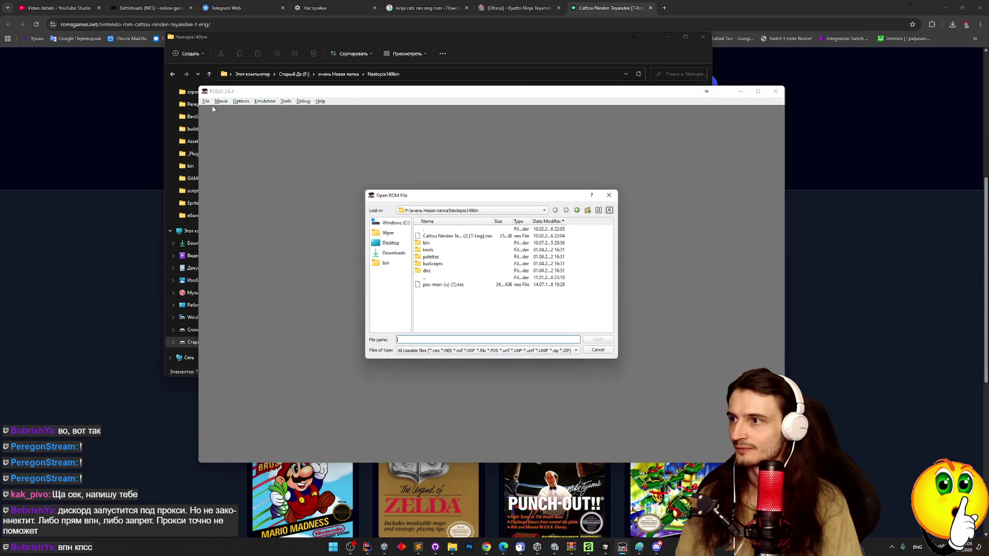
click(448, 237)
double_click(450, 285)
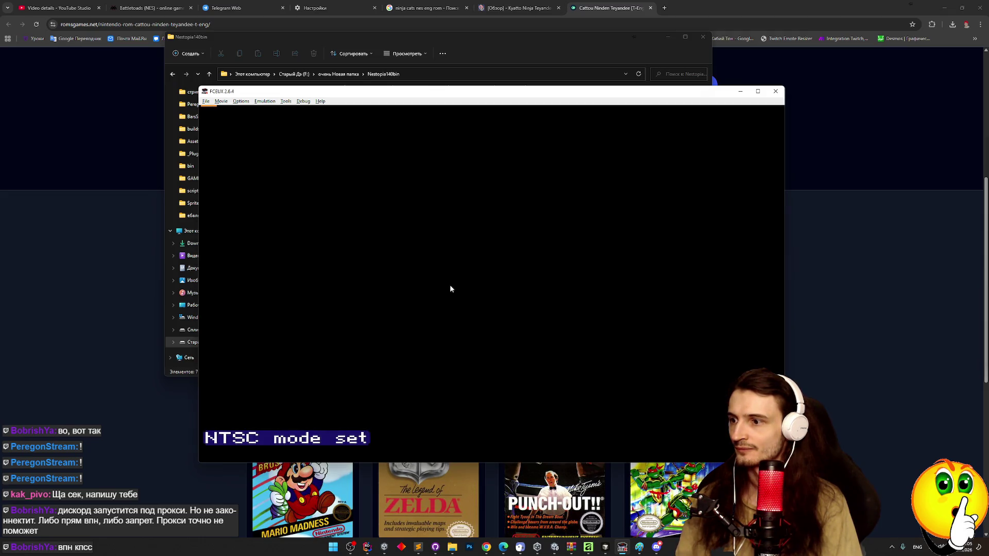
Step: Reload the Cattou ROM, then return to the 'ninja cats nes eng rom' results in Chrome
click(206, 100)
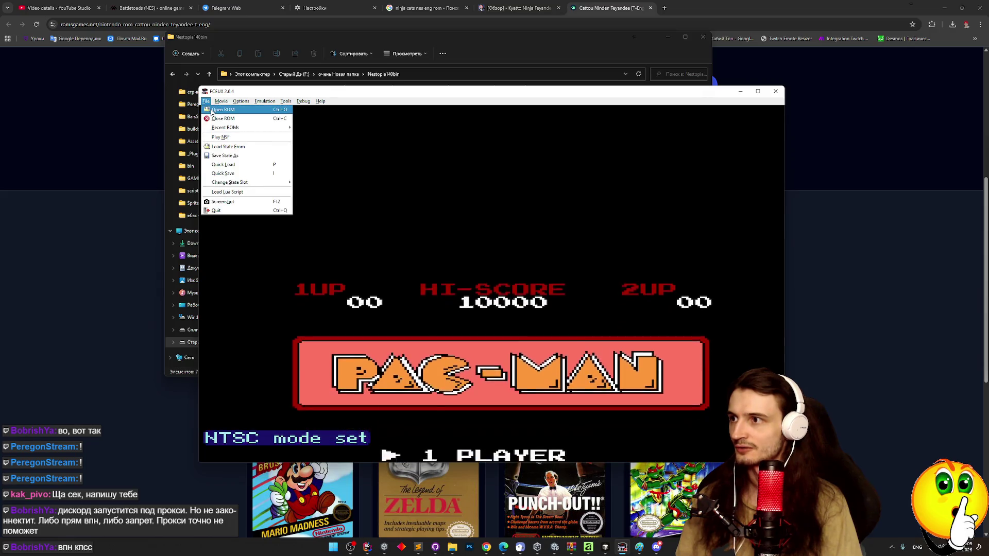
click(211, 109)
double_click(440, 237)
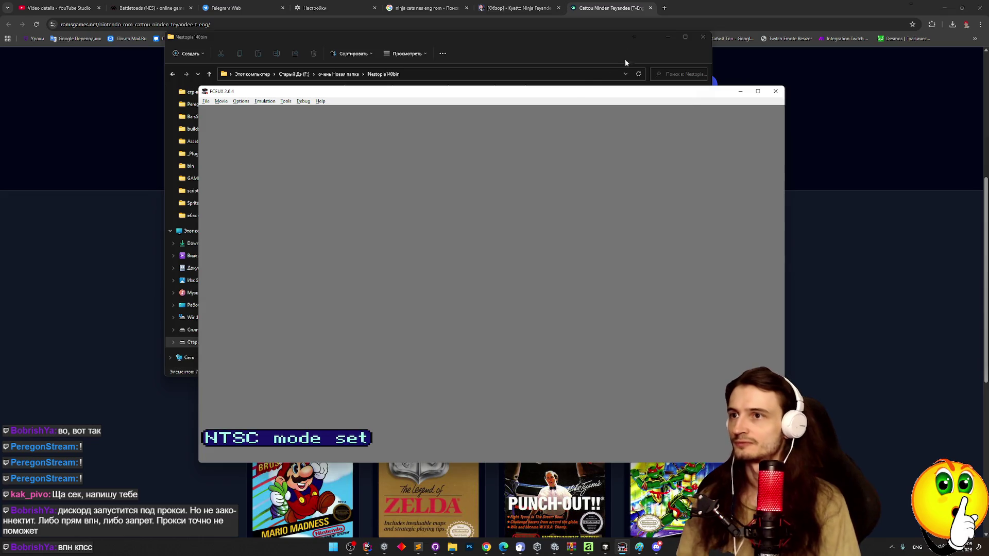
click(373, 23)
click(422, 5)
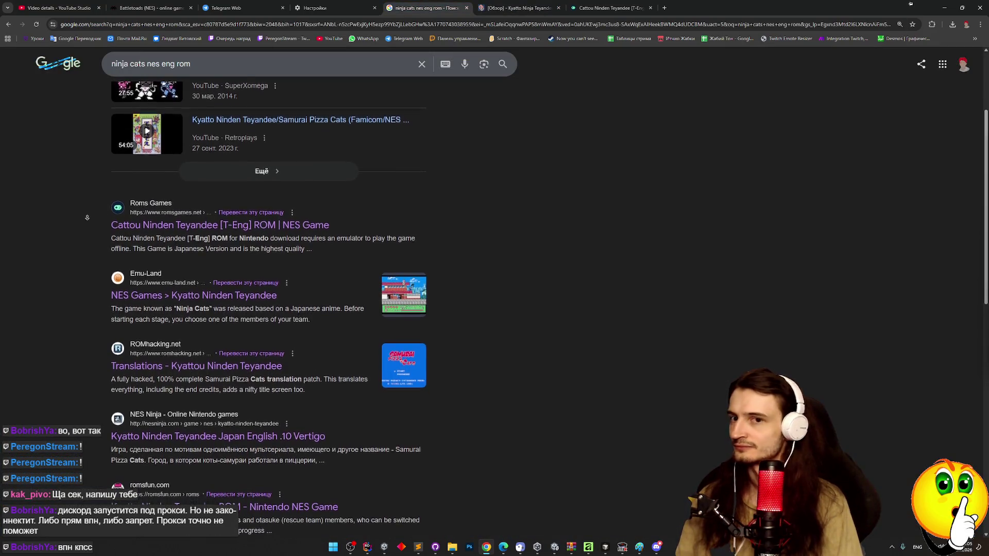
Step: Glance at Discord, open a search result in the background, and open Chrome's browsing history
click(657, 547)
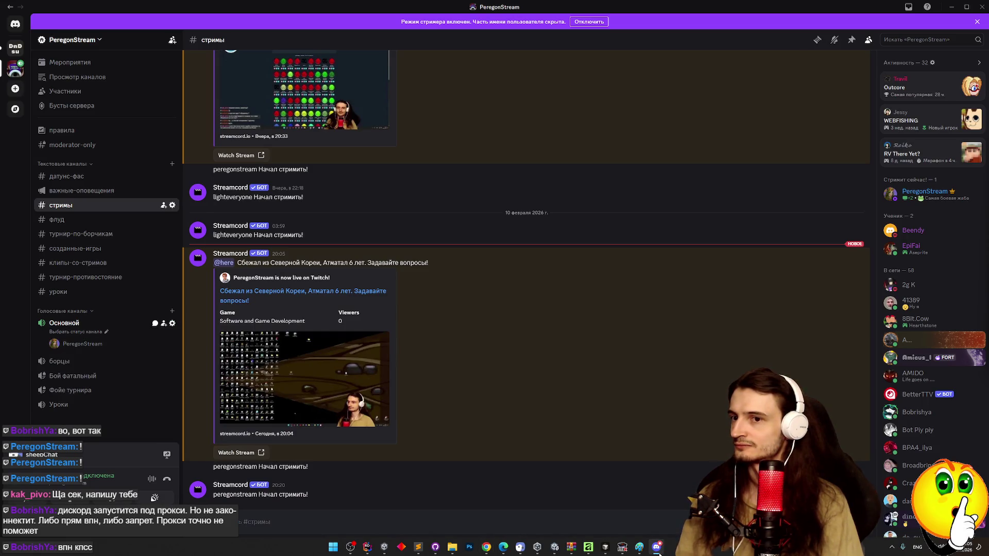
click(658, 549)
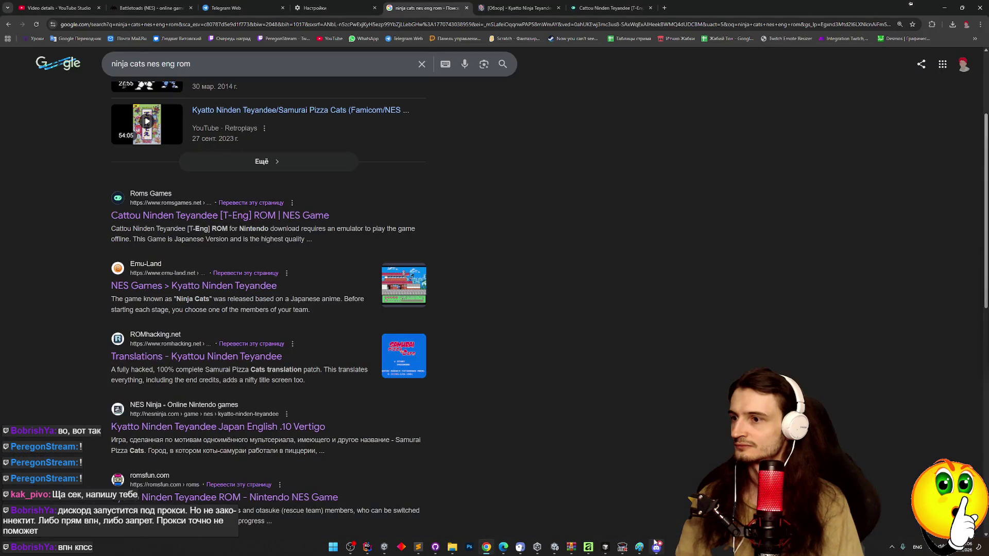
middle_click(536, 386)
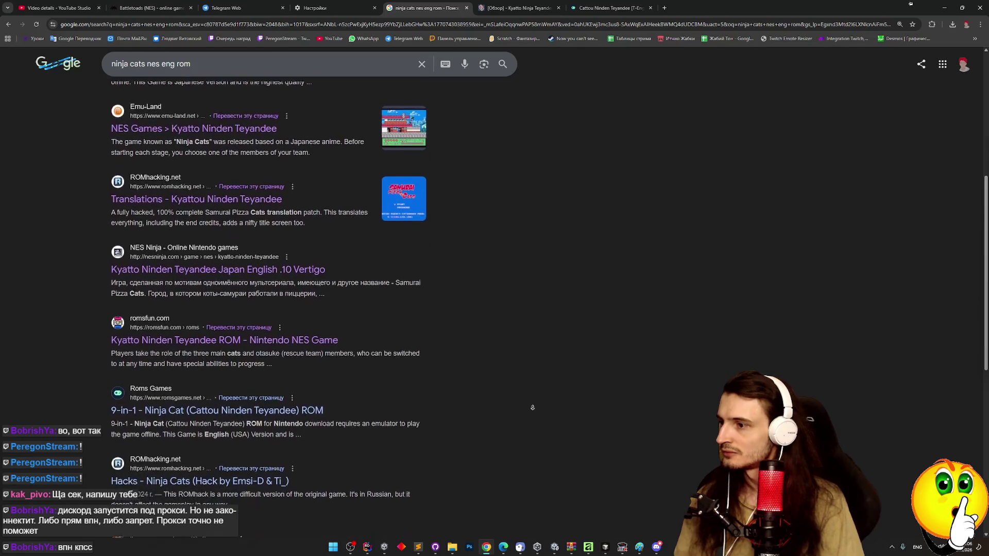
scroll(533, 410, down, 3)
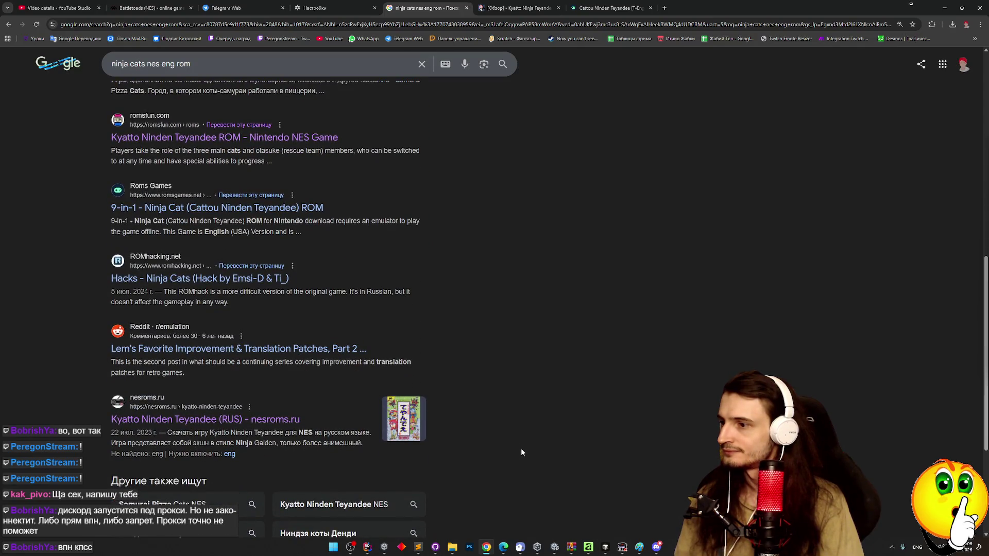
click(981, 25)
mouse_move(871, 108)
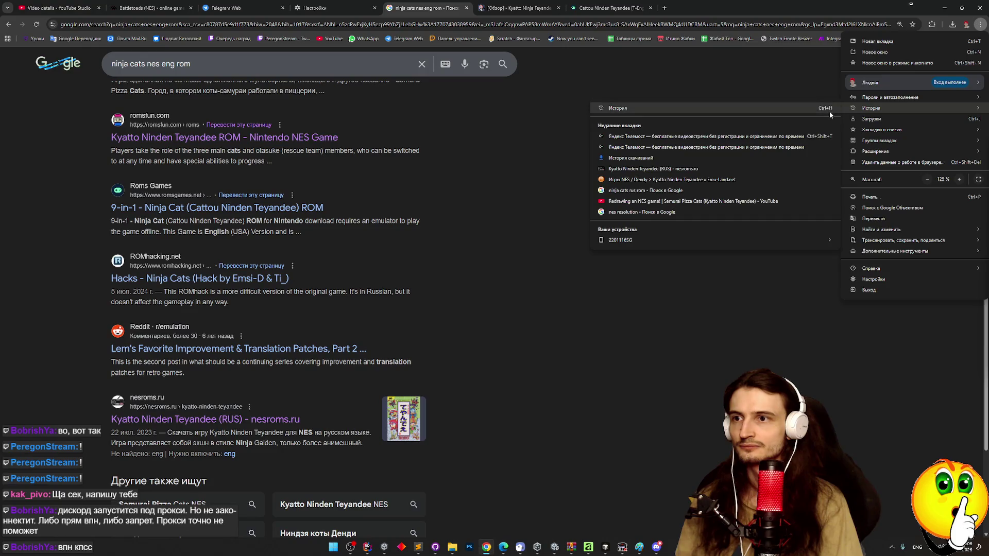
click(830, 108)
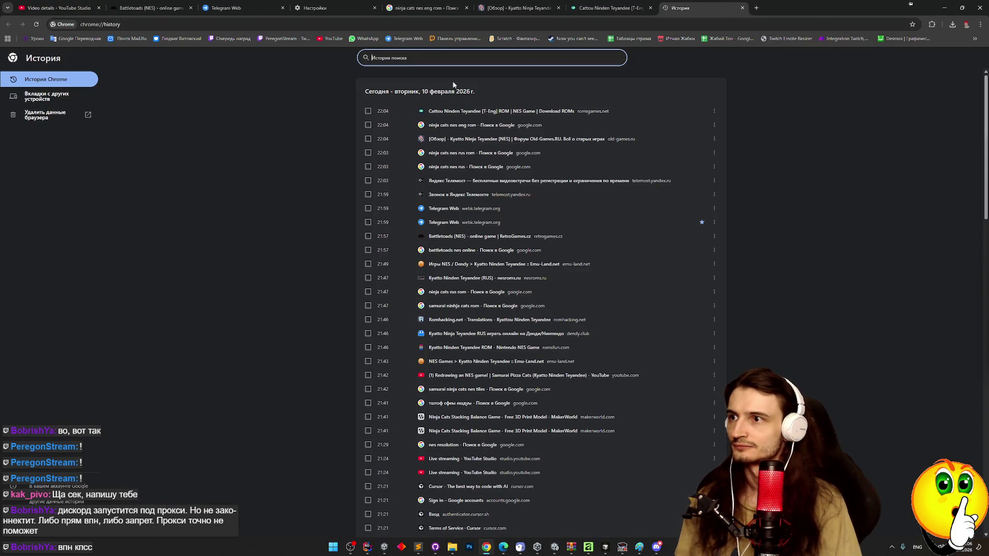
text(nes)
Step: Reopen the emu-land Kyatto Ninden Teyandee page, then select the 'nes' history search term
middle_click(323, 219)
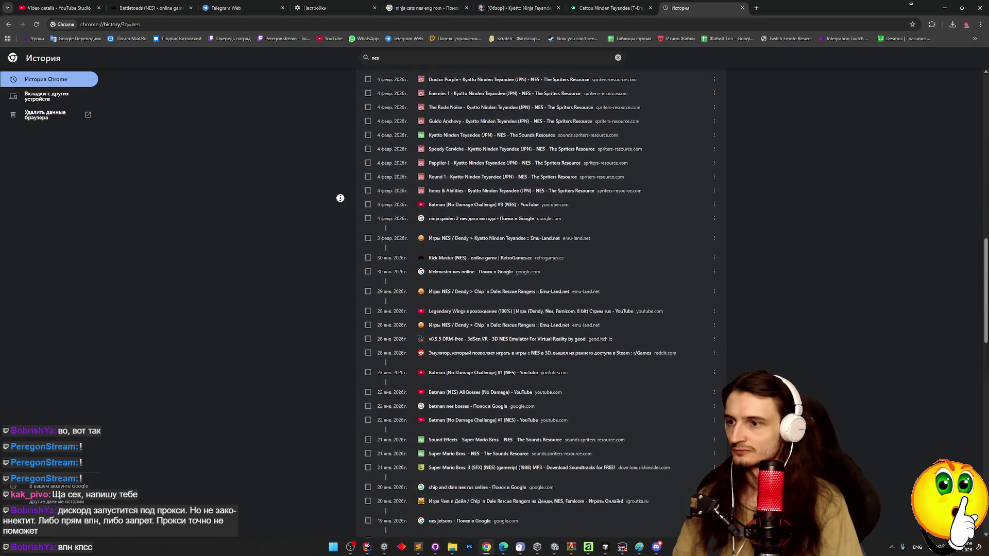
click(342, 202)
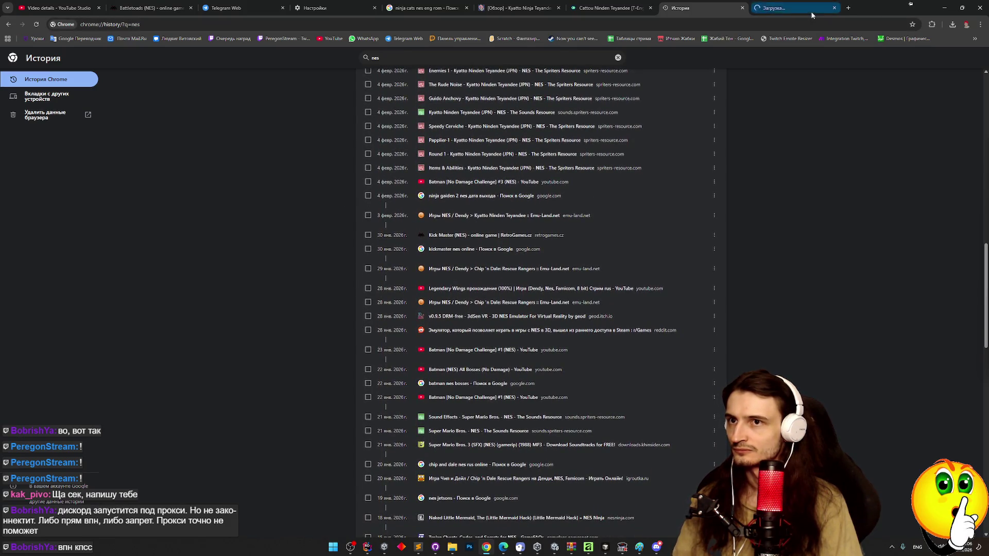
click(812, 15)
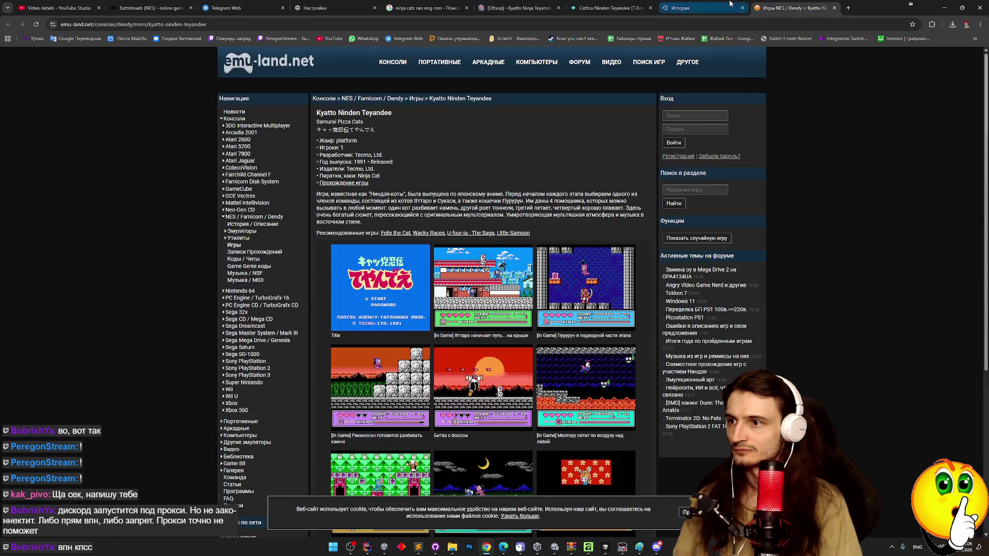
middle_click(616, 115)
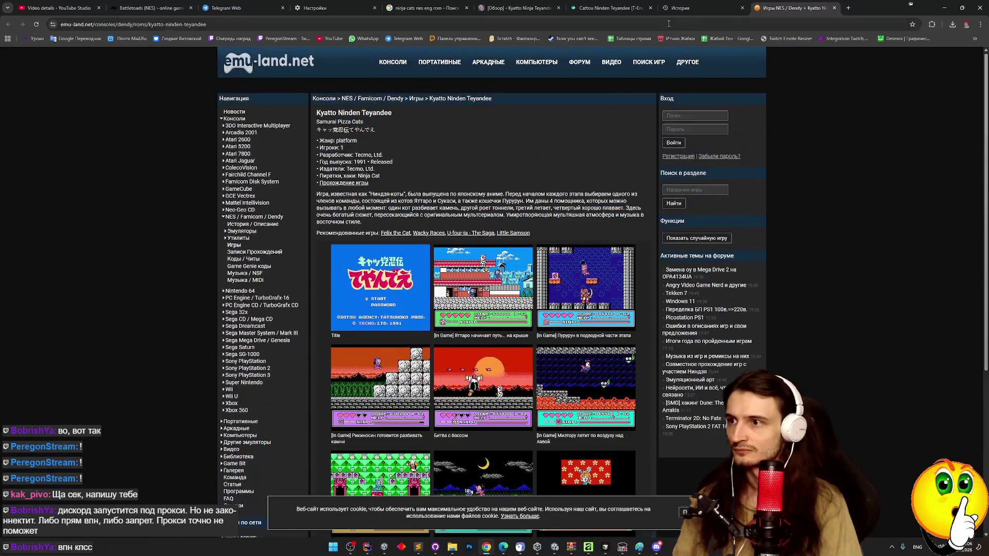
click(699, 5)
scroll(761, 188, down, 1)
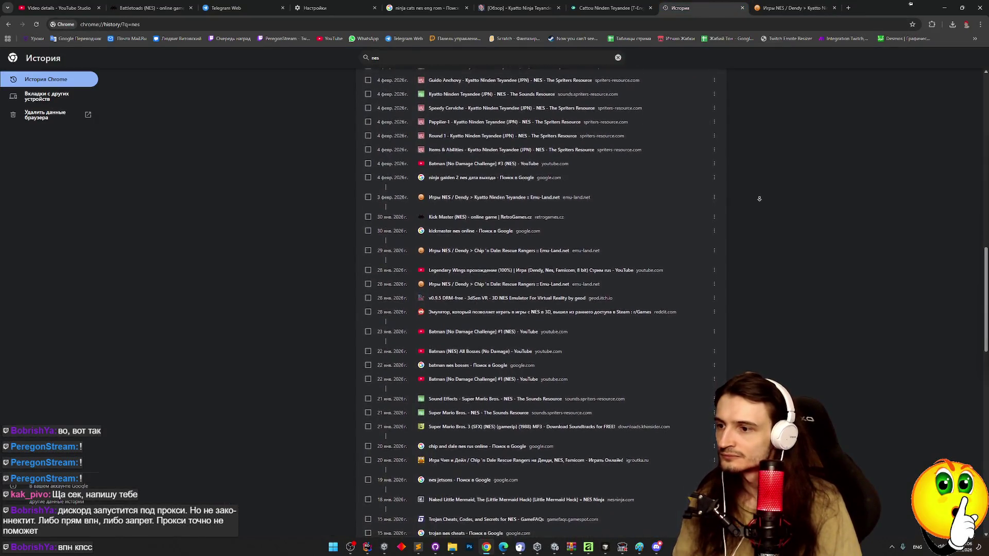
click(421, 61)
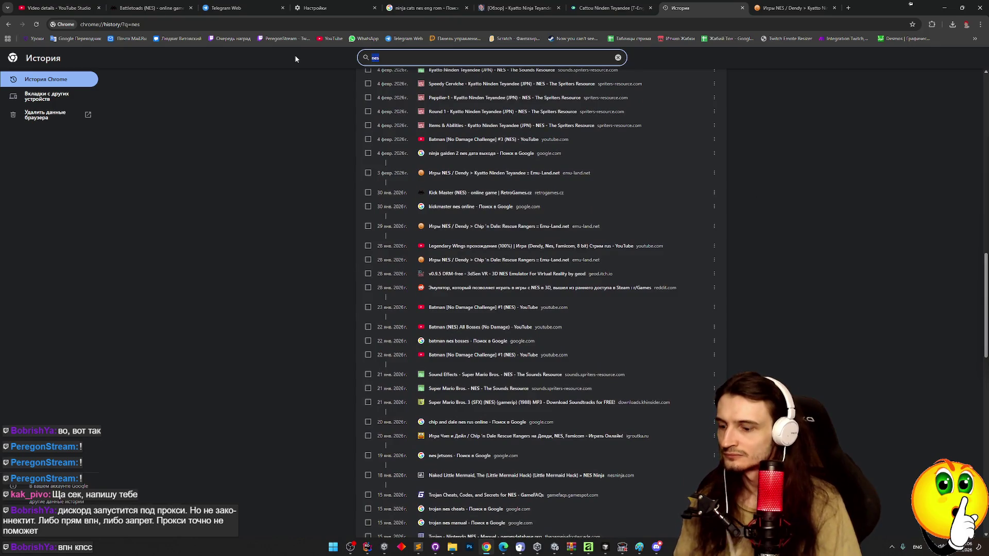
Step: Search history for 'cat', open two matches in background tabs, and bring up Telegram Web
text(cat)
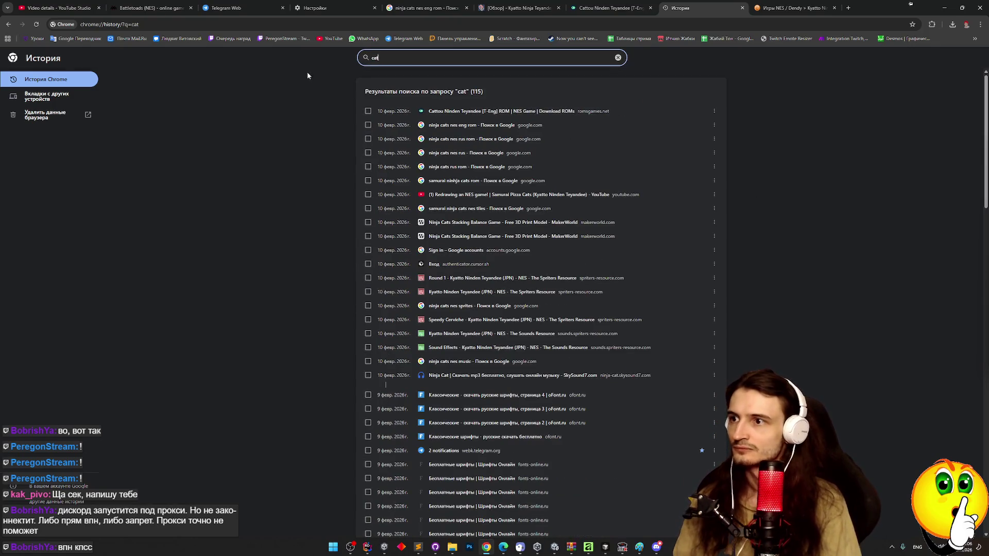
middle_click(313, 92)
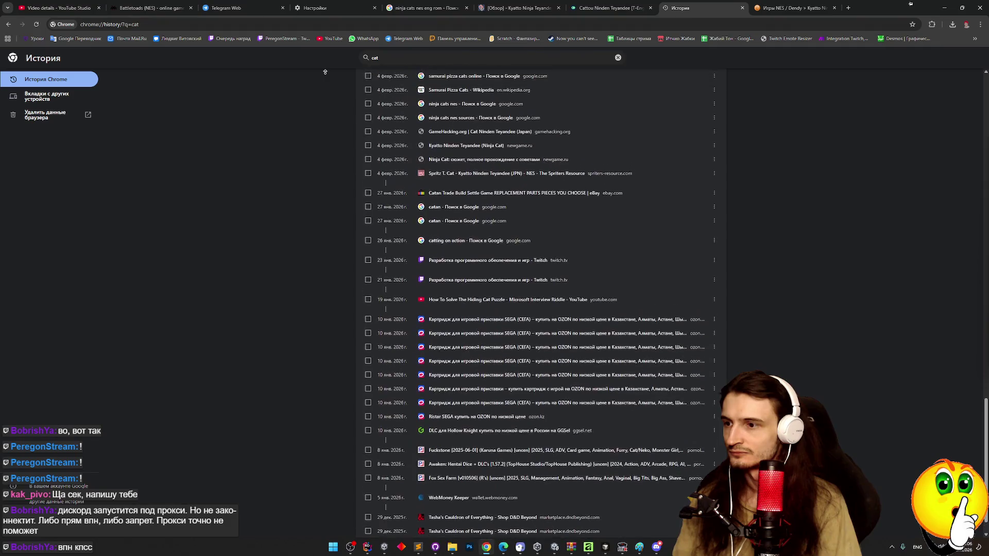
middle_click(326, 76)
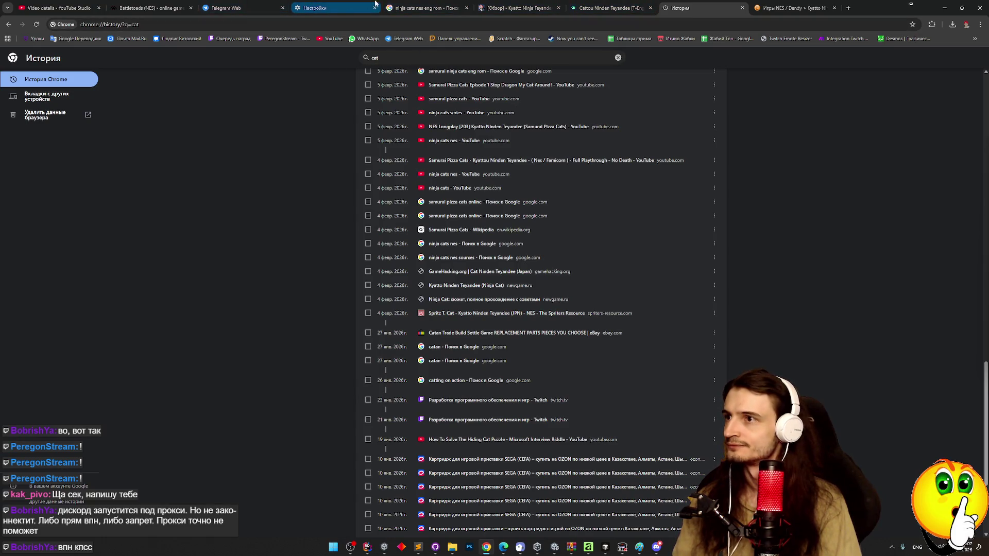
click(427, 8)
click(260, 5)
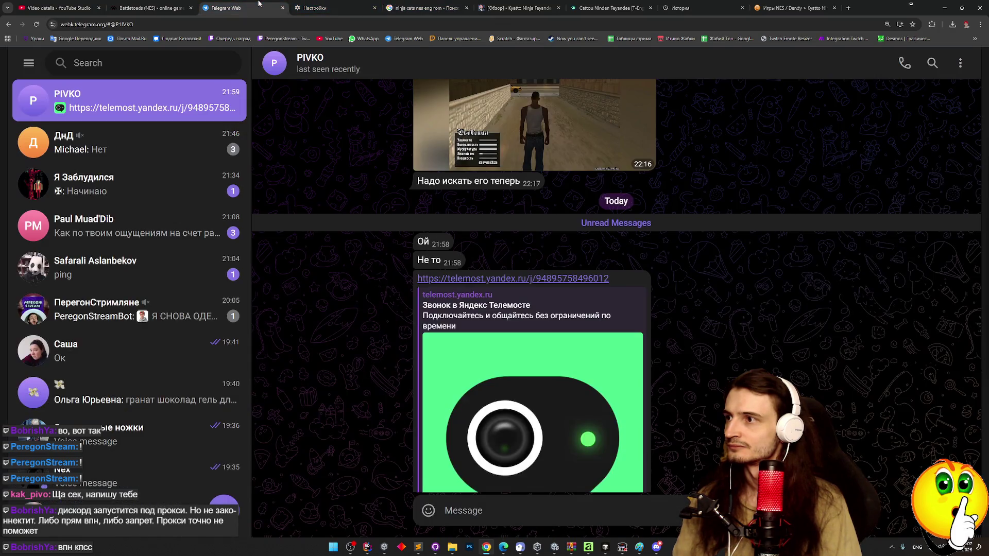
Step: Go to page 2 of 'ninja cats nes eng rom' results and open the RetroAchievements Kyatto Ninden Teyandee topic
click(515, 7)
click(433, 8)
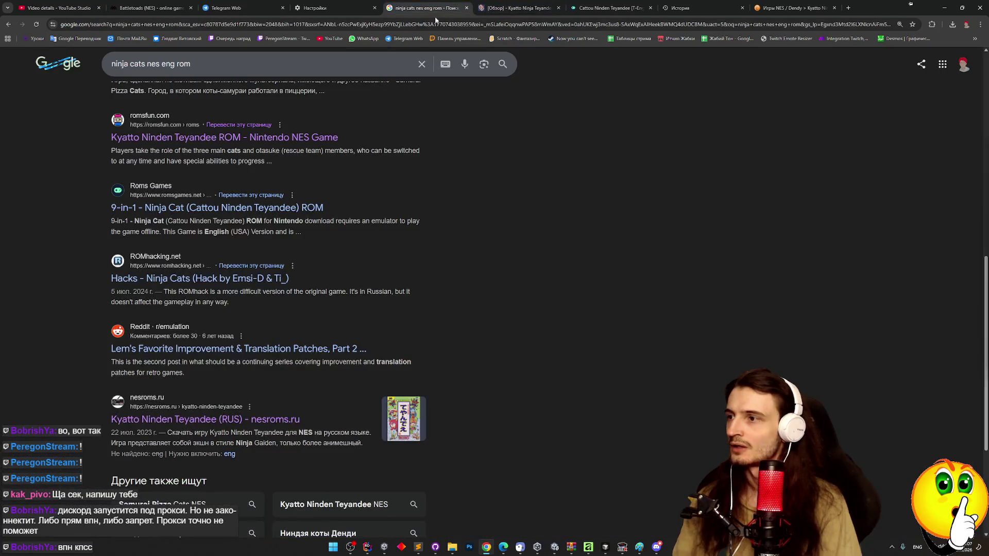
middle_click(486, 209)
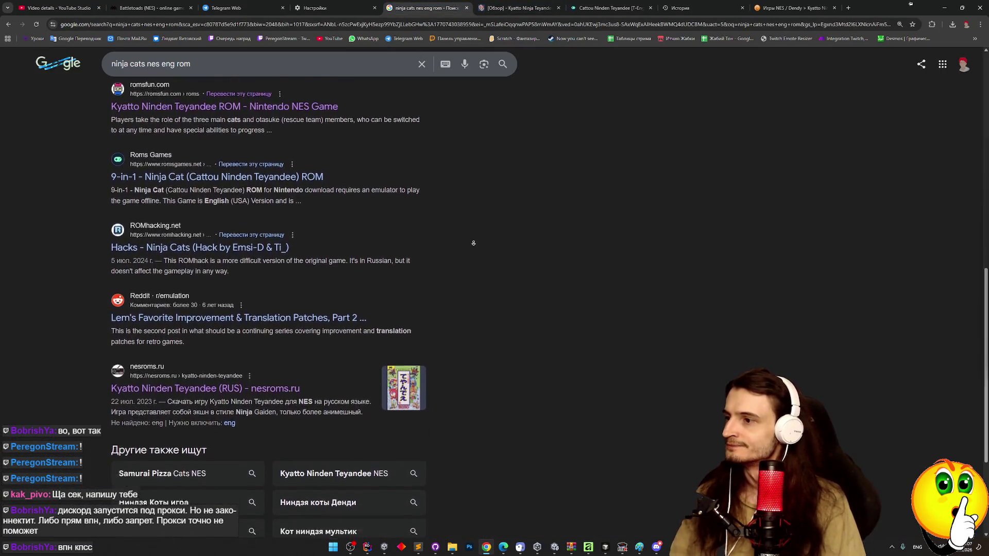
click(214, 437)
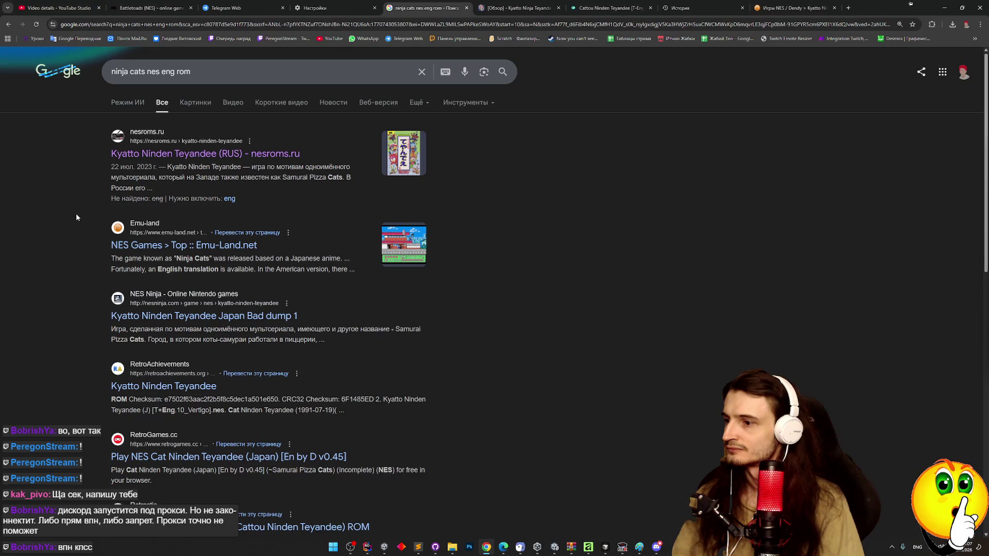
mouse_move(218, 386)
mouse_down()
mouse_move(112, 389)
mouse_move(183, 392)
mouse_up()
click(147, 392)
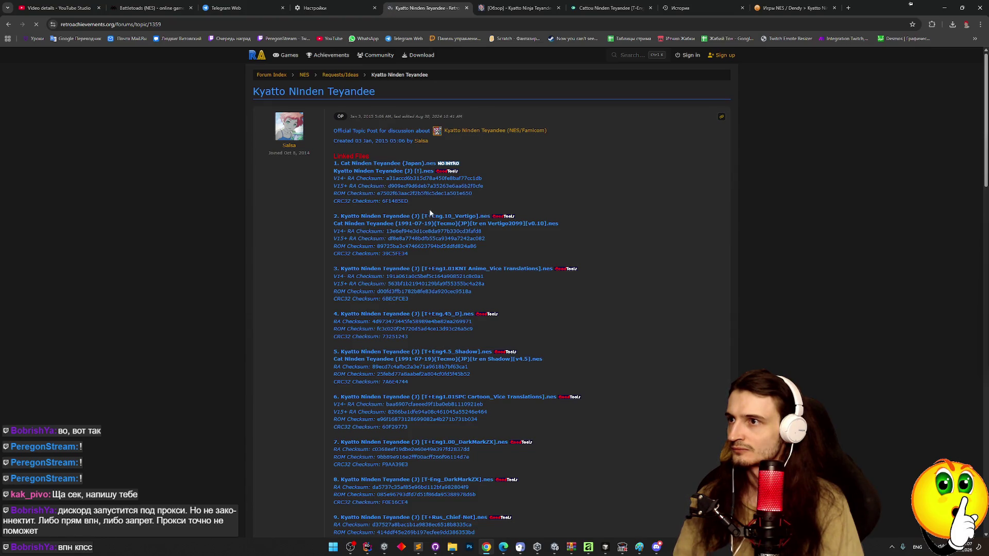
Step: Read through the RetroAchievements topic's linked ROM files and replies
scroll(428, 214, down, 1)
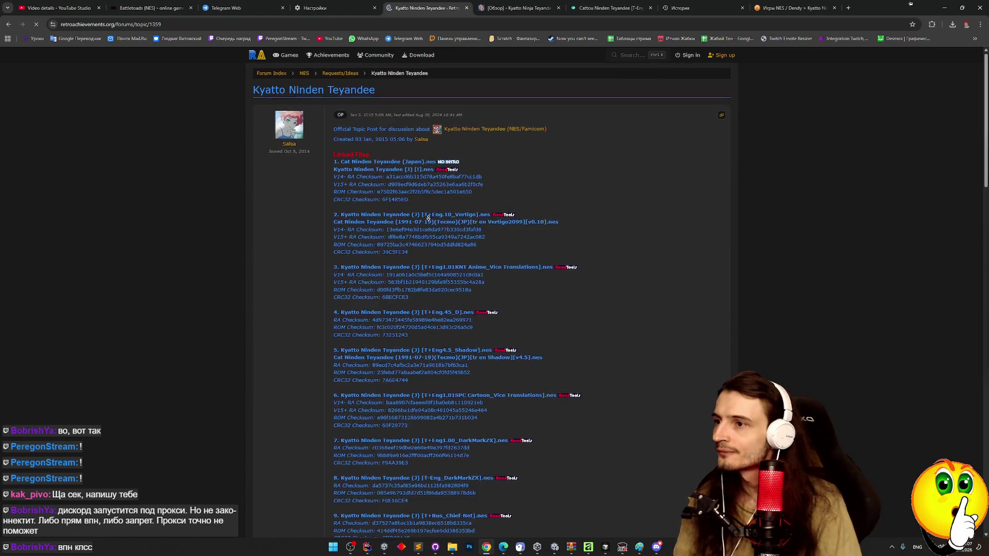
scroll(428, 218, down, 1)
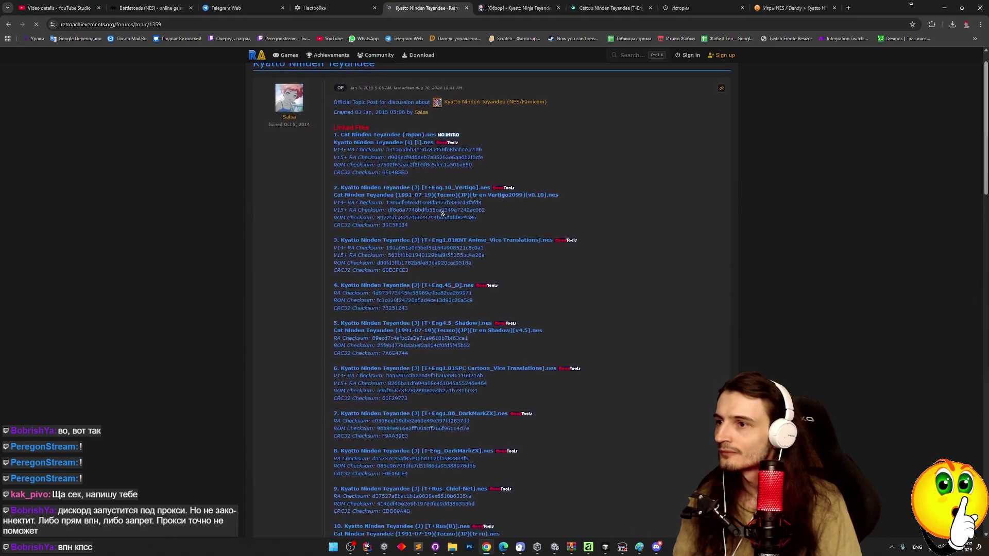
scroll(443, 209, down, 15)
scroll(451, 135, up, 7)
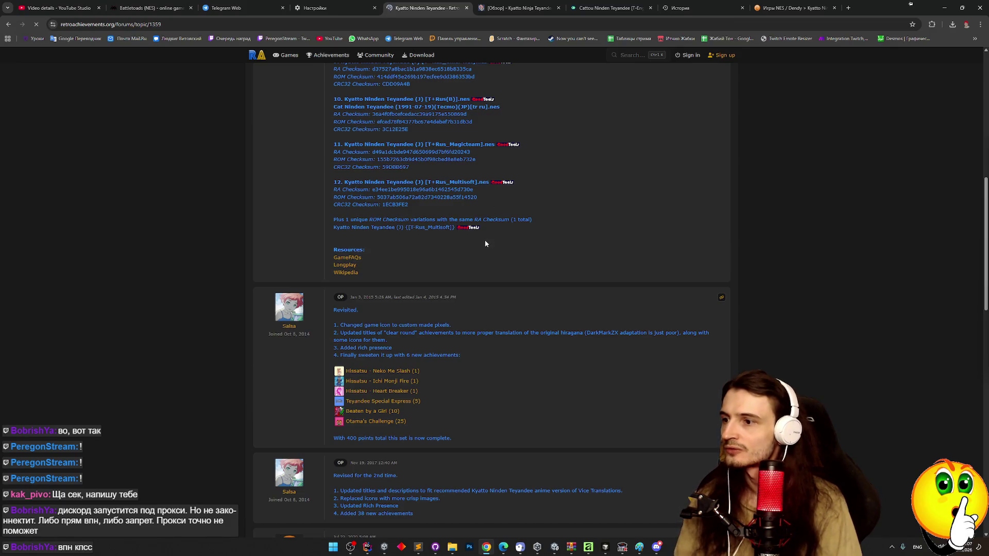
scroll(482, 246, down, 1)
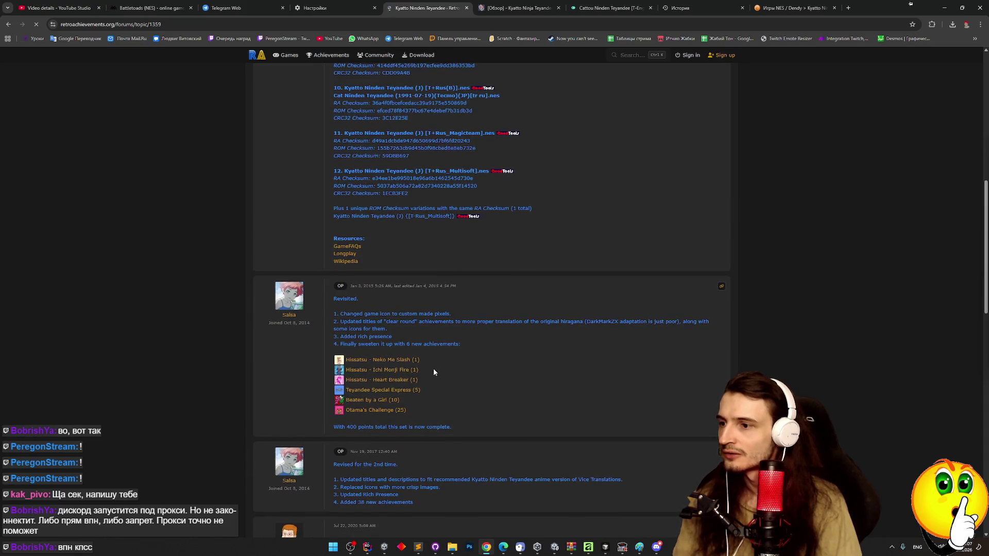
scroll(461, 361, down, 6)
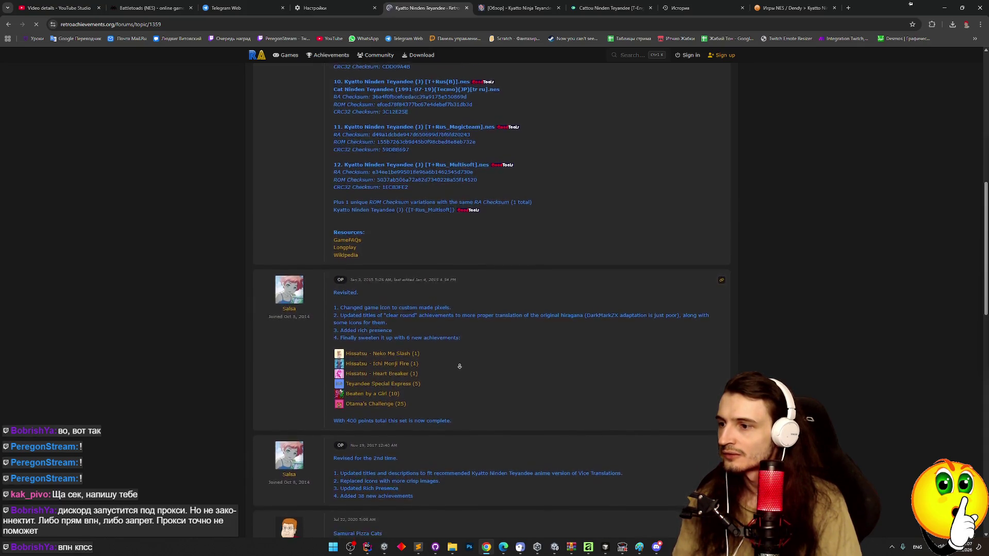
scroll(445, 427, down, 10)
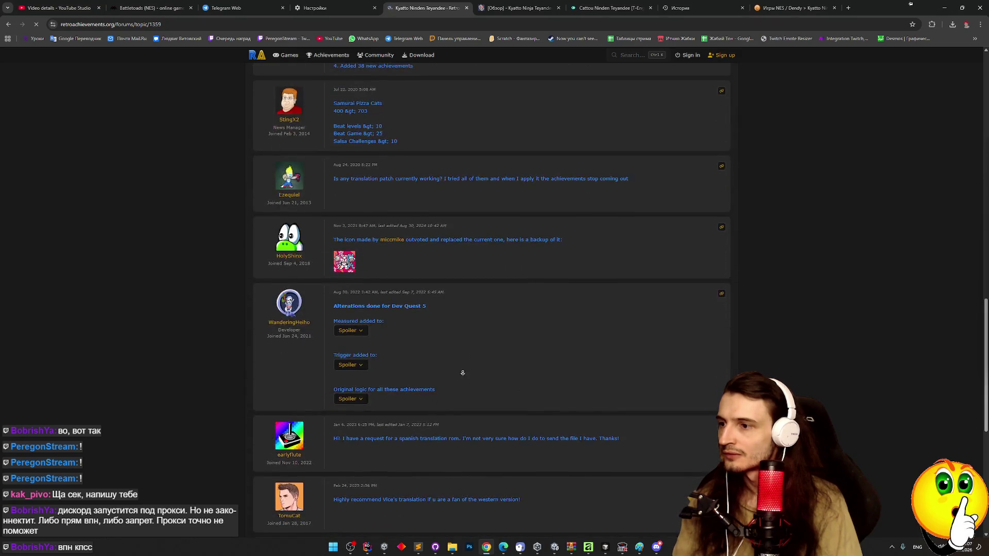
scroll(475, 353, up, 20)
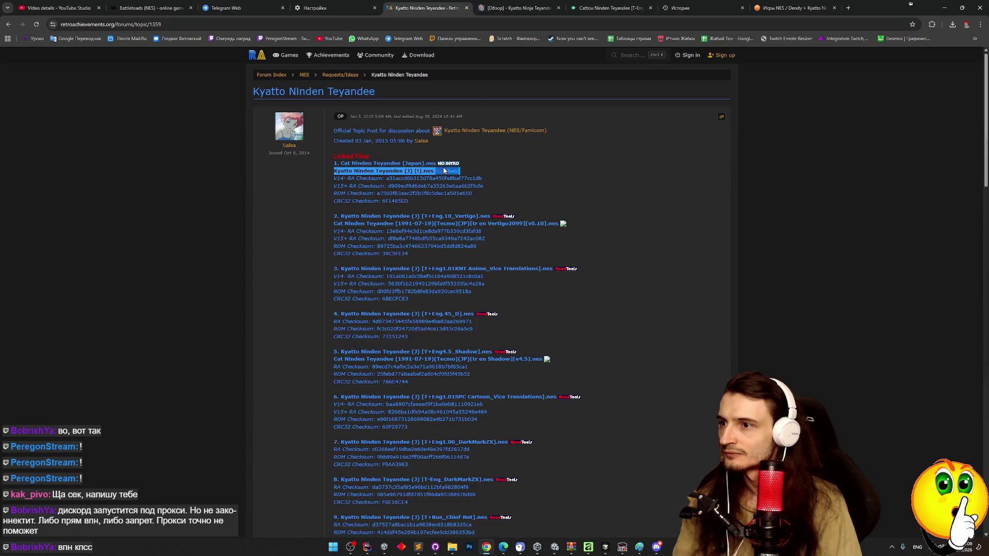
Step: Highlight 'Eng' in the second file name, then return to the 'ninja cats nes eng rom' results
double_click(437, 216)
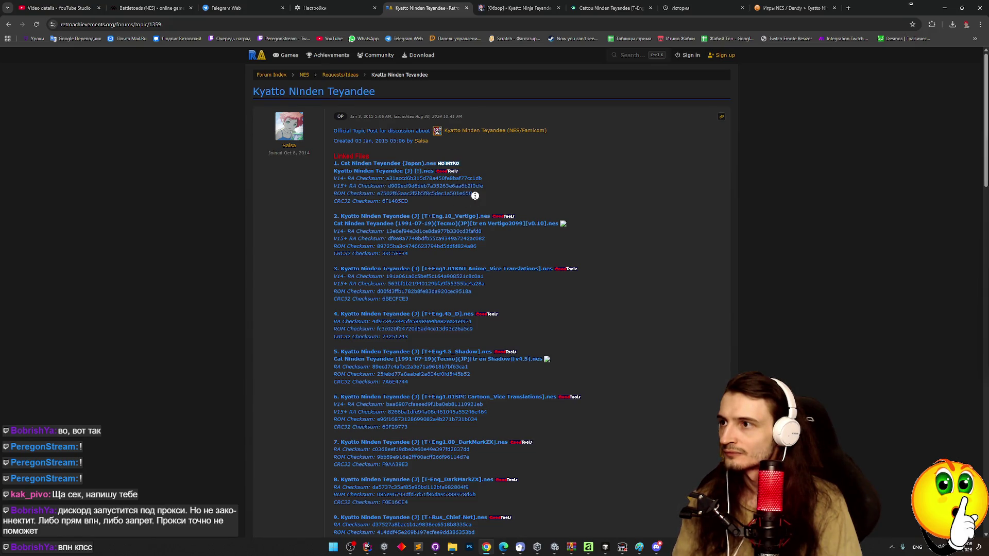
scroll(475, 196, down, 5)
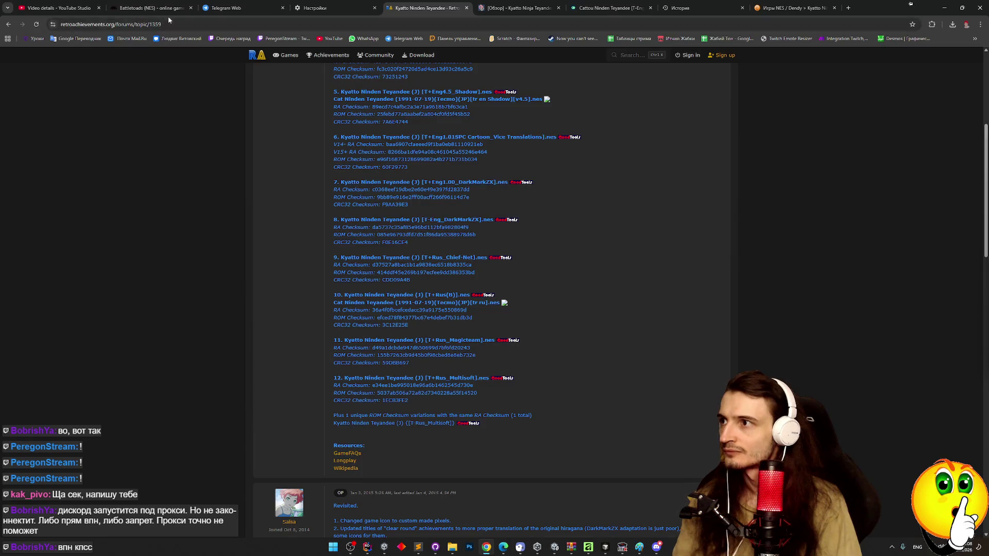
click(8, 24)
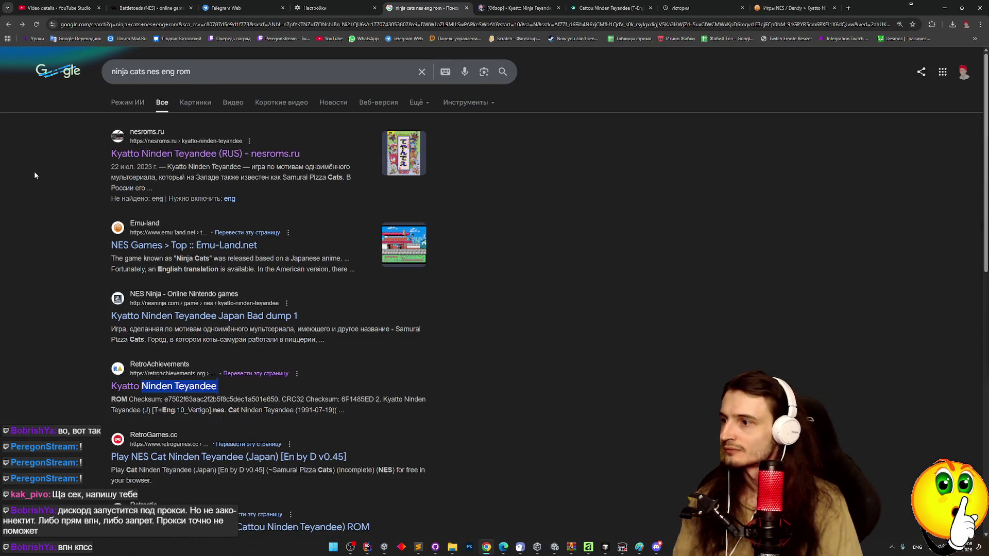
Step: Open a result in a background tab and try selecting the nesroms.ru result's title text
middle_click(38, 194)
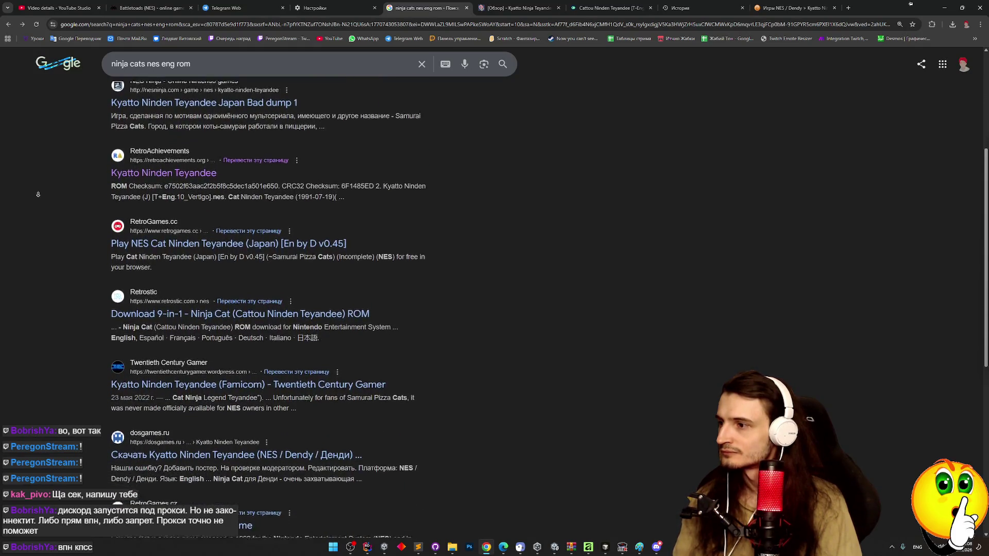
scroll(101, 162, up, 7)
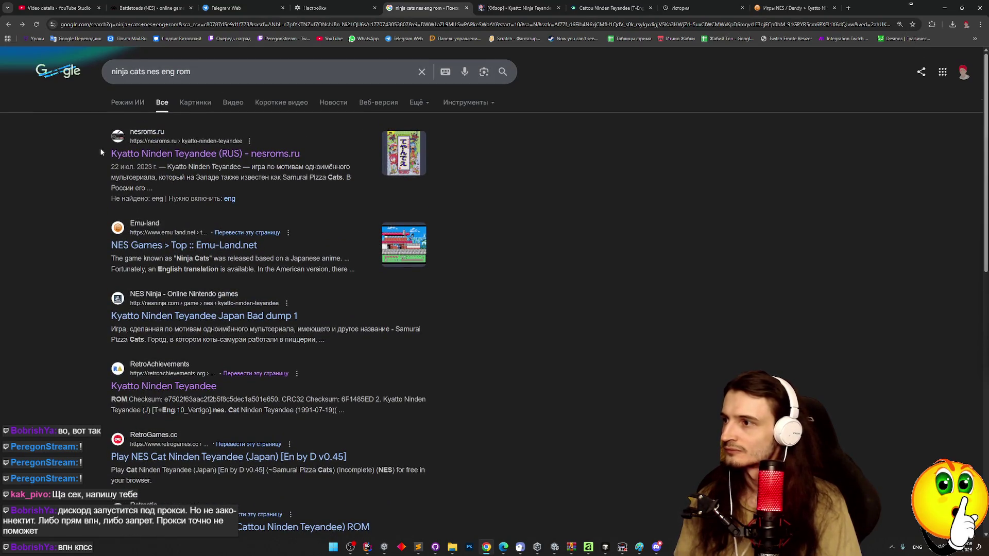
drag(302, 154, 207, 153)
click(102, 154)
drag(302, 153, 201, 153)
click(330, 153)
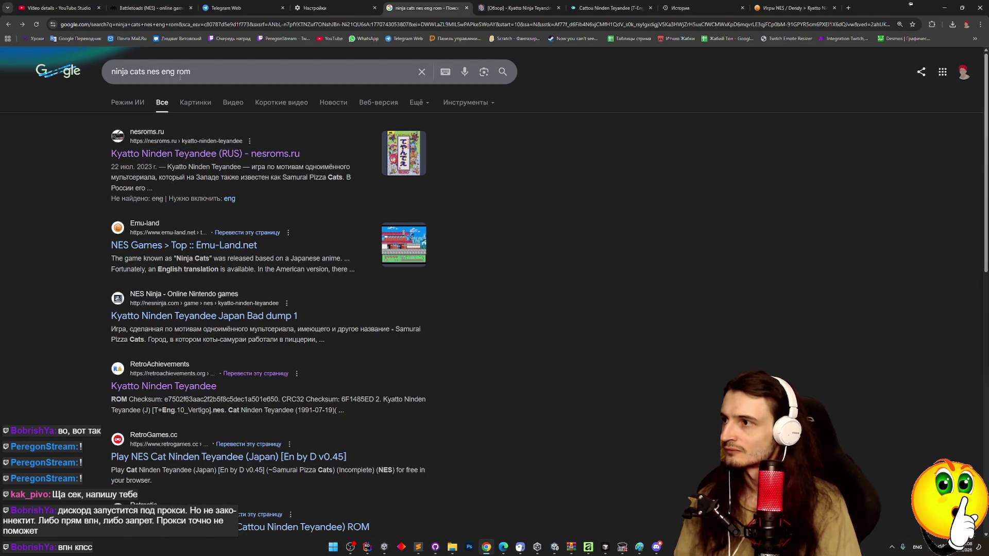
drag(301, 154, 200, 153)
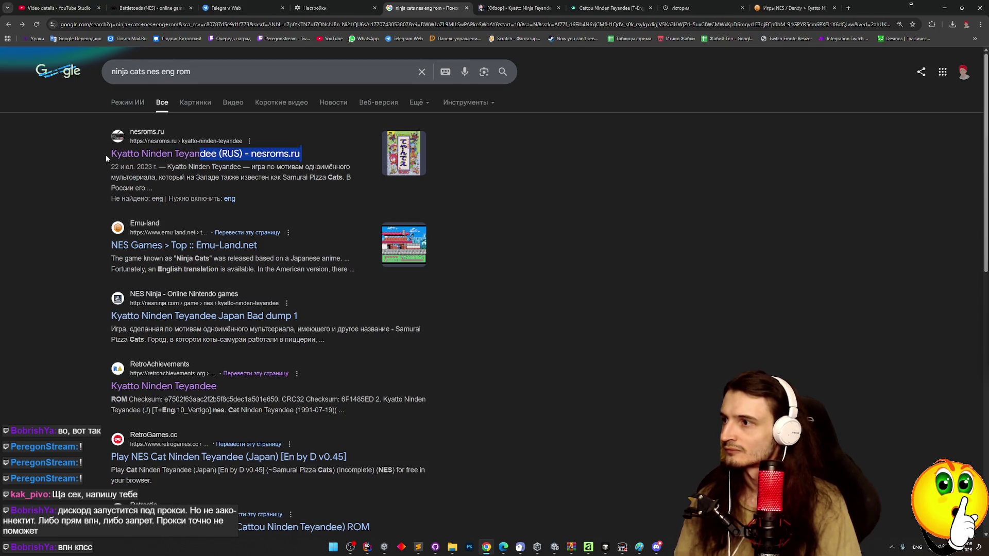
mouse_move(115, 153)
mouse_down()
mouse_move(98, 156)
mouse_move(302, 153)
mouse_up()
click(100, 155)
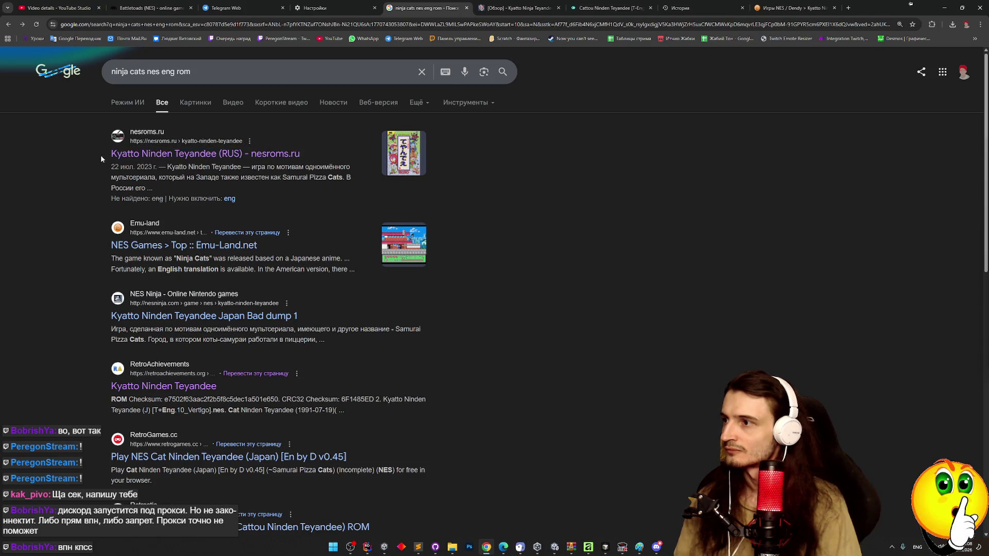
Step: Copy the first result's title into the query and search 'Kyatto Ninden Teyandee nes rom'
triple_click(110, 157)
key(ctrl+c)
click(214, 73)
key(ctrl+a)
key(ctrl+v)
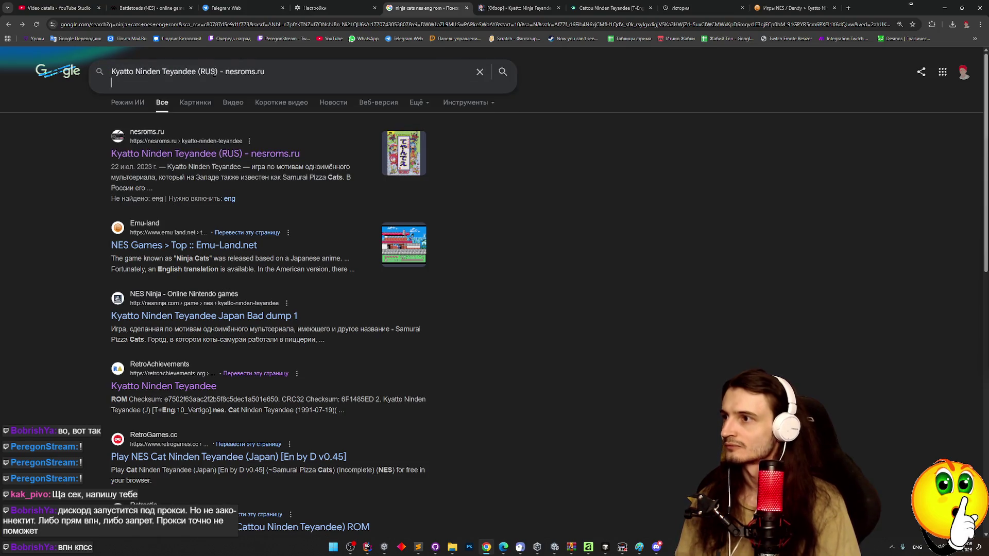
shift+click(215, 71)
key(BackSpace)
text(om)
key(Return)
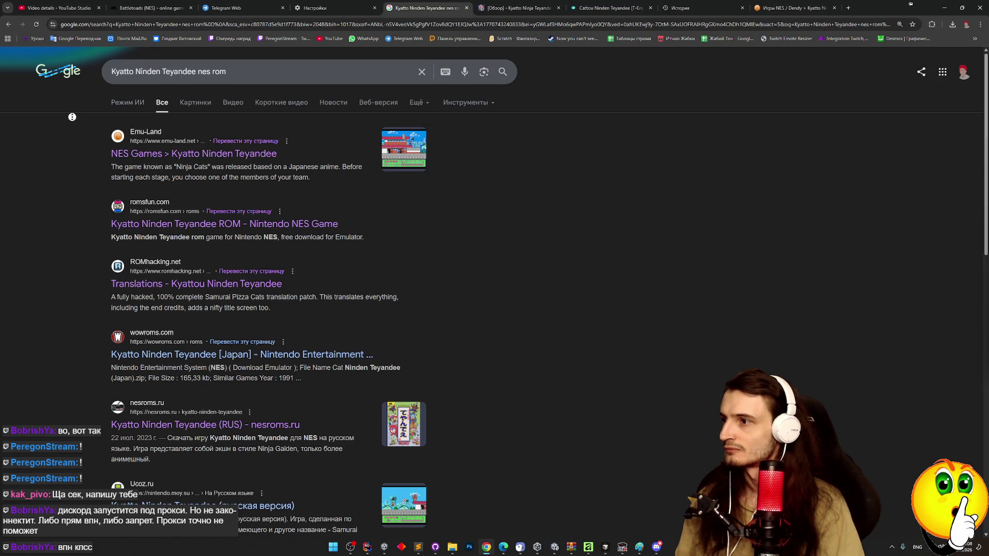
Step: Open the romsfun, wowroms and nesroms.ru results in background tabs
scroll(72, 117, down, 1)
middle_click(147, 219)
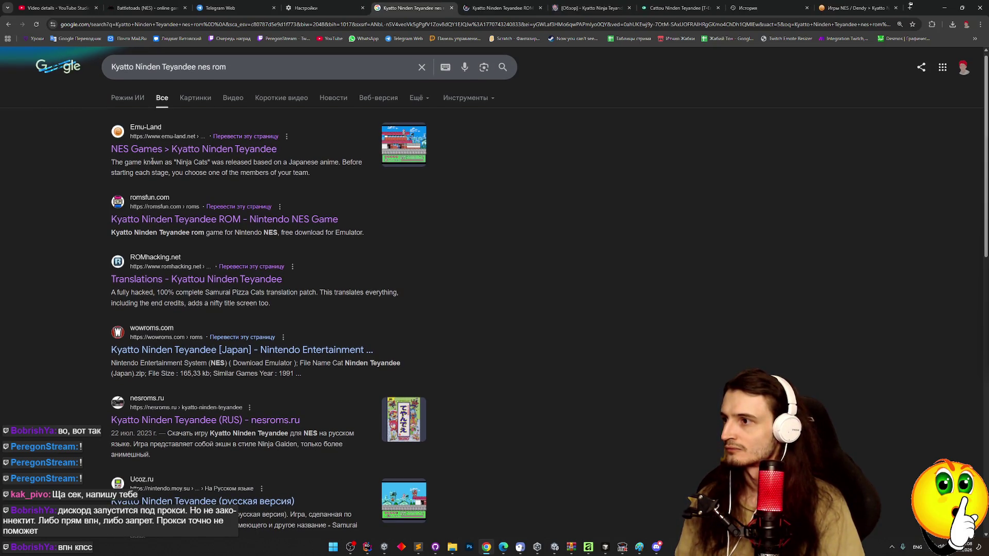
scroll(83, 211, down, 2)
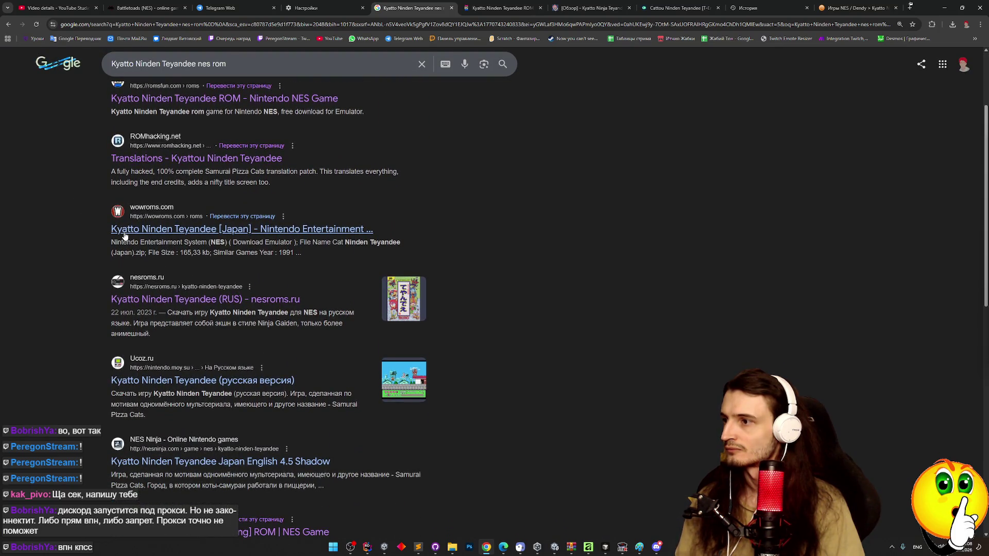
middle_click(124, 235)
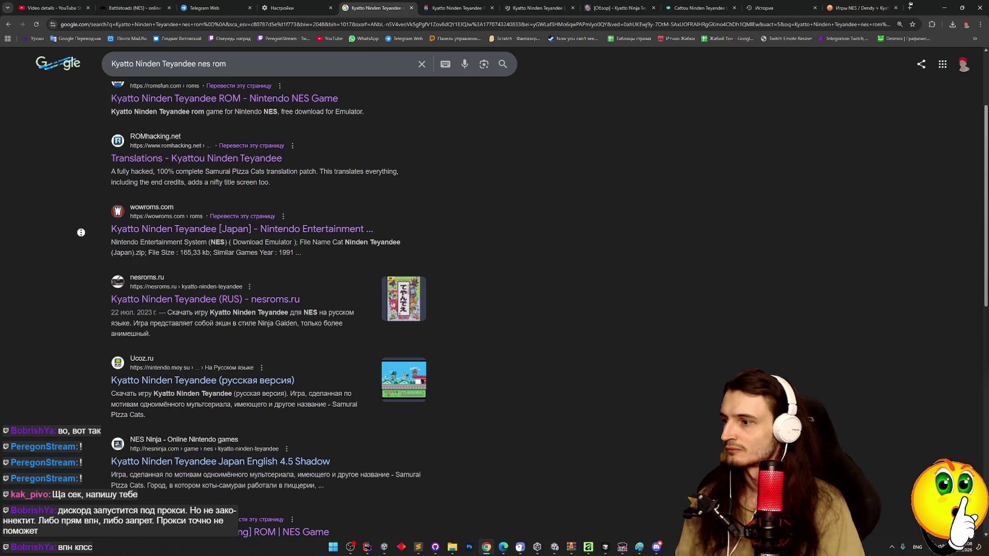
scroll(110, 302, down, 2)
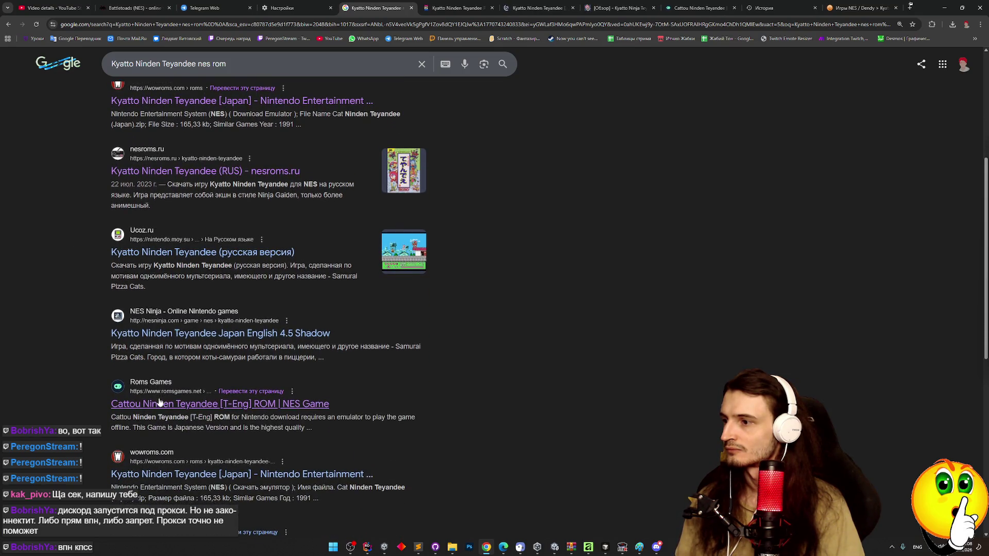
middle_click(183, 174)
Step: Review and close the romsfun, wowroms, nesroms, old-games.ru and romsgames tabs
click(443, 8)
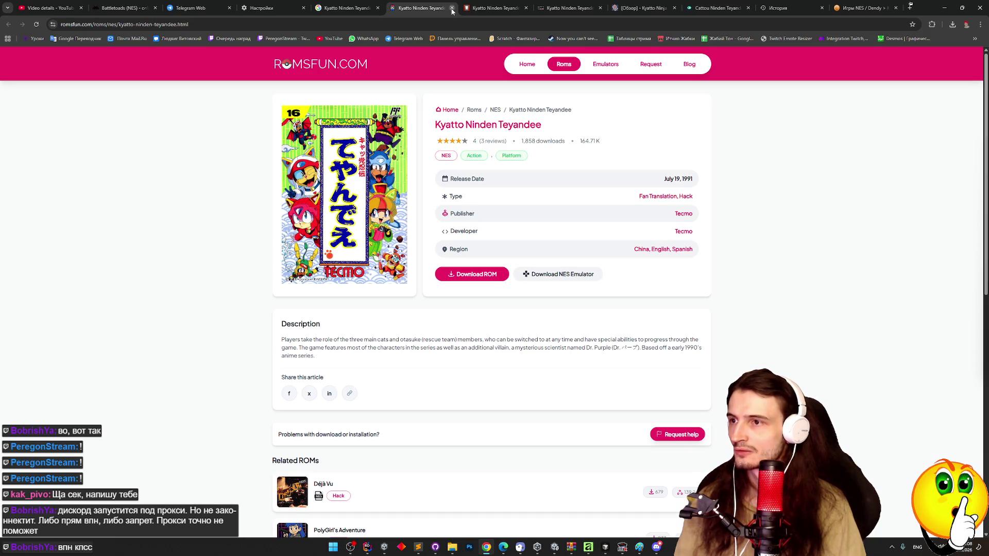
click(451, 8)
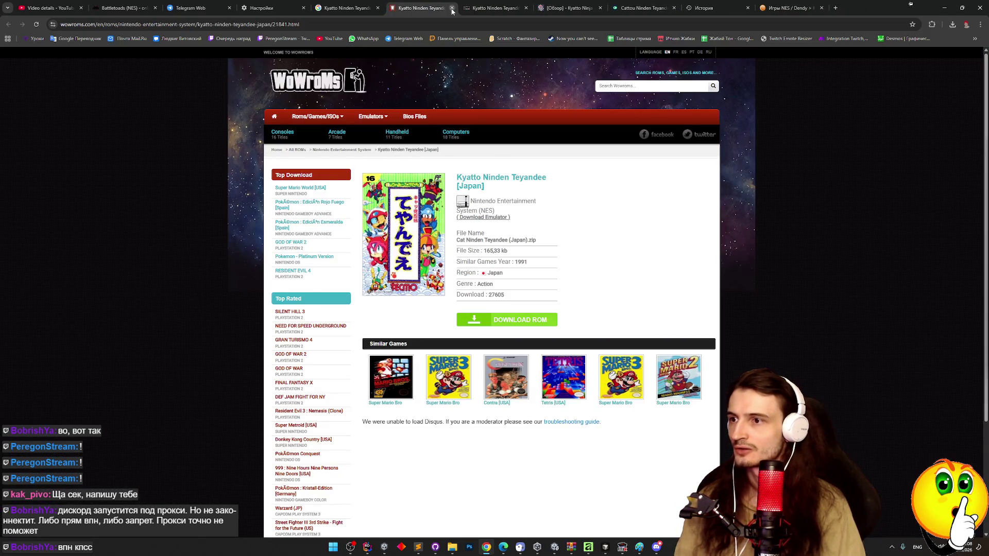
click(452, 8)
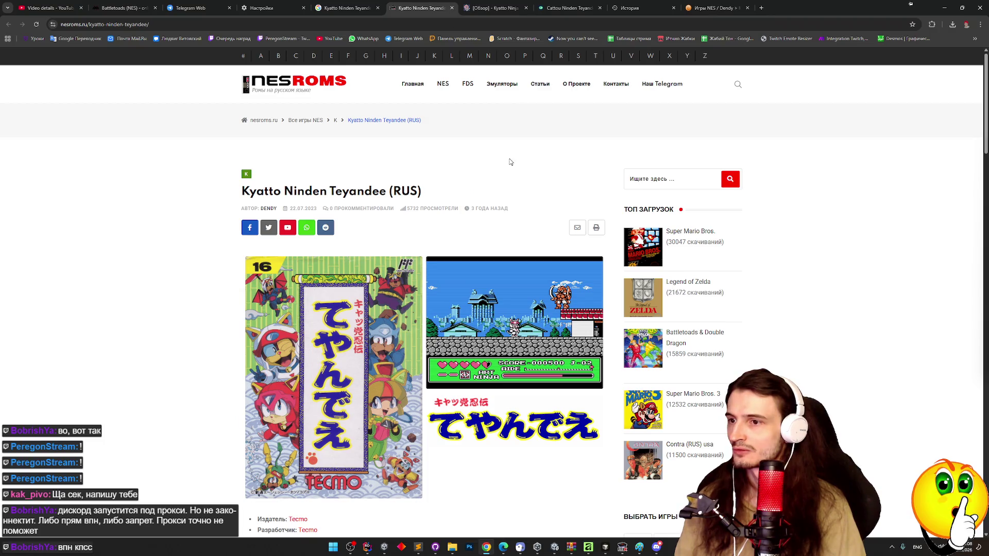
scroll(508, 158, down, 15)
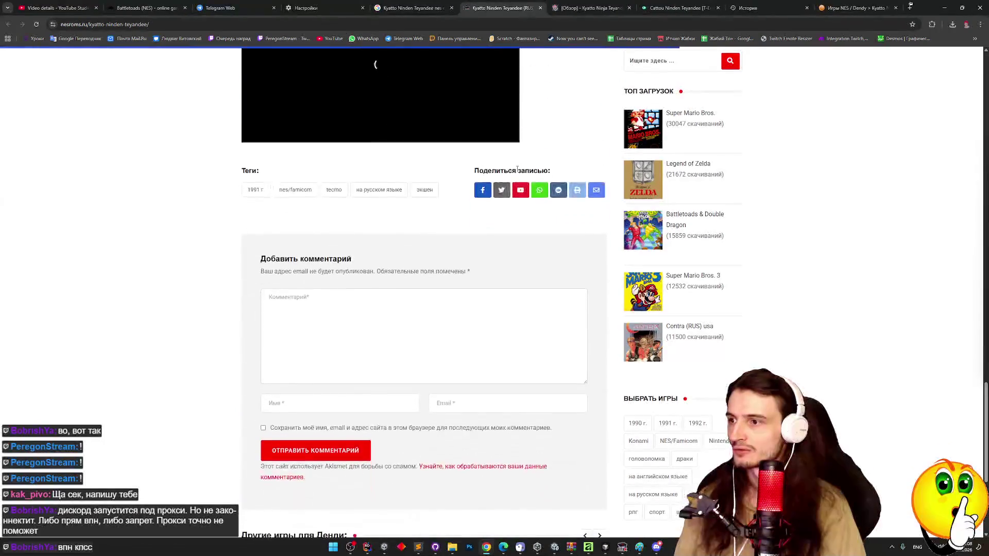
click(540, 8)
click(540, 8)
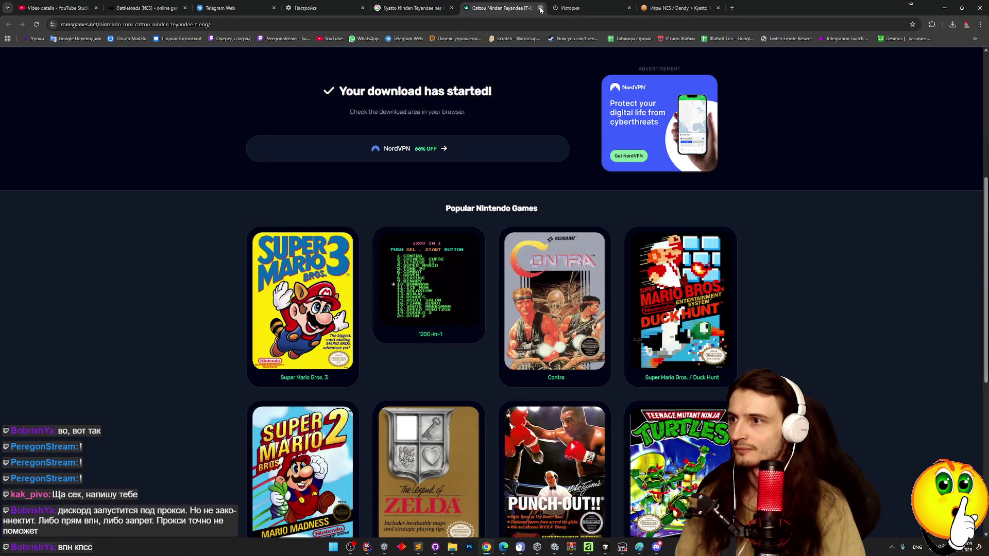
click(541, 8)
click(437, 8)
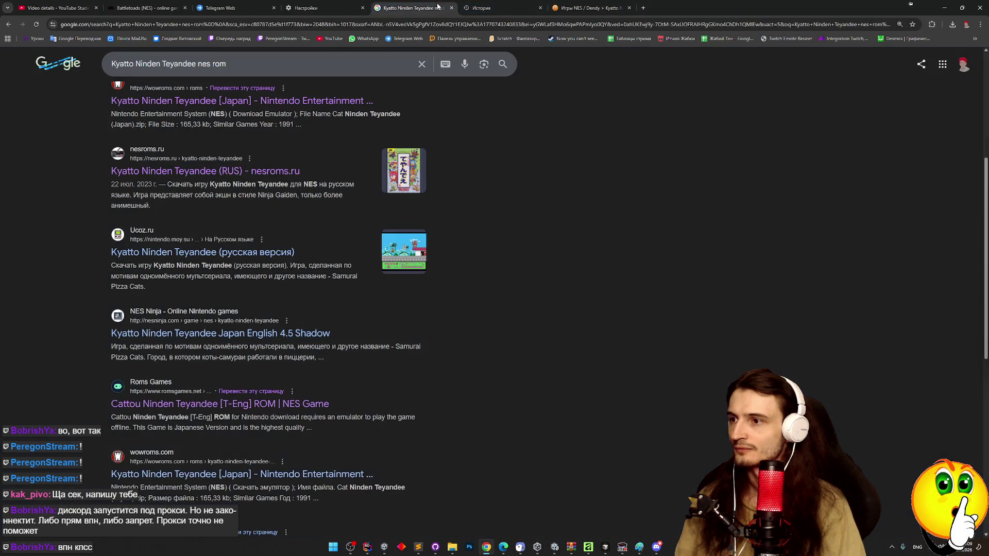
Step: Search 'Kyatto Ninden Teyandee eng rom' and open the Romhacking.net and Emu-Land results
scroll(490, 216, down, 3)
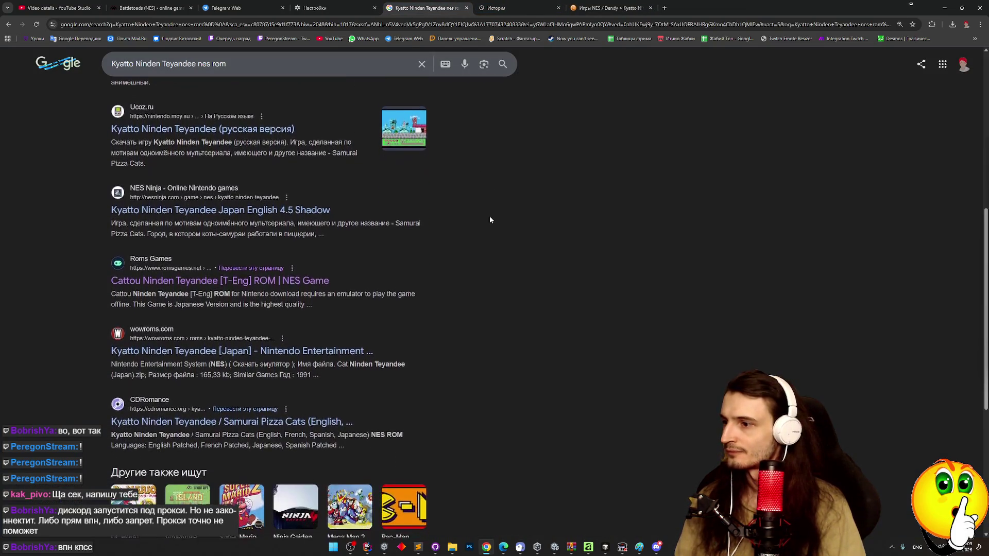
scroll(485, 255, up, 8)
double_click(206, 64)
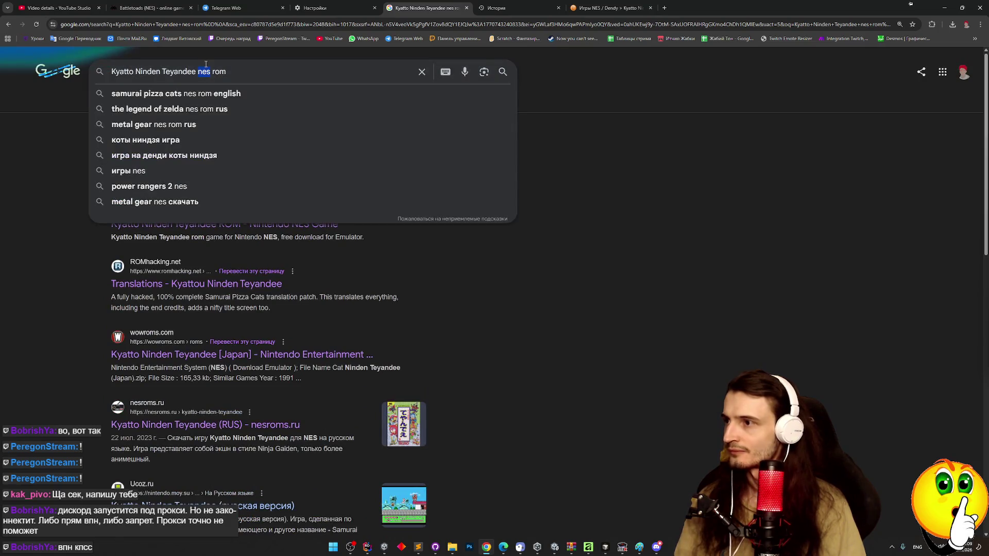
text(eng)
key(Return)
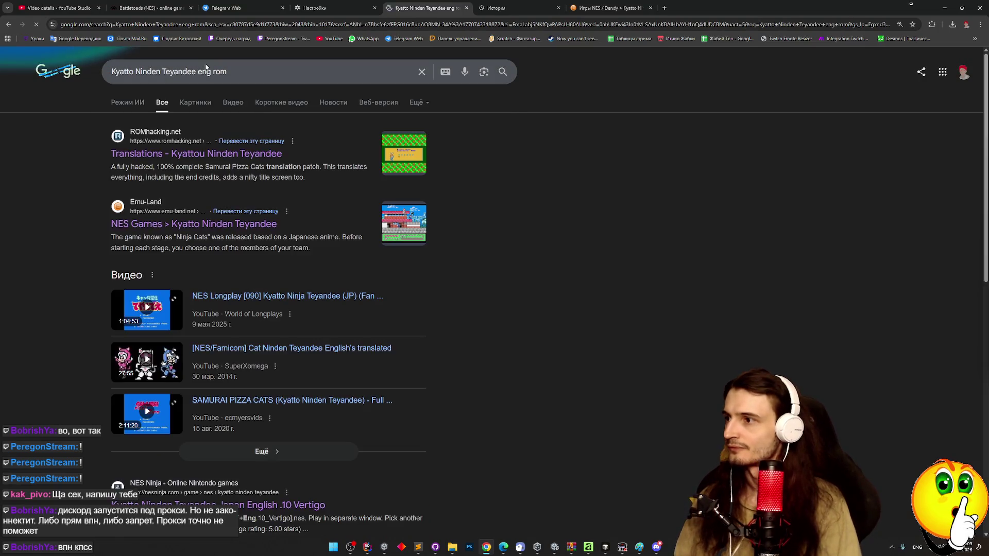
middle_click(120, 154)
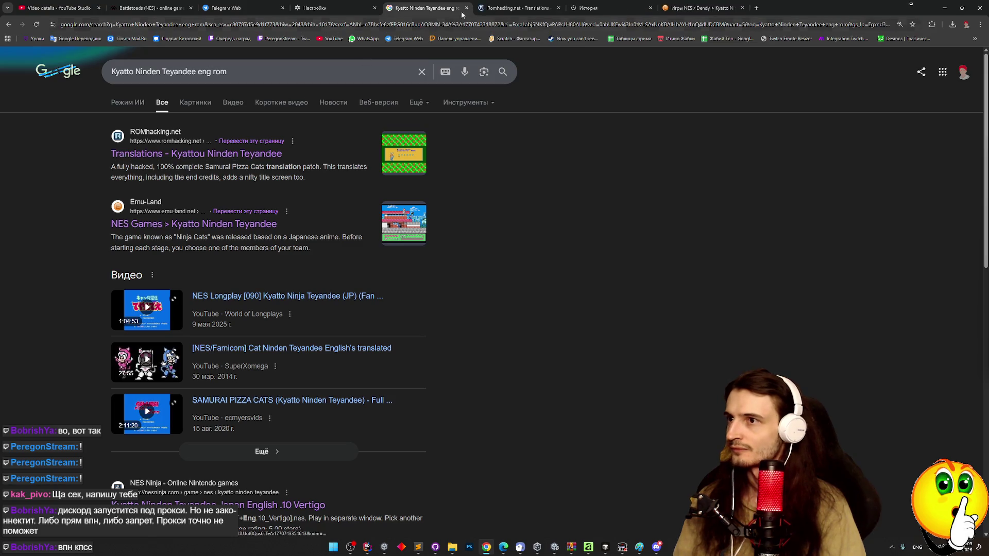
middle_click(238, 225)
key(ctrl+Tab)
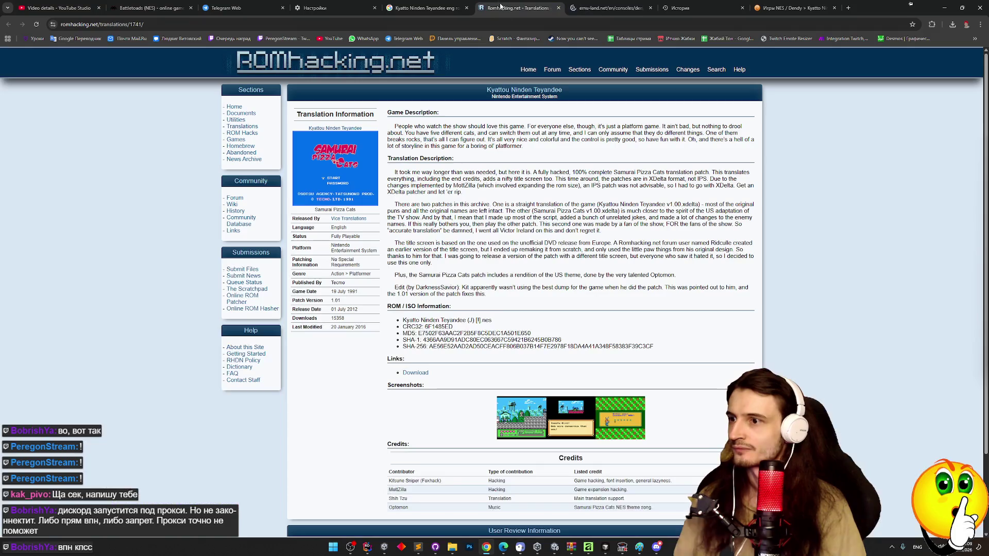
Step: Download the spcv101 patch zip and open its Samurai Pizza Cats.txt readme from WinRAR
scroll(467, 232, down, 2)
middle_click(467, 220)
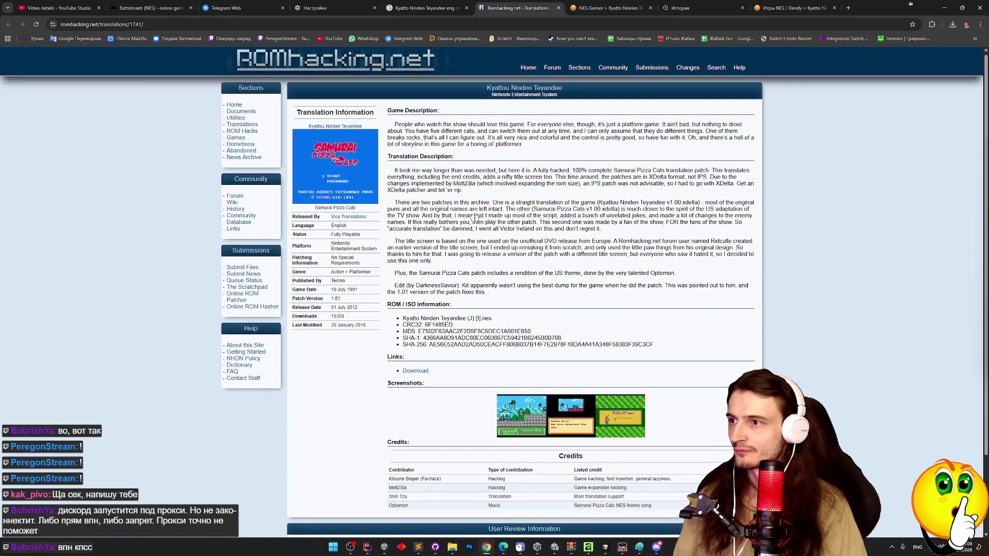
click(412, 372)
click(870, 46)
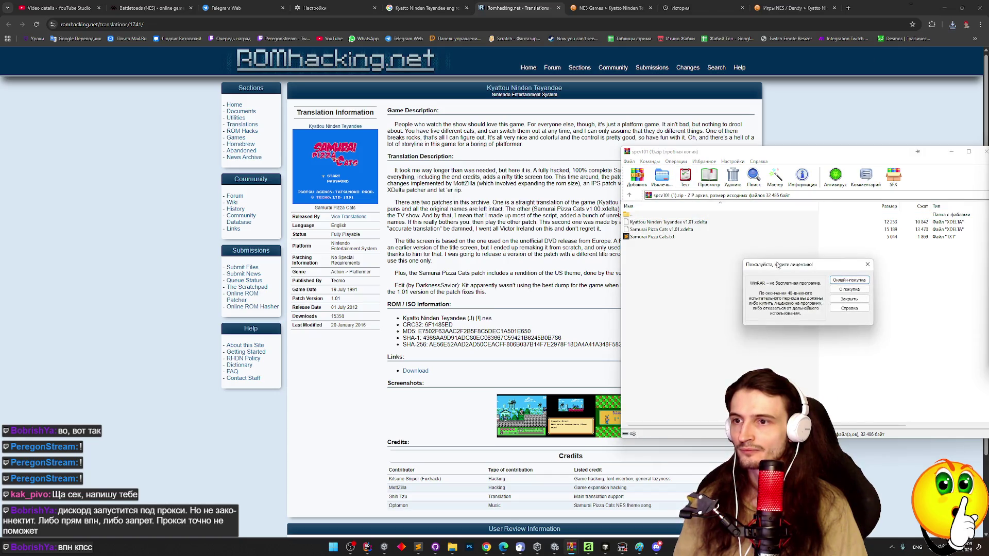
click(868, 265)
double_click(680, 237)
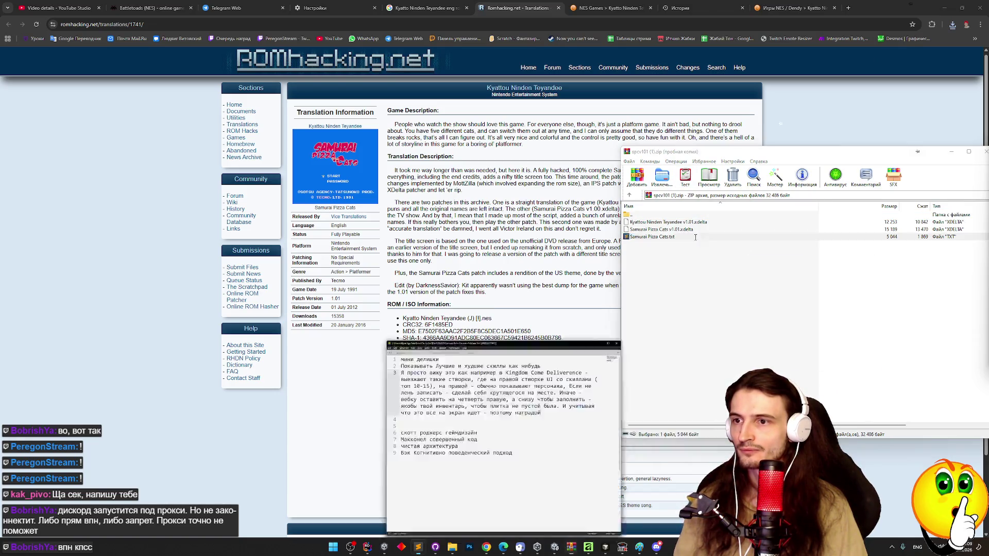
Step: Read the Samurai Pizza Cats.txt readme, minimize it, and view Emu-Land's Kyatto Ninden Teyandee page
scroll(681, 235, down, 2)
mouse_move(854, 210)
mouse_down()
mouse_move(828, 415)
mouse_move(831, 466)
mouse_move(834, 309)
mouse_move(831, 466)
mouse_up()
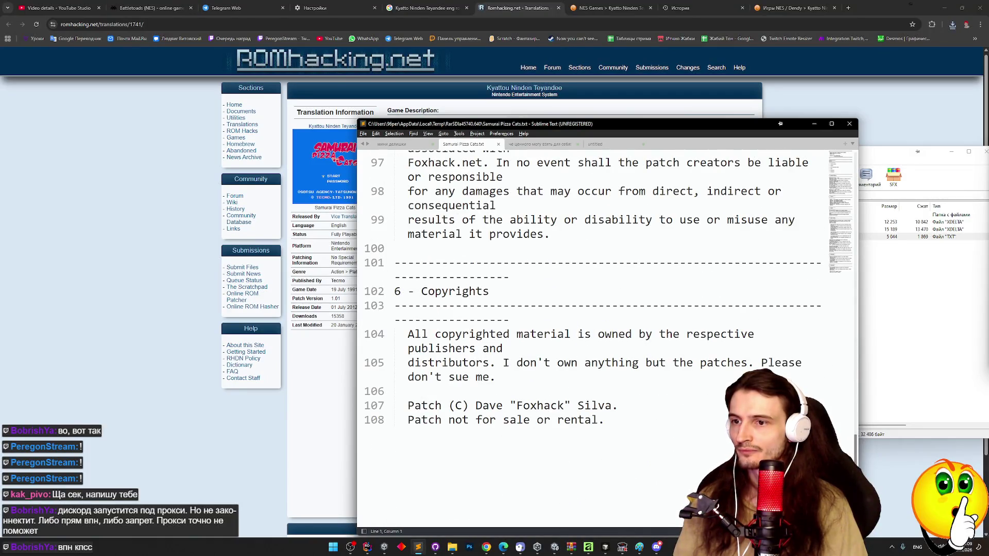
scroll(787, 228, up, 15)
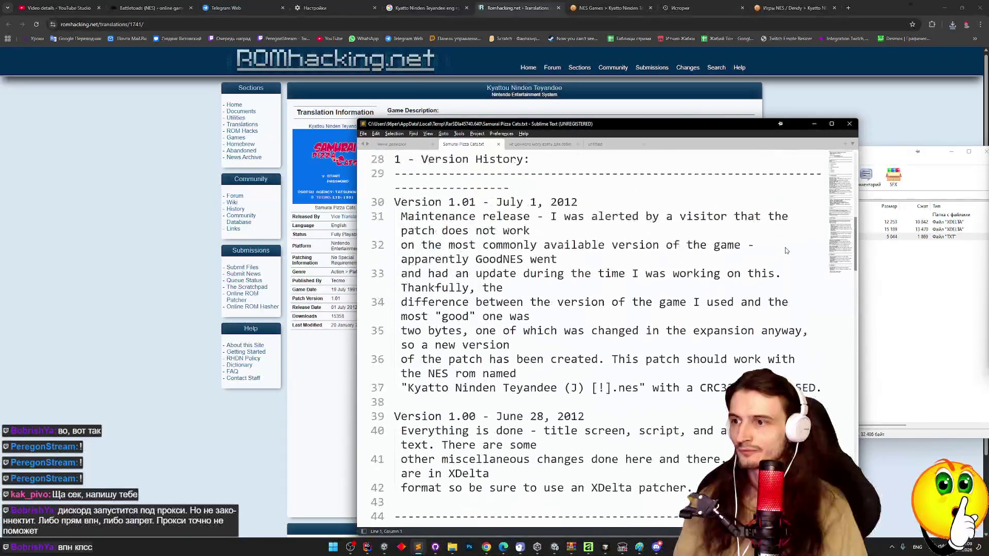
scroll(783, 206, up, 5)
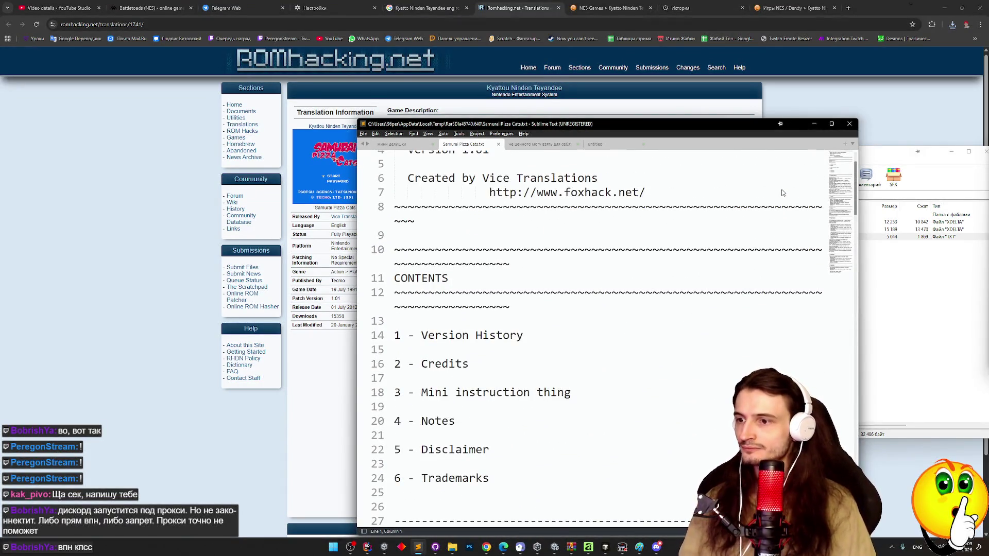
scroll(781, 195, down, 15)
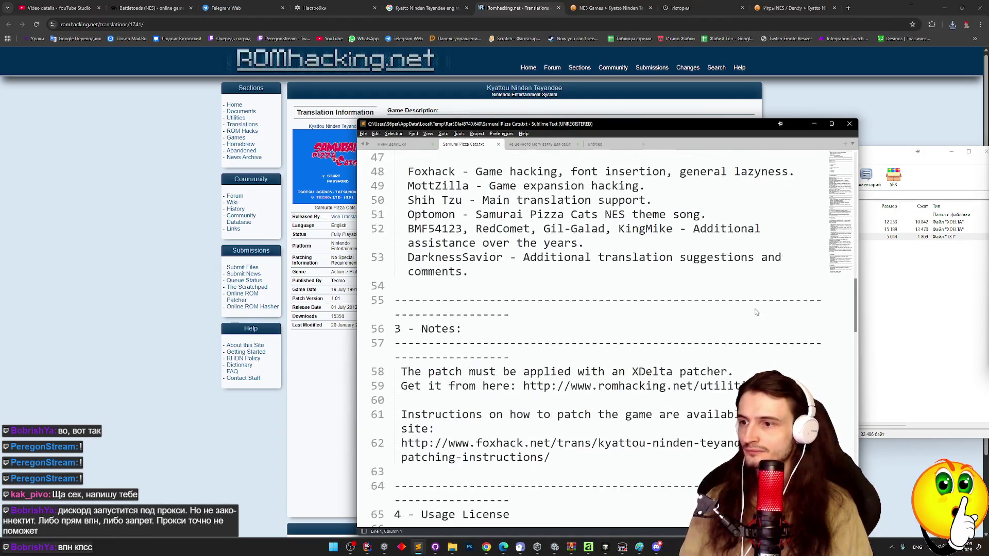
scroll(753, 329, down, 1)
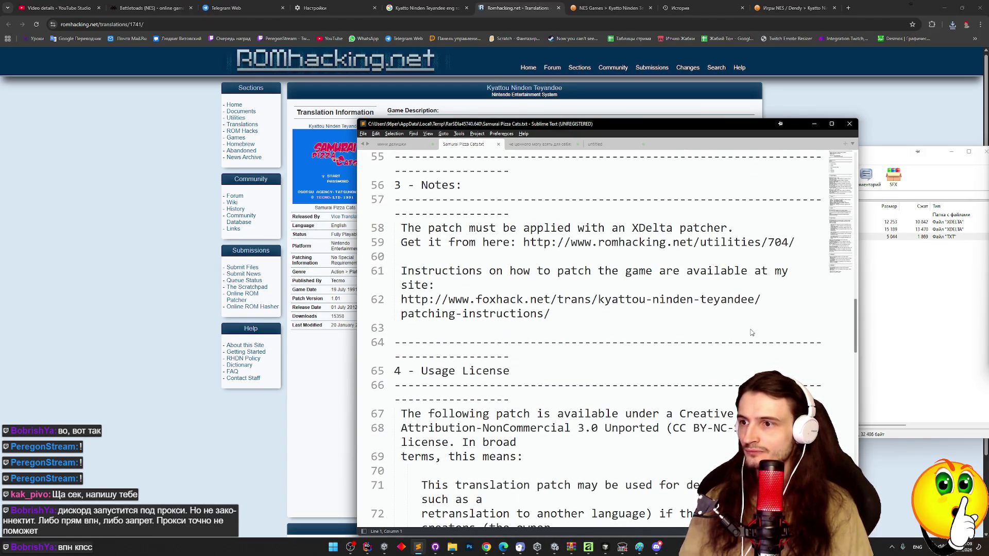
click(814, 124)
click(579, 8)
scroll(593, 137, down, 3)
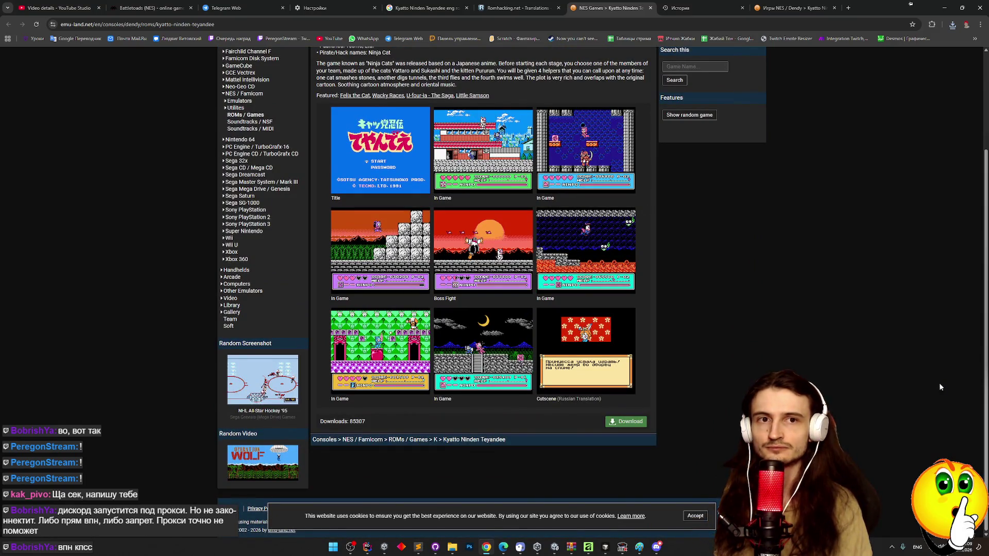
Step: Compare the English and Russian Emu-Land Kyatto Ninden Teyandee pages side by side across tabs
scroll(830, 325, up, 1)
scroll(830, 325, up, 3)
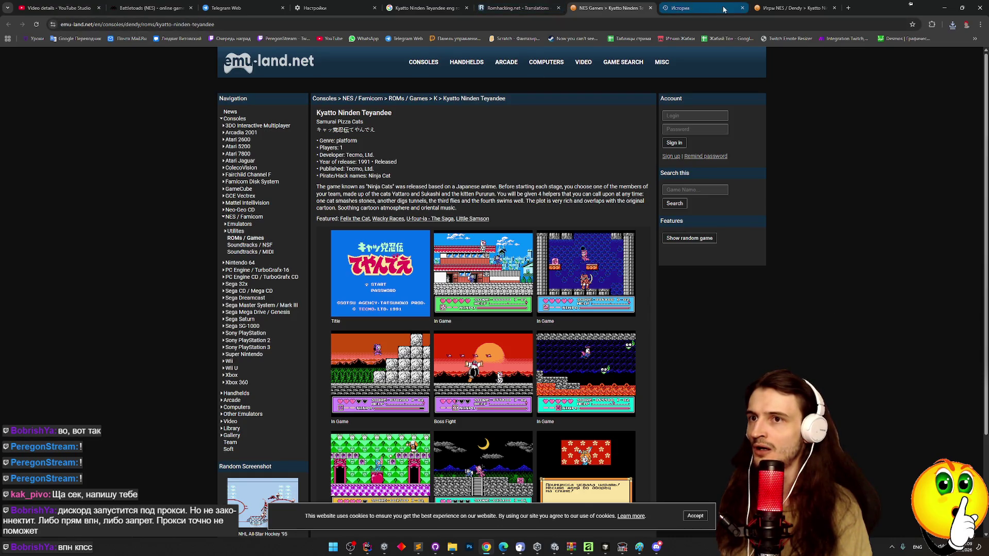
click(776, 8)
click(611, 7)
click(685, 7)
click(793, 8)
click(613, 8)
click(793, 8)
click(613, 7)
click(794, 8)
click(640, 6)
click(793, 8)
click(614, 7)
click(793, 8)
click(613, 5)
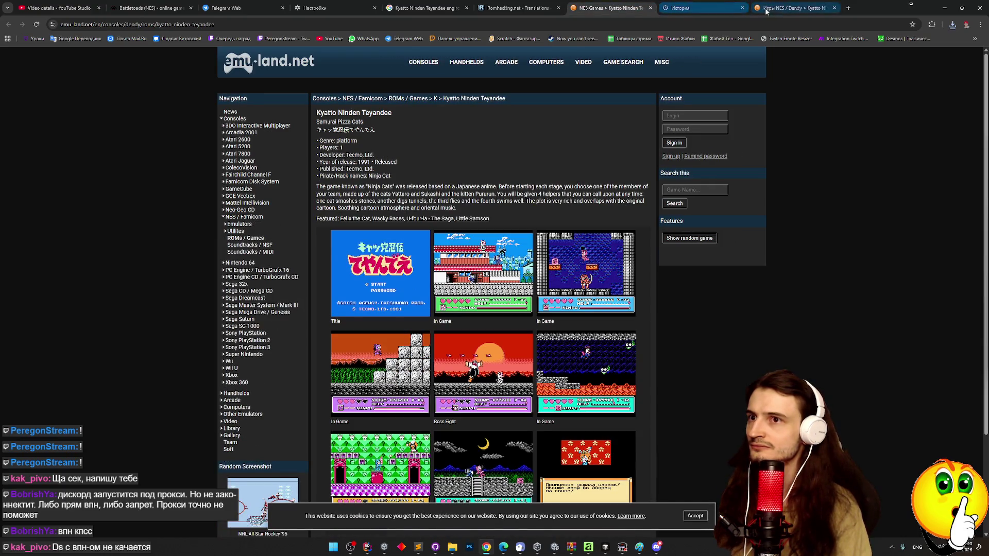
Step: Close the English Emu-Land tab, leaving the Russian game page showing
scroll(728, 315, down, 1)
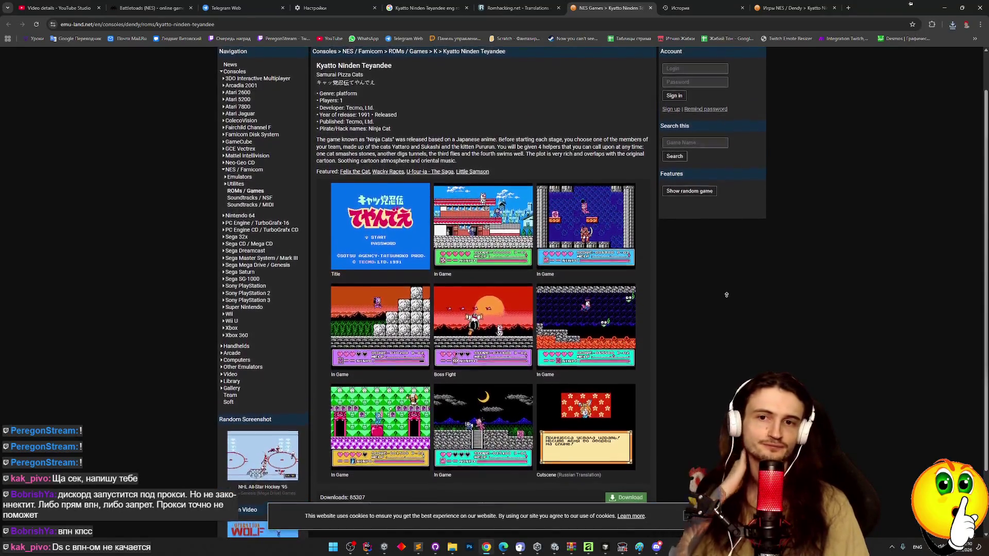
click(650, 9)
click(696, 7)
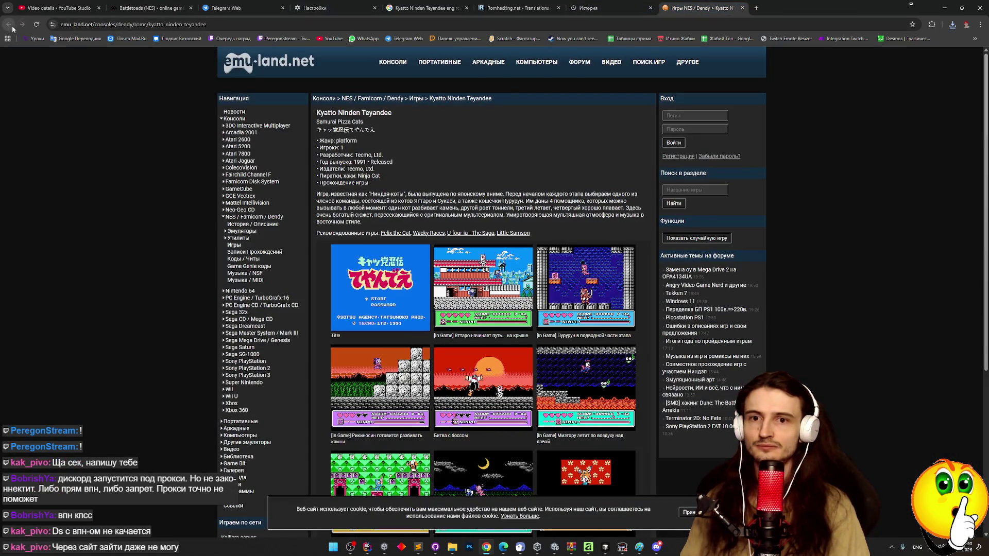
Step: Go from the 'nes' history search to Chrome's full history list and scroll through today's visits
key(ctrl+shift+Tab)
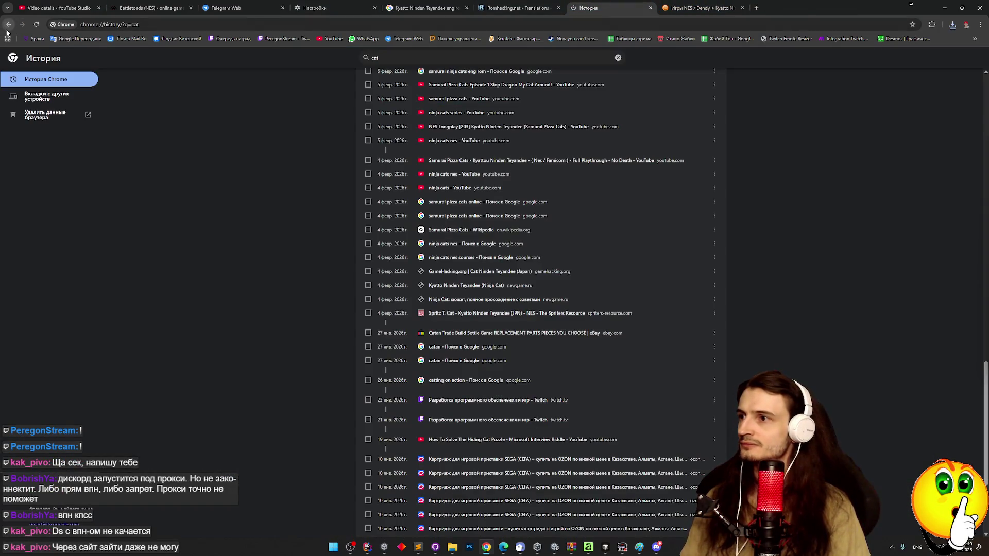
click(8, 30)
click(8, 30)
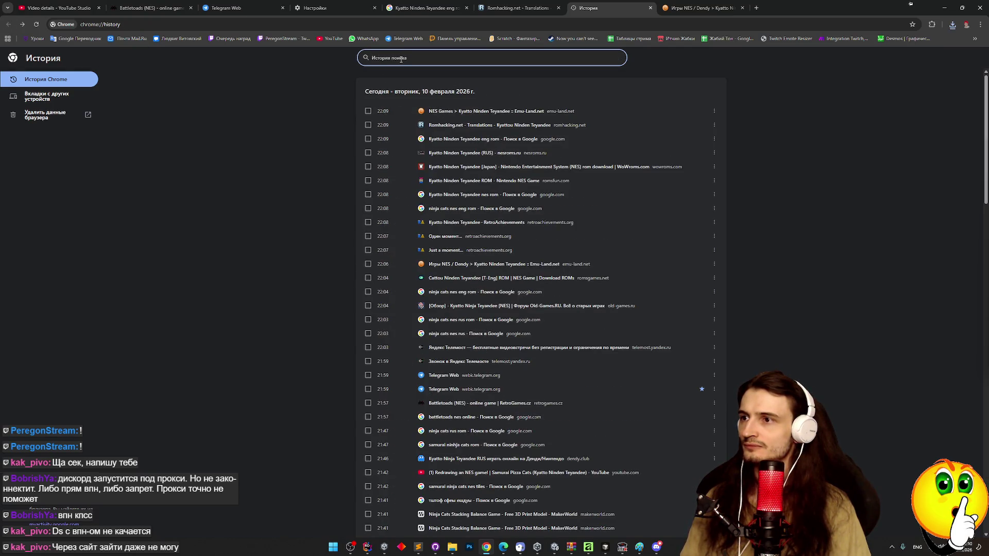
middle_click(329, 146)
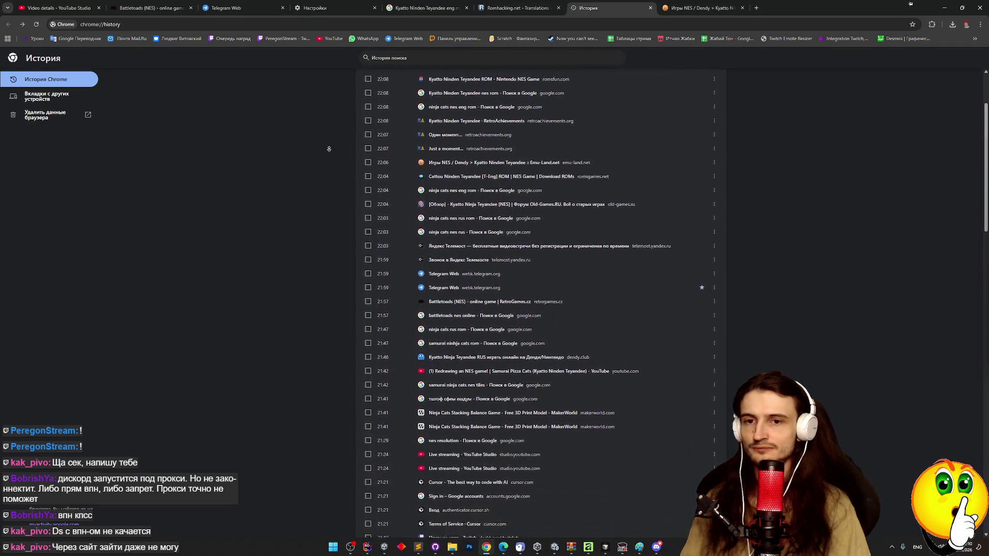
middle_click(324, 126)
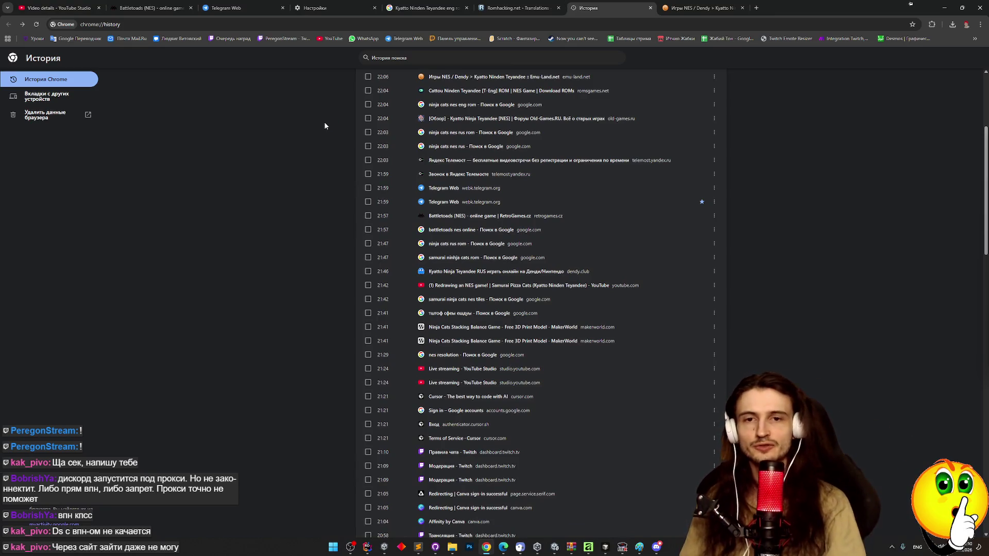
middle_click(335, 149)
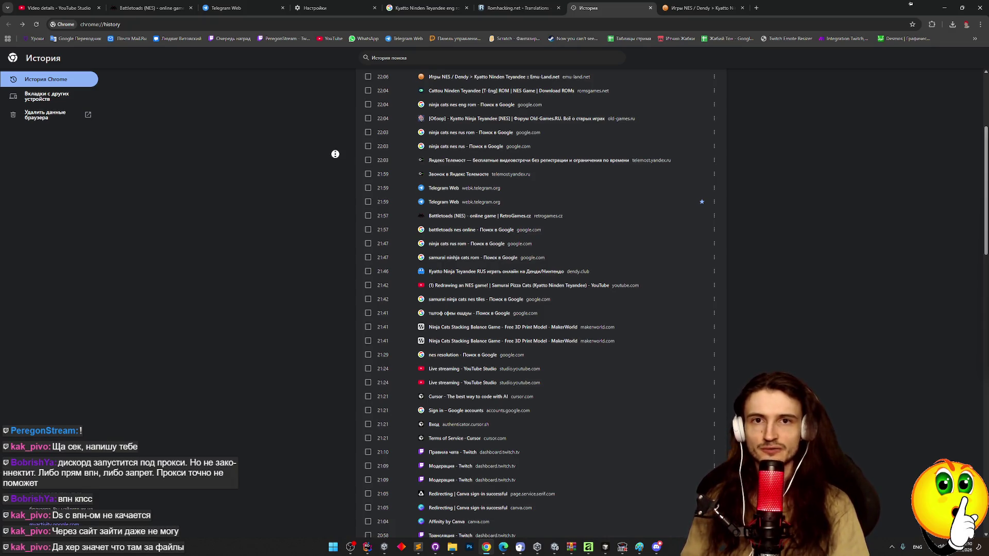
middle_click(338, 163)
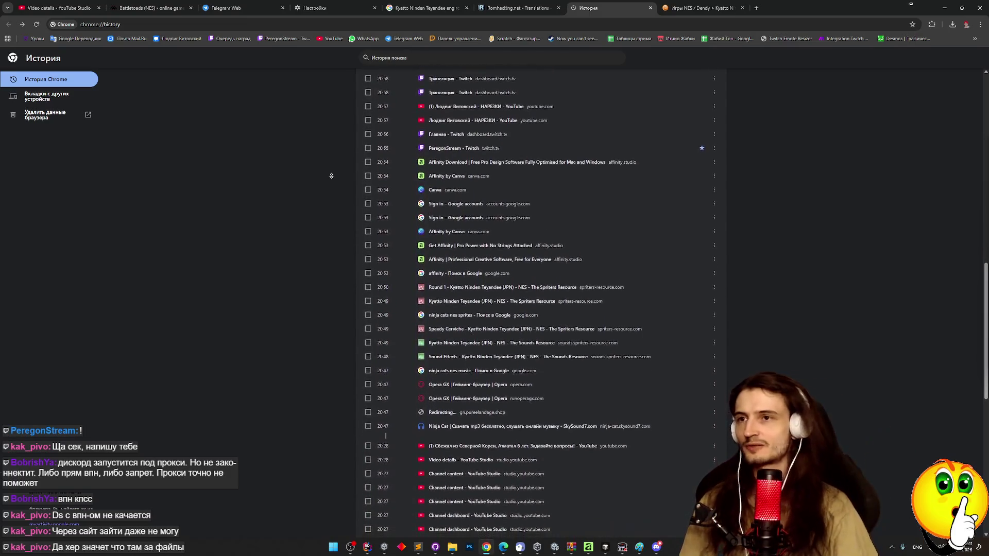
middle_click(332, 95)
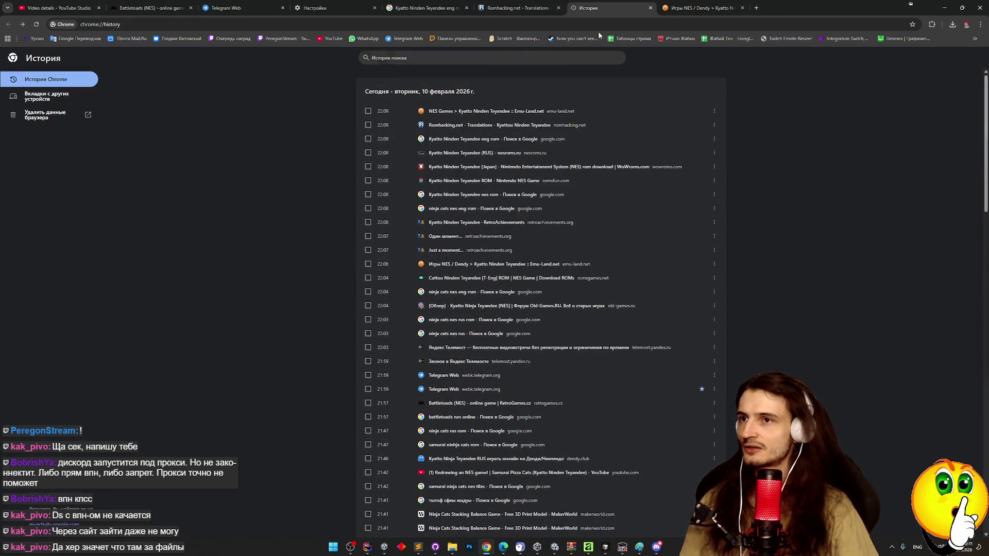
Step: Revisit the Emu-Land and Romhacking.net pages, then select the Battletoads online game page's address
click(677, 5)
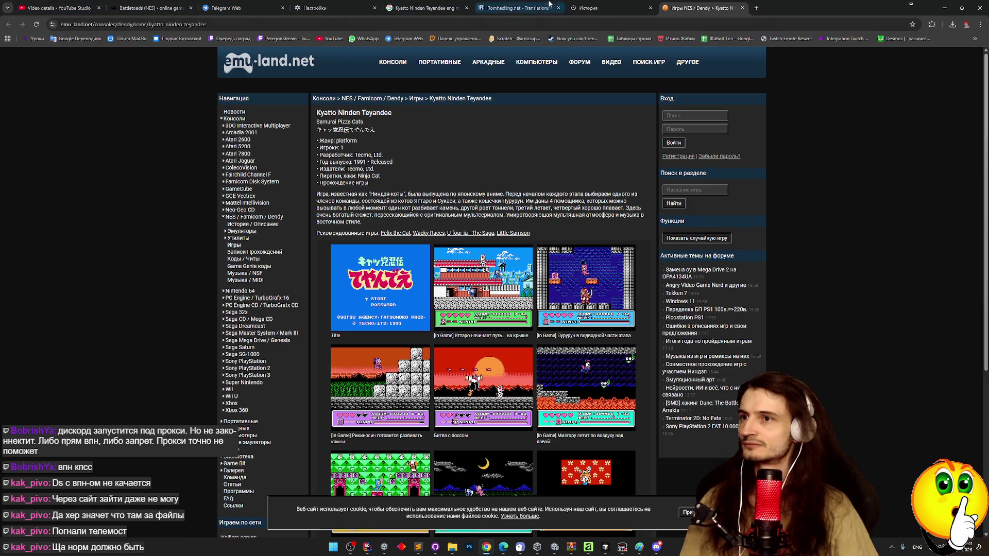
key(ctrl+shift+Tab)
key(ctrl+shift+Tab)
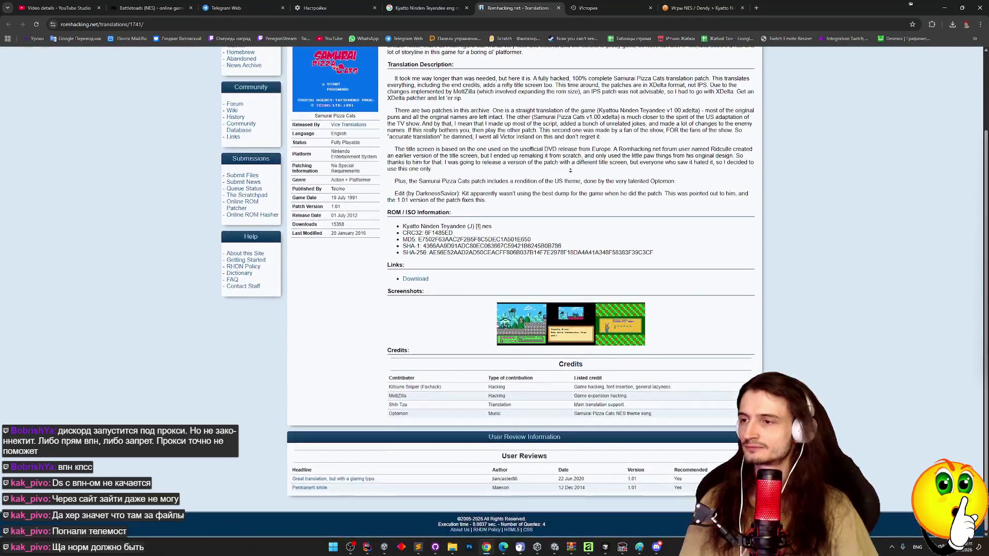
middle_click(555, 105)
click(176, 3)
click(161, 26)
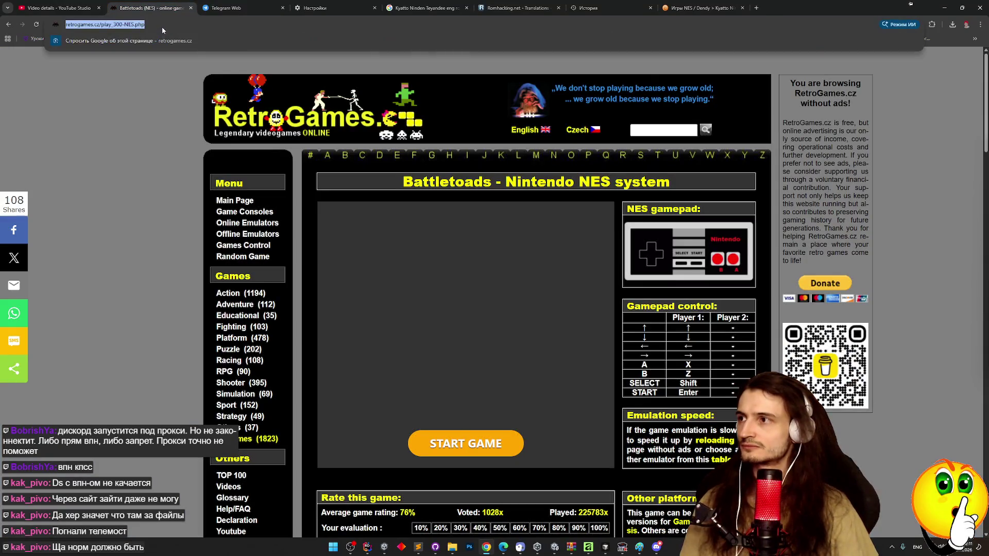
Step: Glance at the Kyatto Ninden Teyandee results and Romhacking.net page, then bring Telegram Web forward
click(425, 7)
click(486, 4)
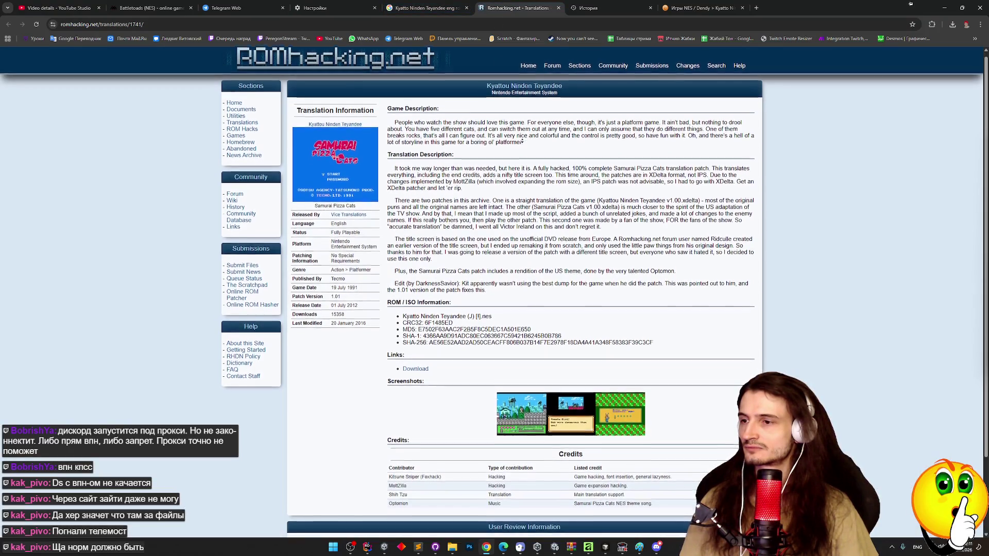
middle_click(518, 122)
scroll(518, 120, up, 1)
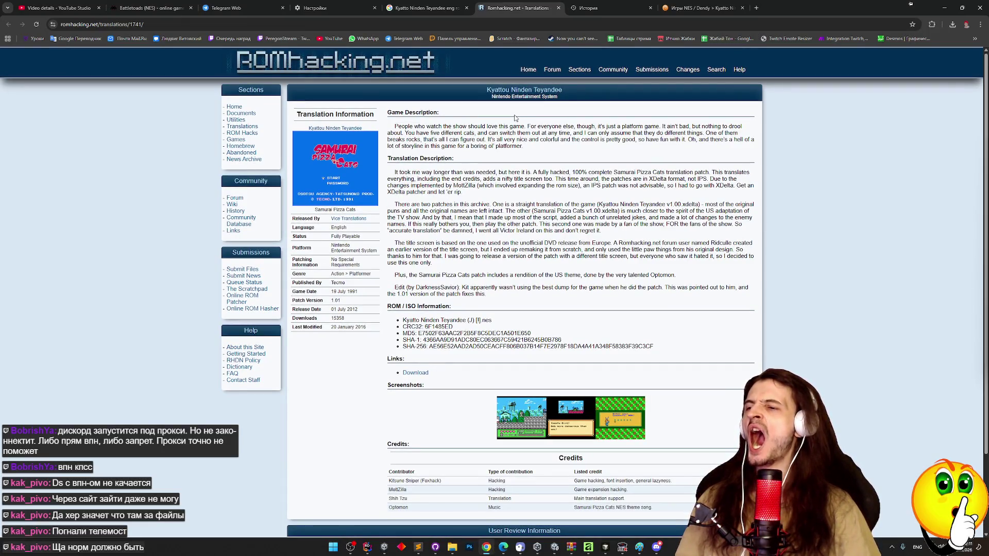
click(433, 8)
click(247, 5)
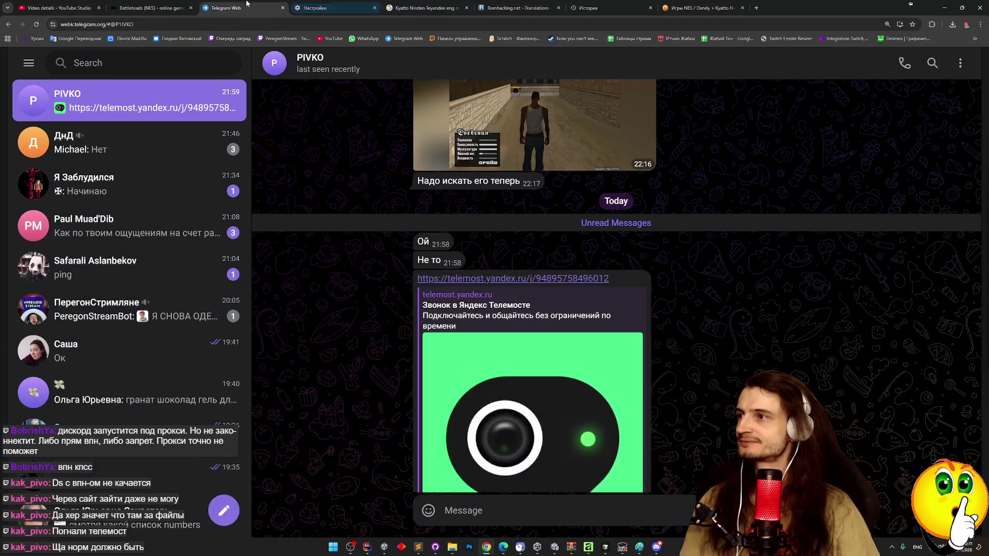
Step: Browse the Telegram chat list and open the ПерегонСтримляне group chat
scroll(354, 177, down, 1)
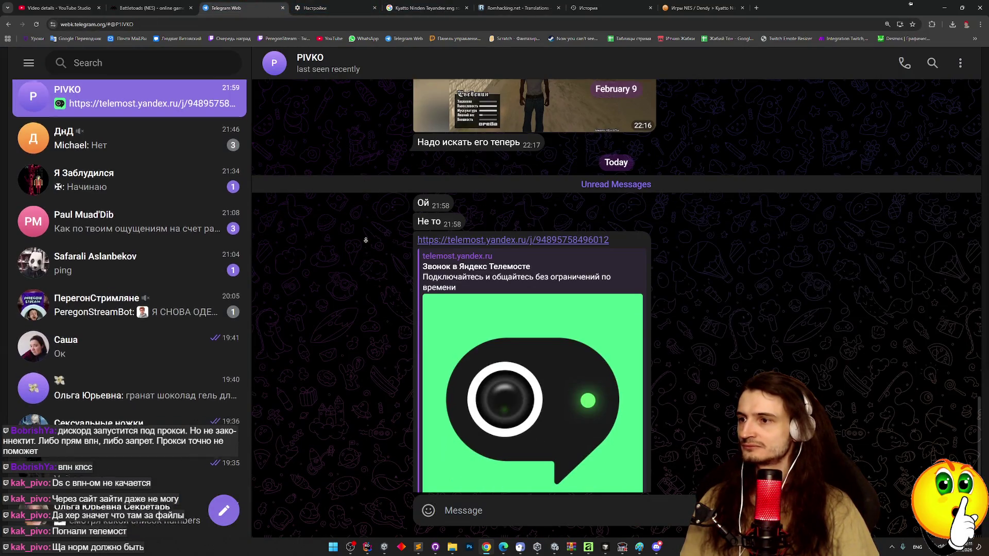
scroll(128, 258, down, 3)
scroll(682, 312, down, 1)
scroll(682, 312, up, 3)
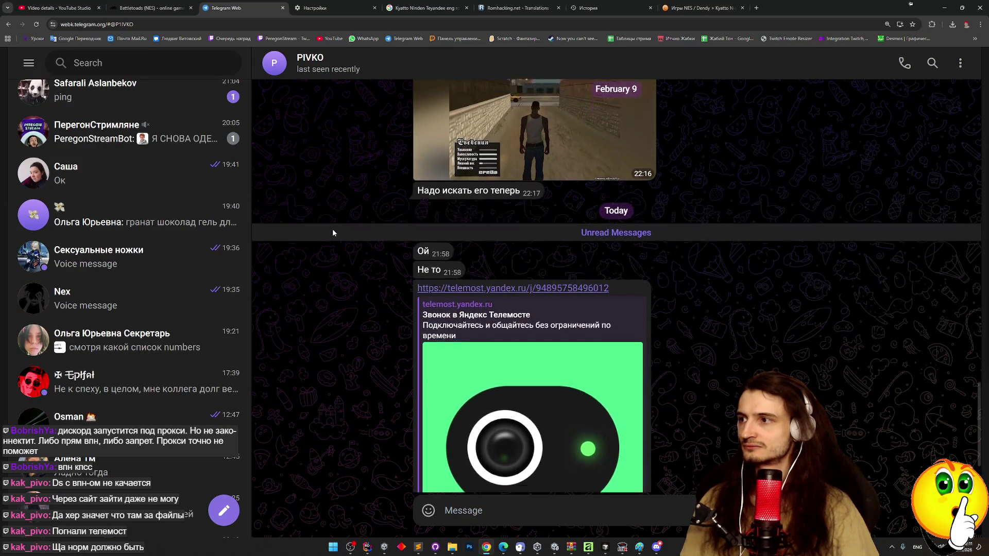
scroll(320, 200, down, 1)
scroll(320, 200, up, 1)
scroll(319, 200, down, 3)
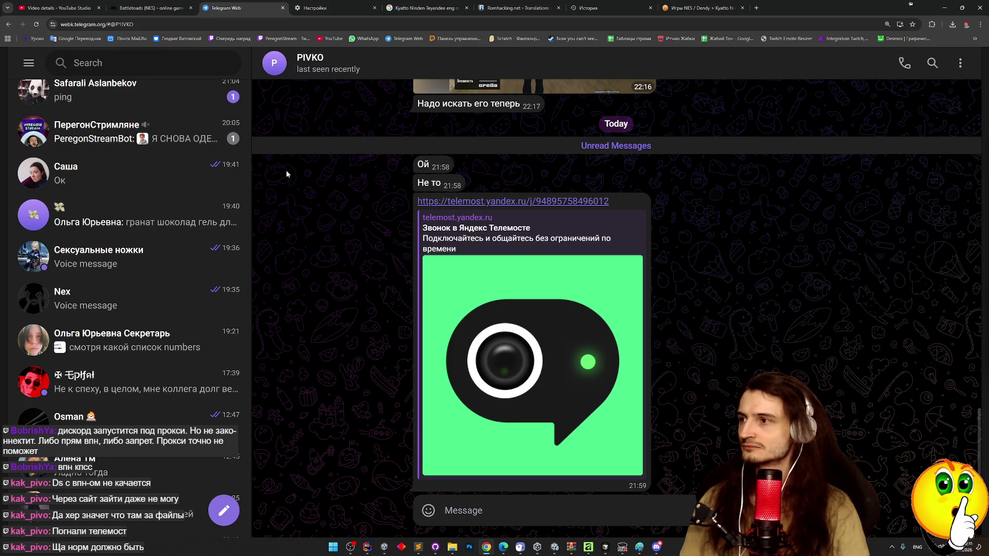
click(216, 151)
scroll(180, 218, up, 1)
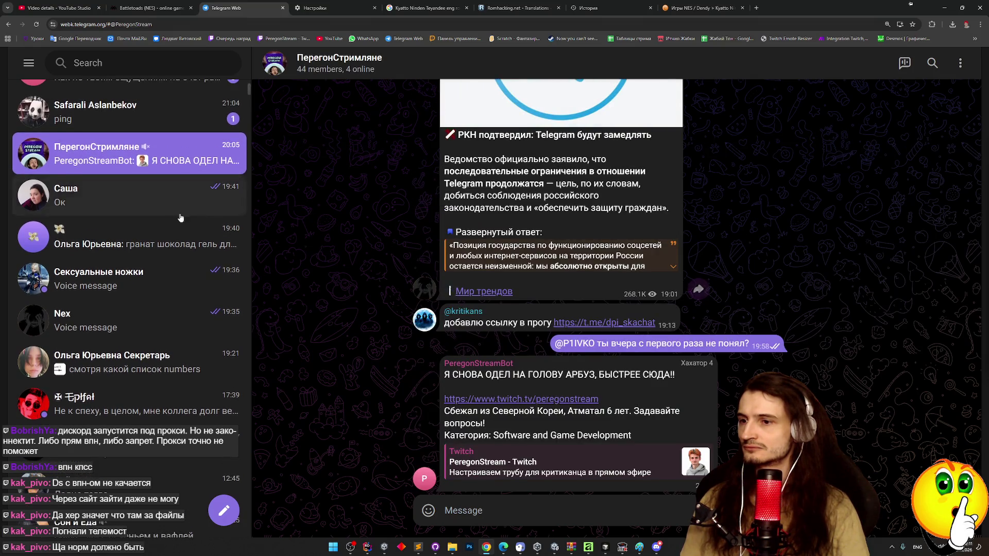
scroll(180, 217, up, 3)
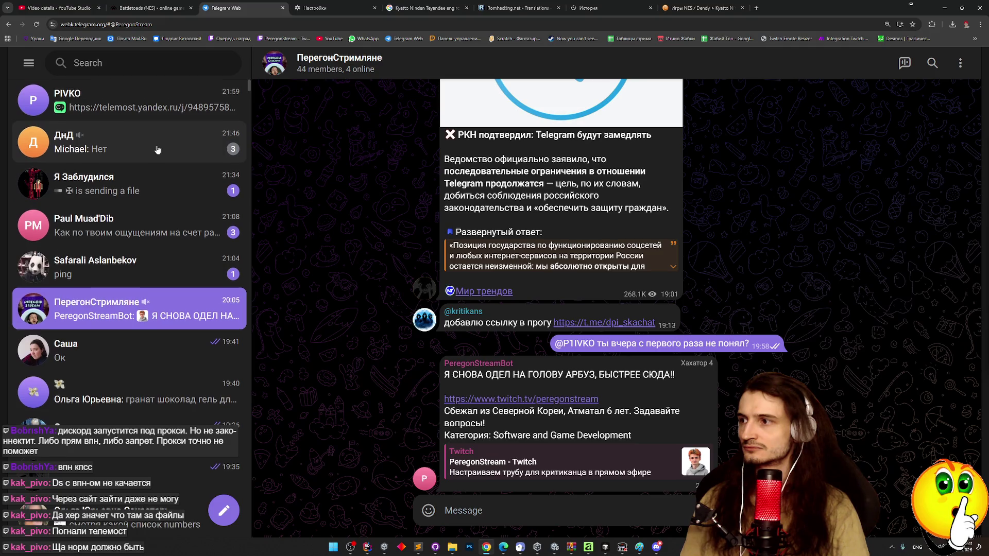
scroll(158, 150, down, 1)
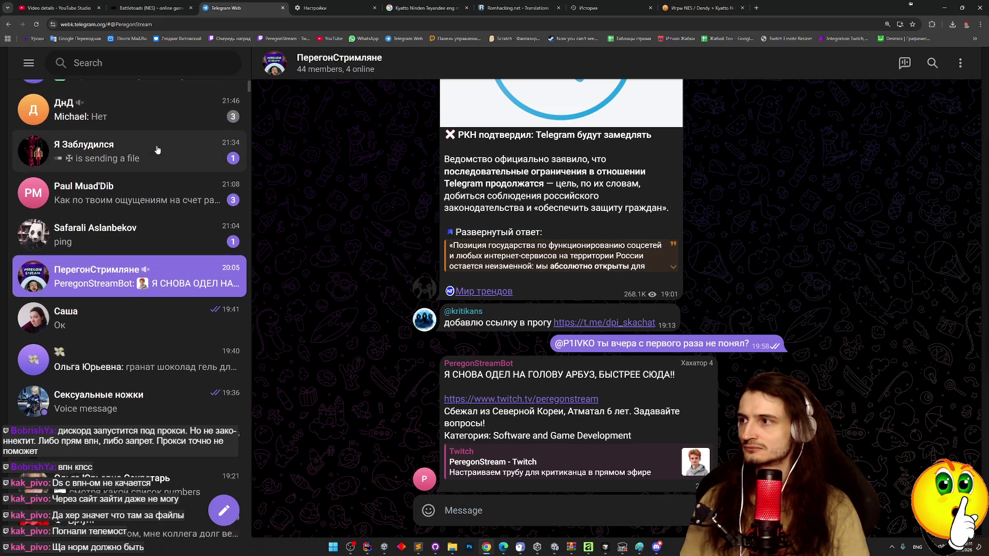
Step: Watch the Я Заблудился group's game video full screen, then return to the Telemost invite chat
click(164, 182)
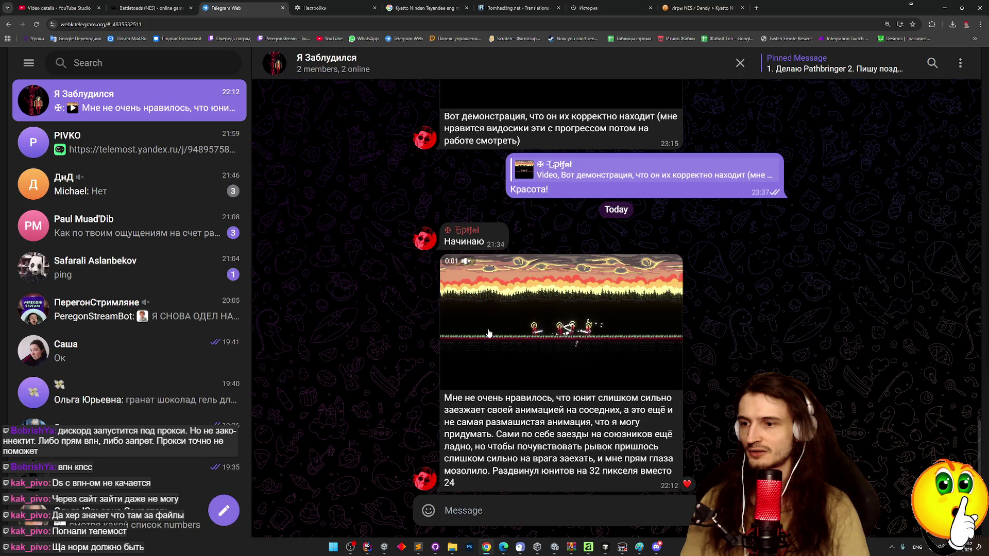
click(489, 333)
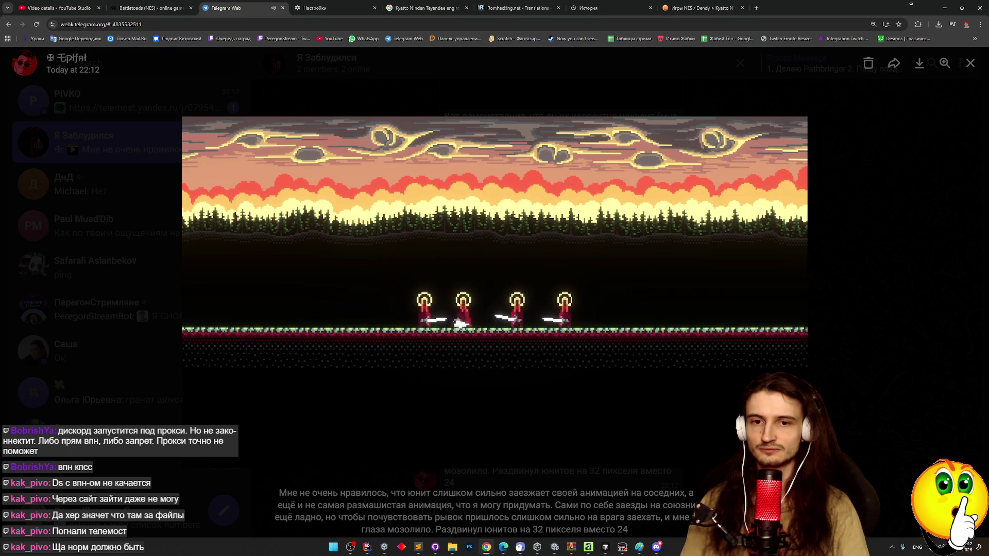
click(879, 335)
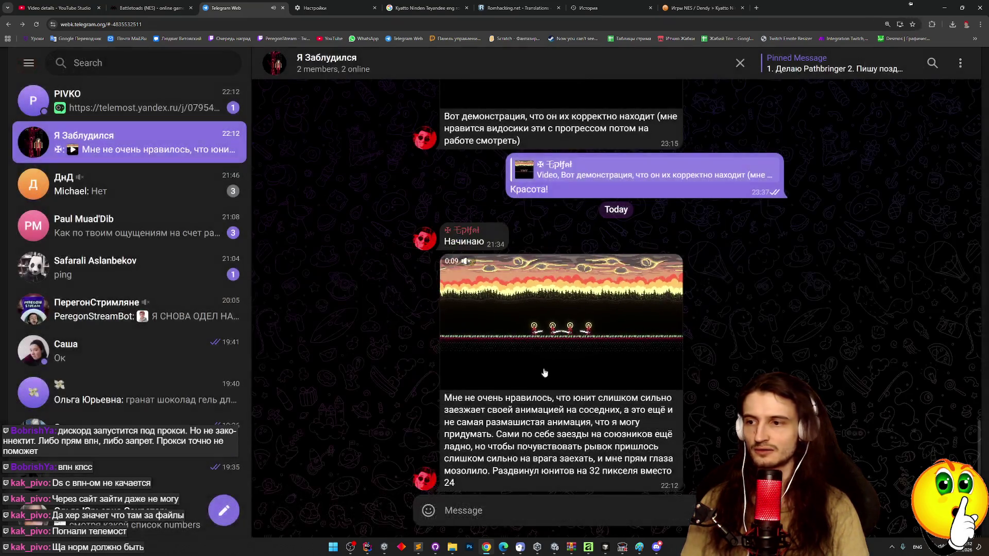
right_click(546, 401)
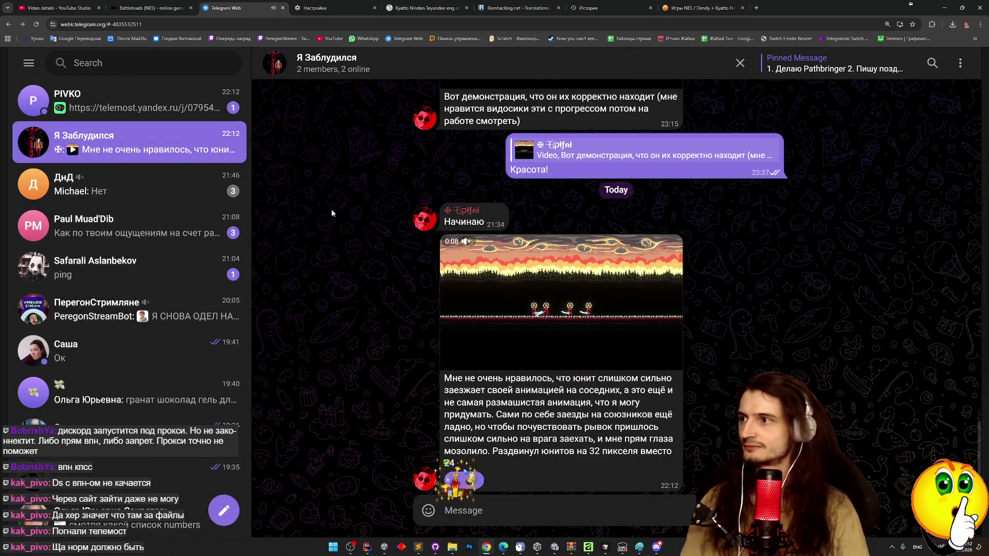
key(alt+Up)
Step: Join the Yandex Telemost call from the invite link with the camera turned off
click(524, 485)
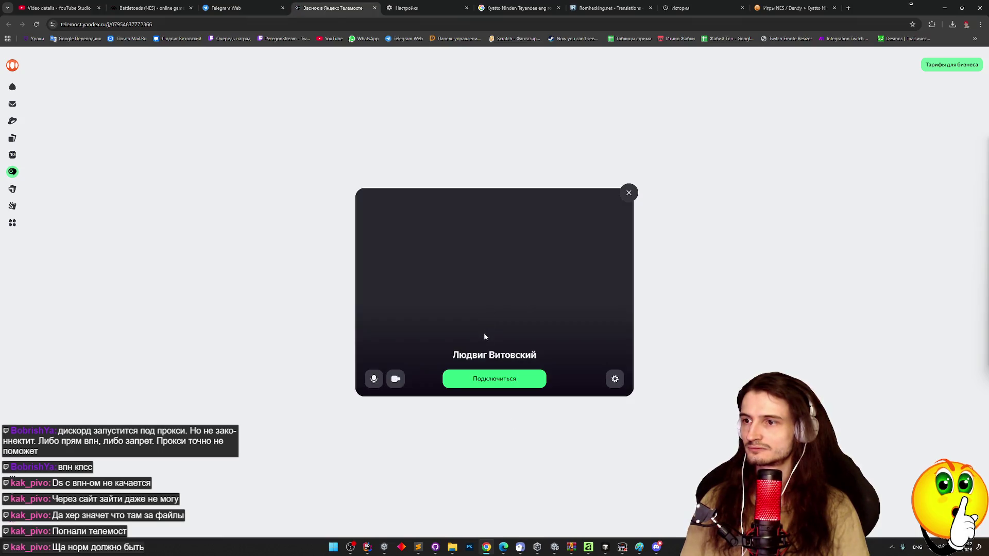
click(396, 379)
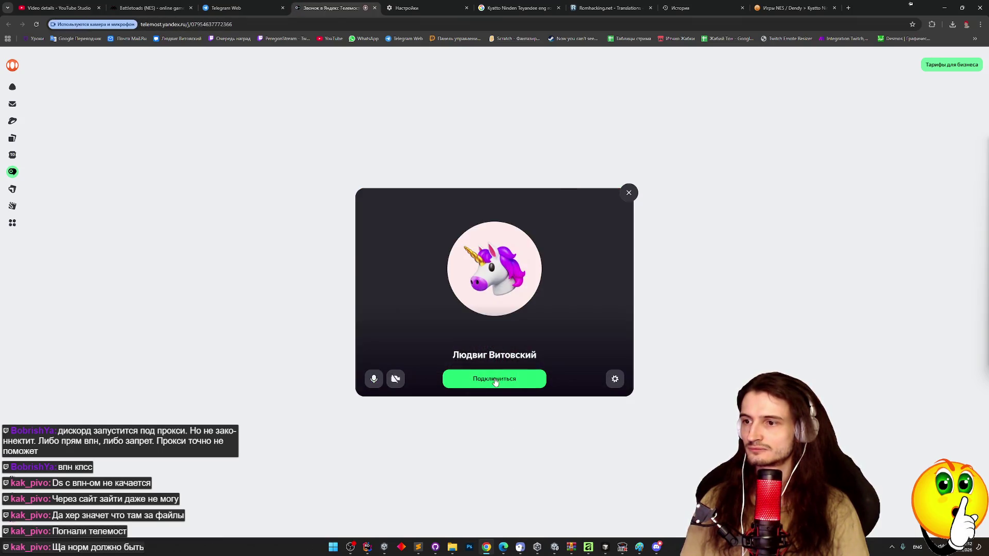
click(491, 381)
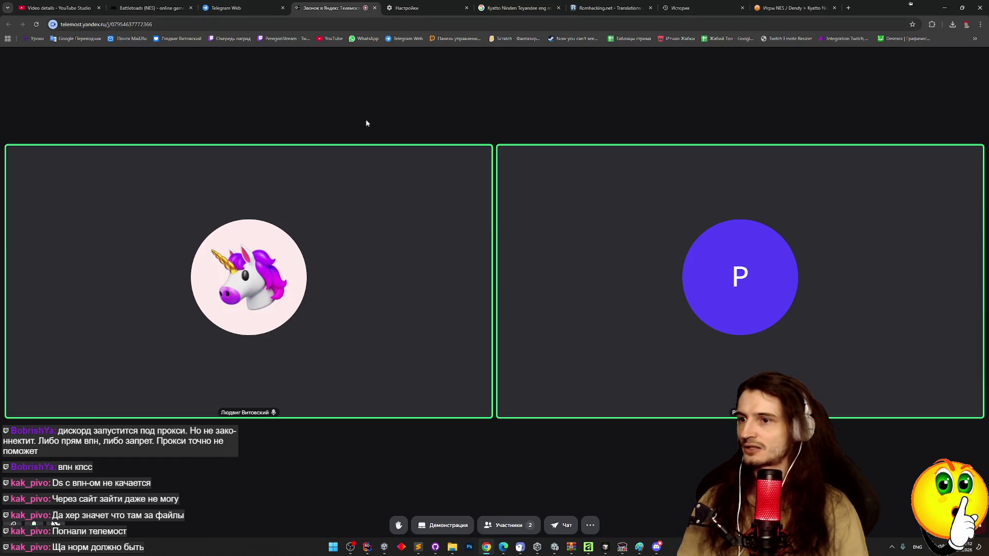
Step: Paste the RetroGames Battletoads link into the call's chat and send it
click(568, 525)
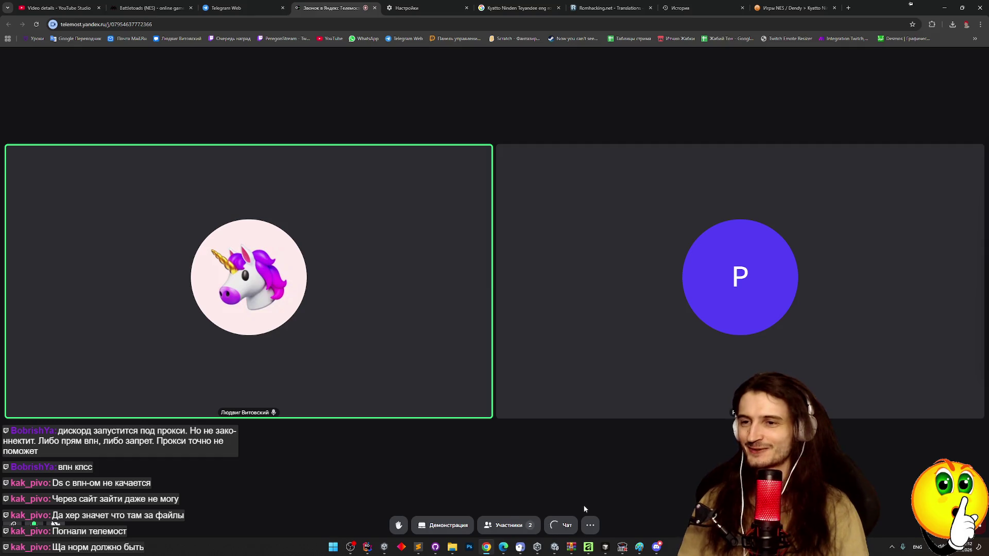
key(ctrl+v)
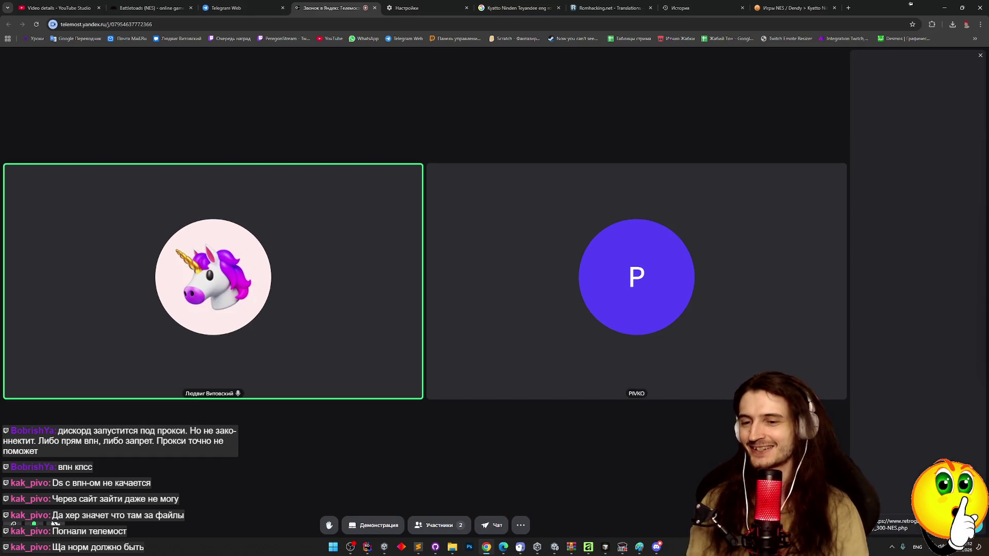
key(Return)
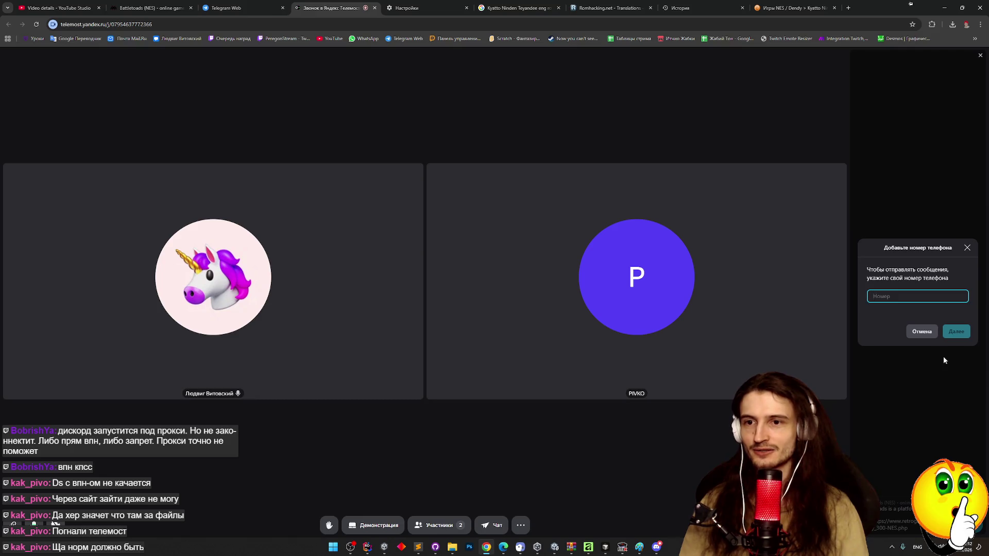